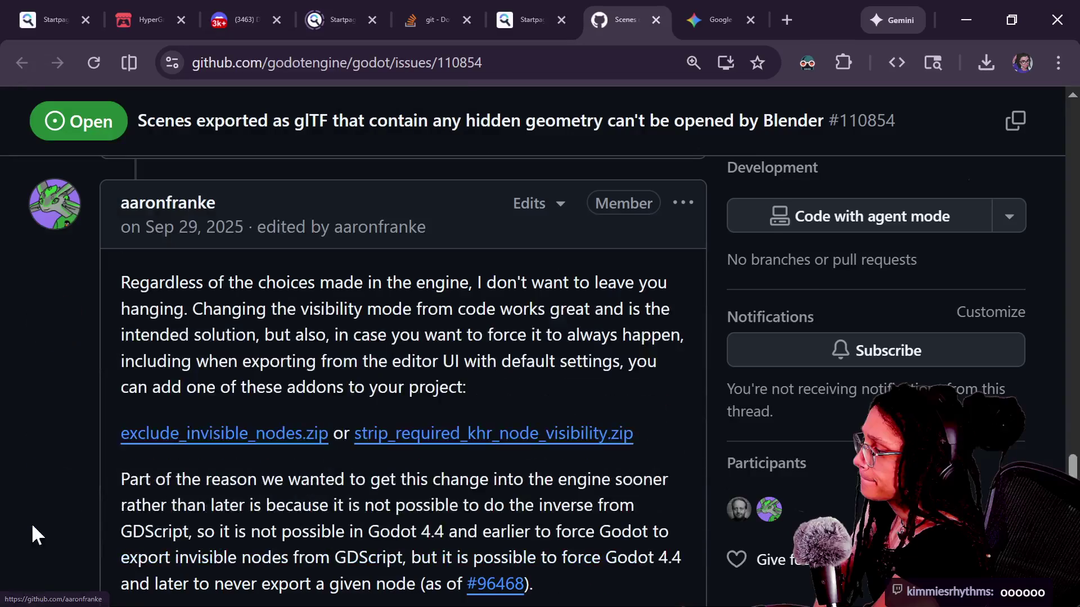
Read through the GitHub issue comment about the exclude_invisible_nodes addon
{"action": "scroll", "coordinate": [64, 513], "scroll_direction": "down", "scroll_amount": 2}
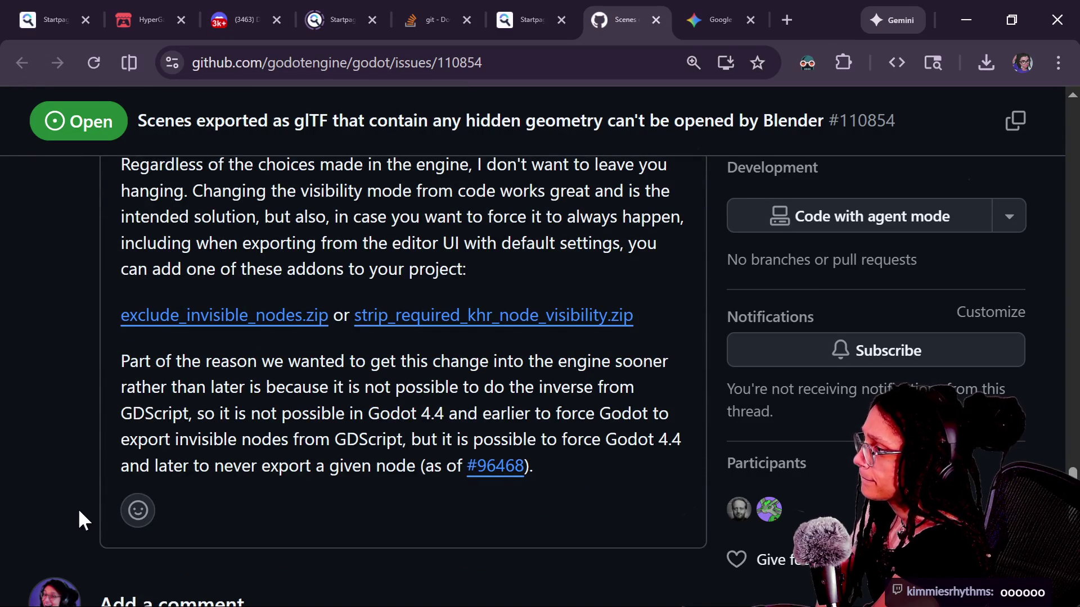
{"action": "scroll", "coordinate": [82, 520], "scroll_direction": "down", "scroll_amount": 1}
{"action": "scroll", "coordinate": [79, 512], "scroll_direction": "down", "scroll_amount": 3}
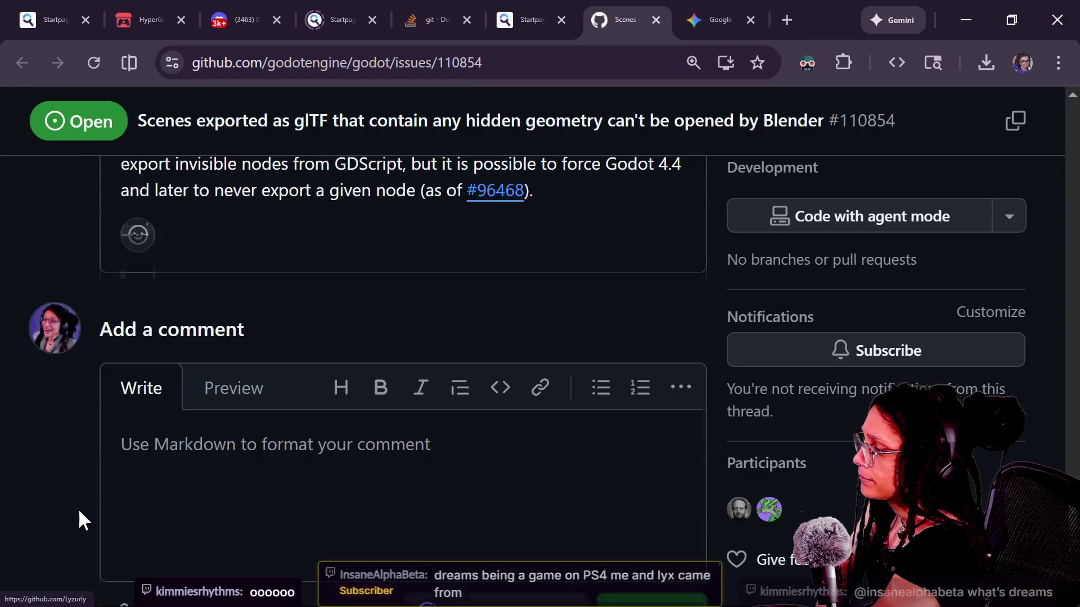
{"action": "scroll", "coordinate": [80, 512], "scroll_direction": "up", "scroll_amount": 3}
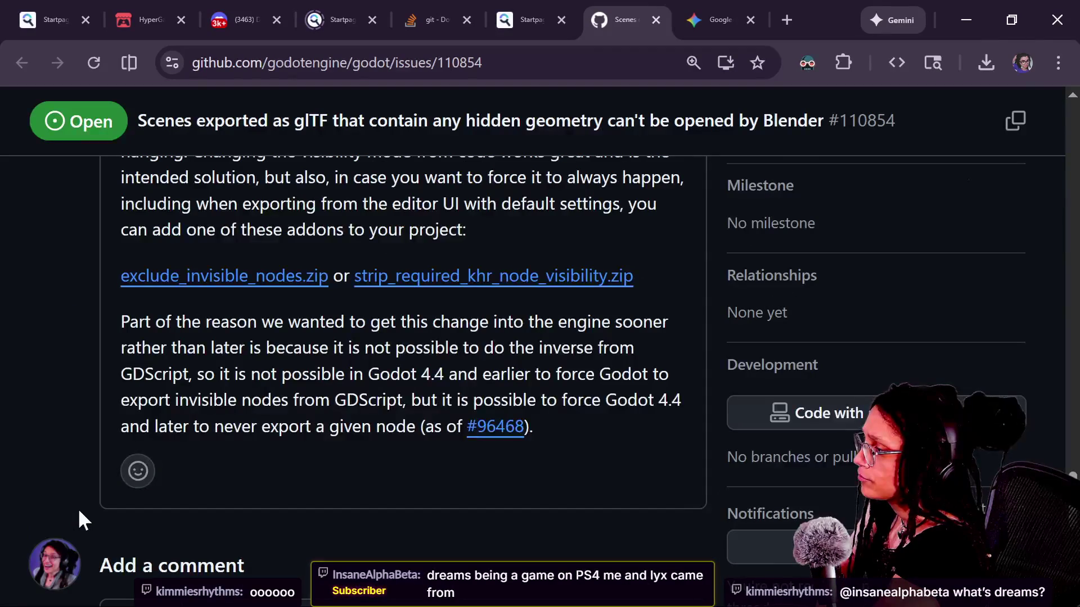
{"action": "scroll", "coordinate": [79, 511], "scroll_direction": "up", "scroll_amount": 1}
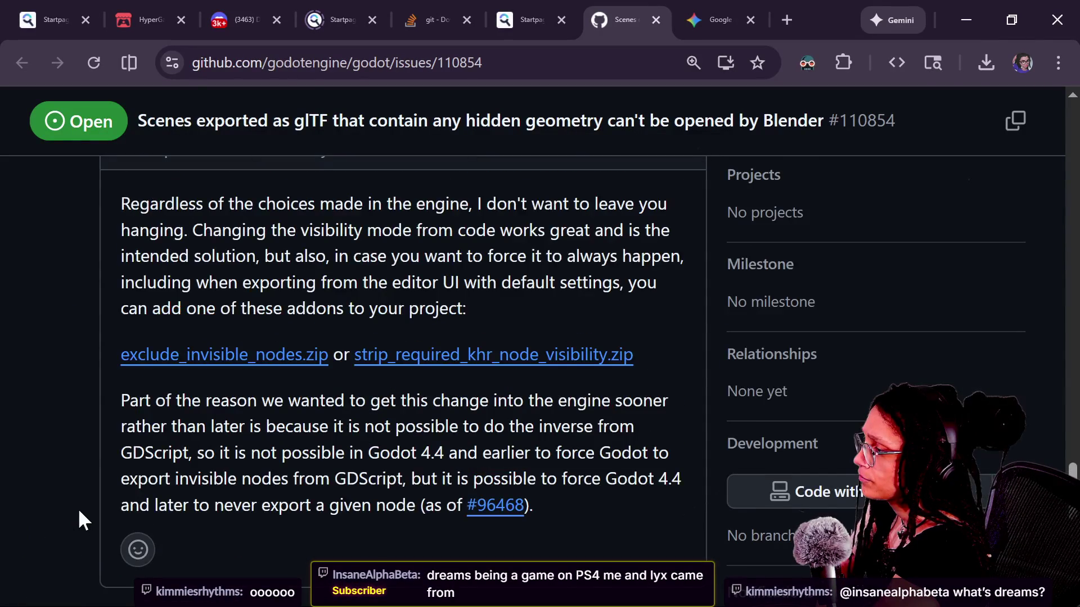
Switch via Blender to the Godot editor's FileSystem filter field
{"action": "key", "text": "alt+Tab"}
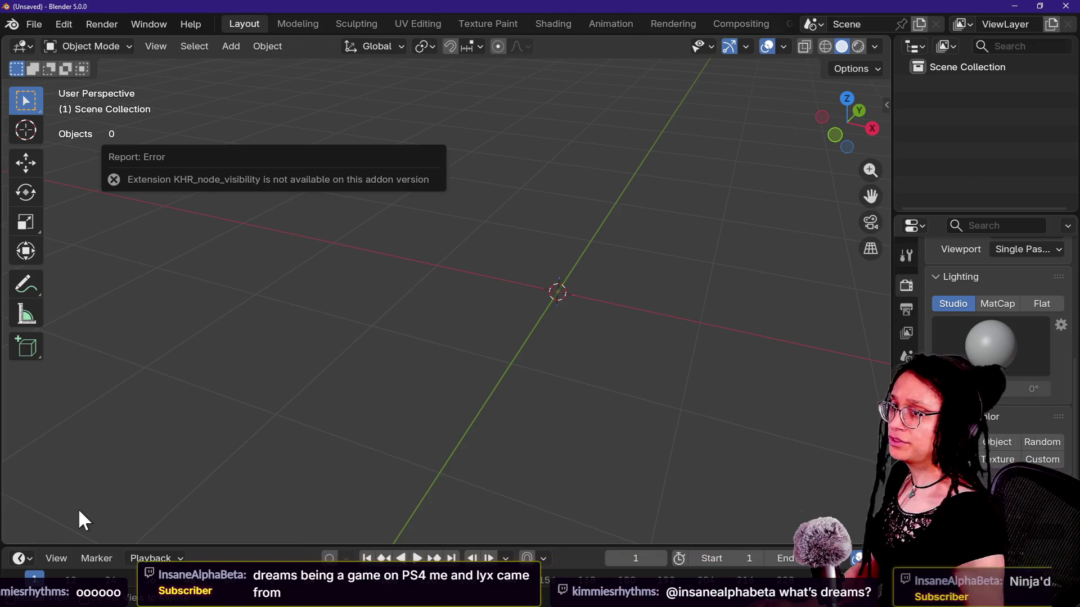
{"action": "key", "text": "alt+Tab"}
{"action": "left_click", "coordinate": [90, 387]}
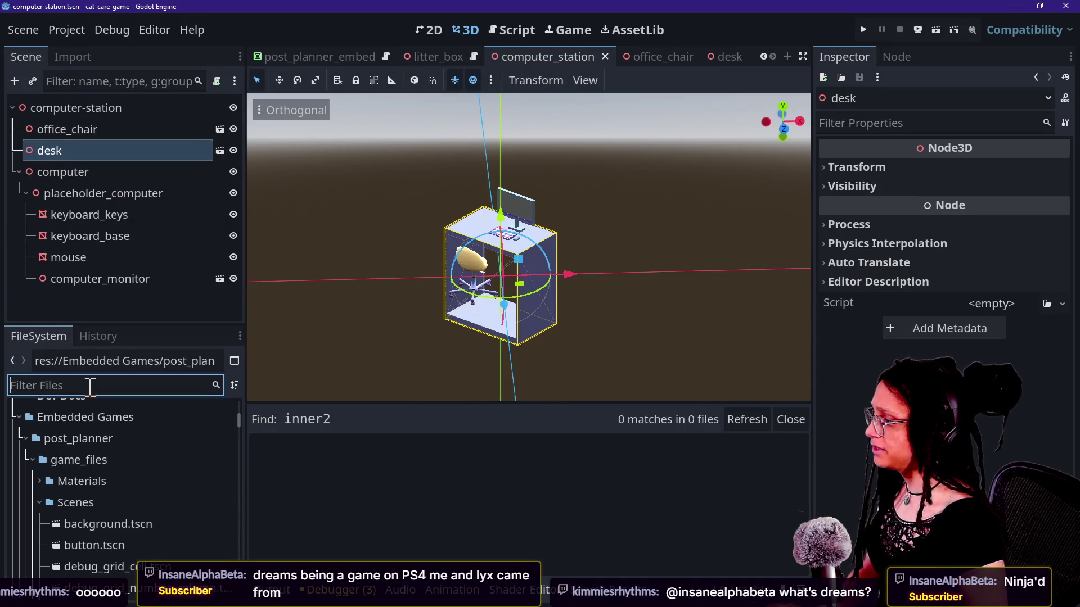
Duplicate computer_station.tscn as computer_station_temp.tscn and open the copy
{"action": "type", "text": "computer"}
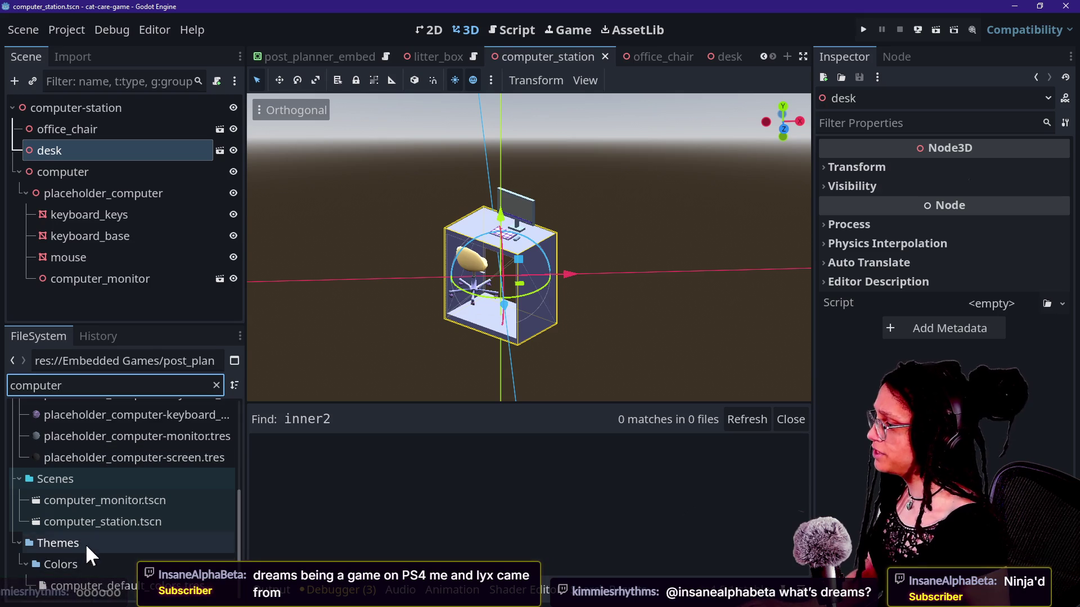
{"action": "left_click", "coordinate": [81, 523]}
{"action": "key", "text": "ctrl+d"}
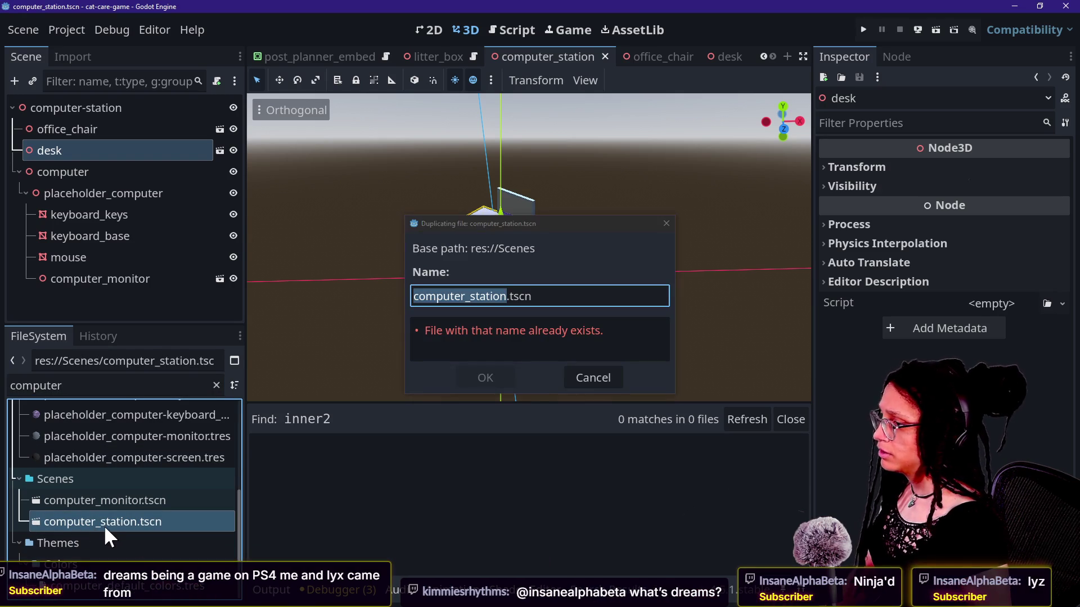
{"action": "left_click", "coordinate": [508, 297]}
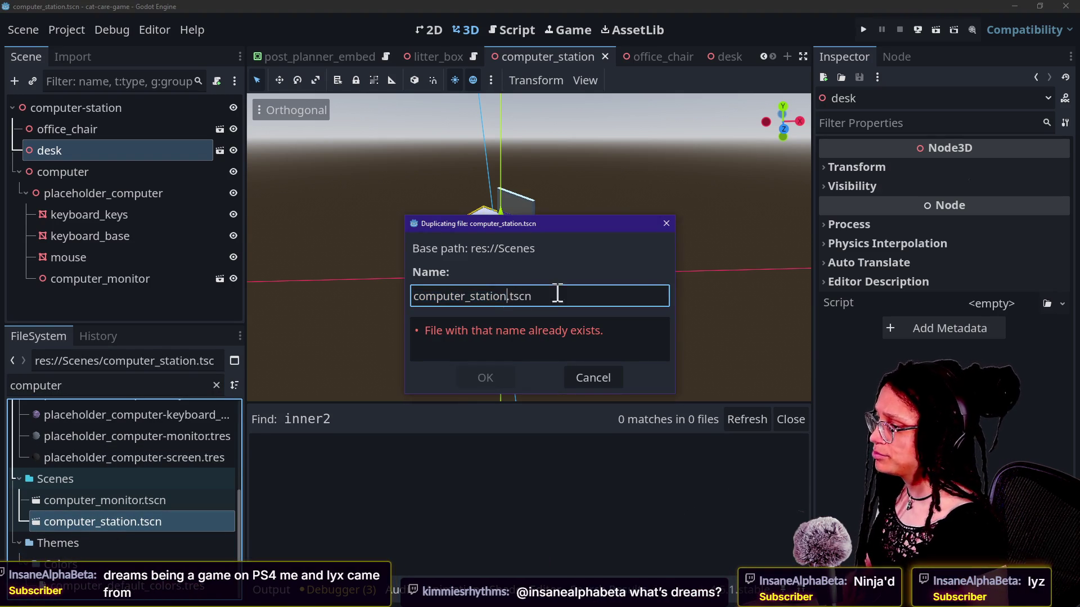
{"action": "type", "text": "_temp"}
{"action": "key", "text": "Return"}
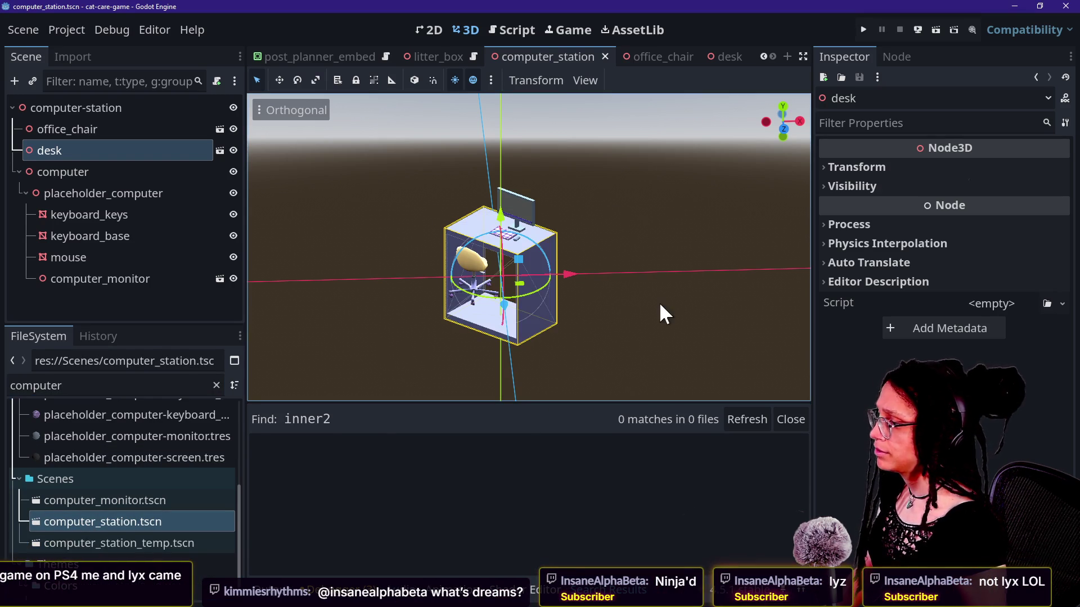
{"action": "double_click", "coordinate": [123, 541]}
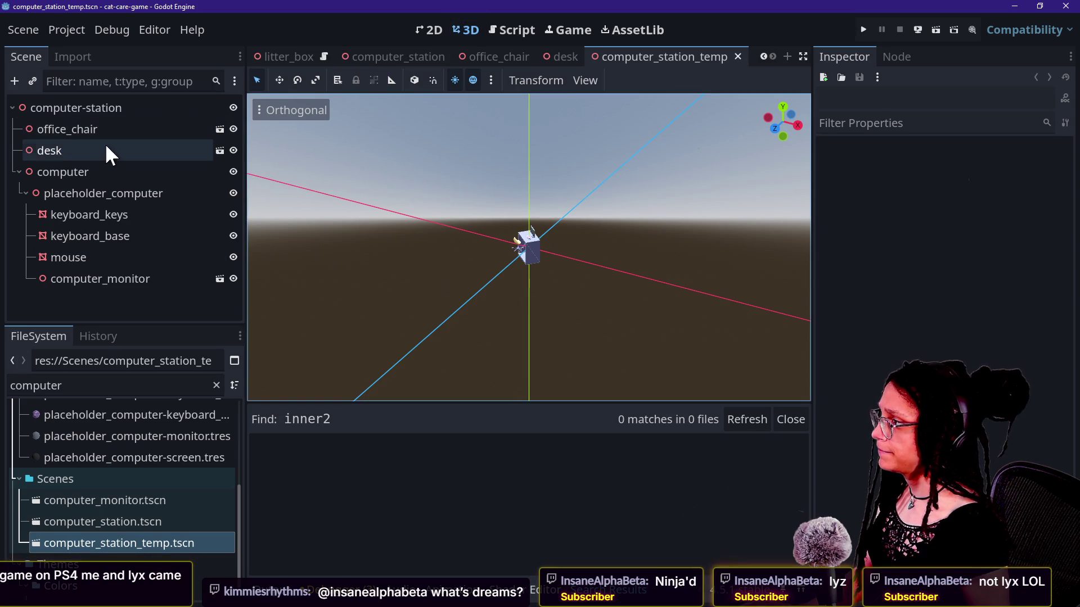
Make the office_chair instance local
{"action": "scroll", "coordinate": [493, 227], "scroll_direction": "up", "scroll_amount": 5}
{"action": "left_click", "coordinate": [52, 107]}
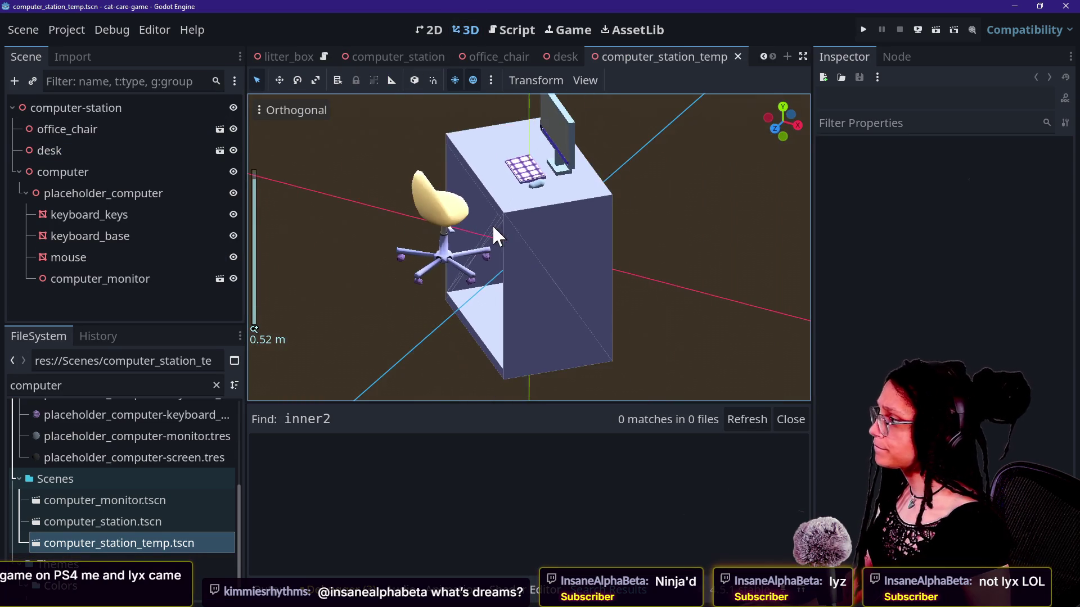
{"action": "right_click", "coordinate": [110, 129]}
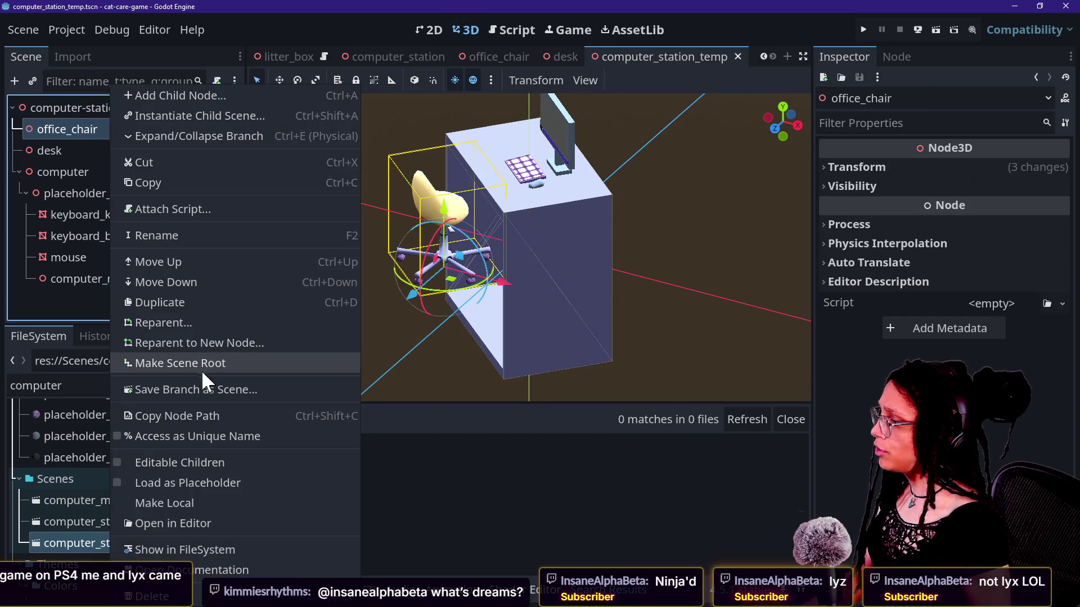
{"action": "left_click", "coordinate": [195, 503]}
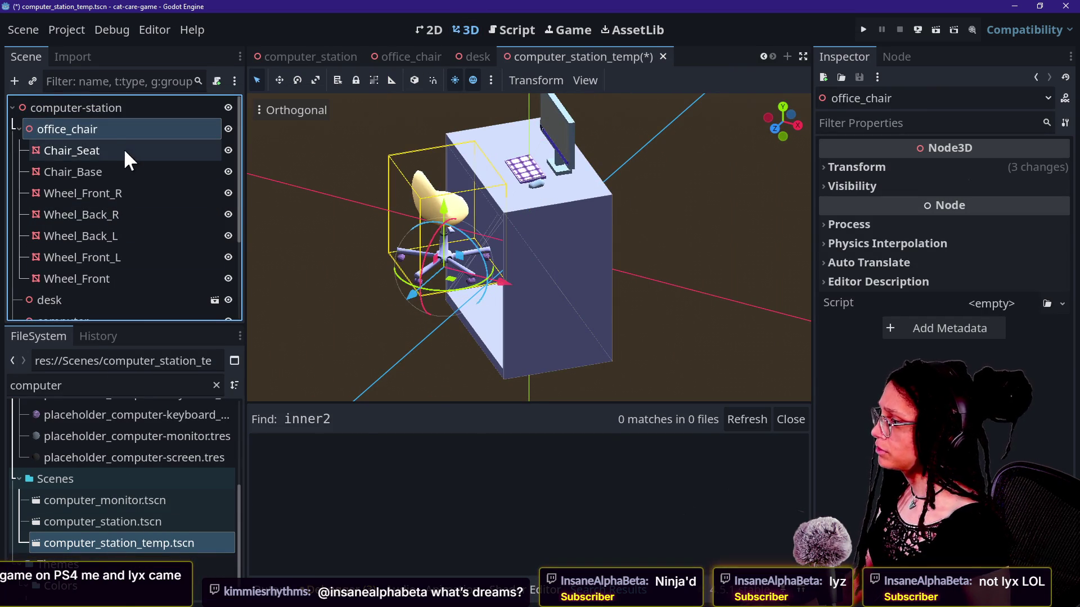
Make the desk instance local and view placeholder_desk from the front and at an angle
{"action": "scroll", "coordinate": [123, 147], "scroll_direction": "down", "scroll_amount": 3}
{"action": "right_click", "coordinate": [78, 241]}
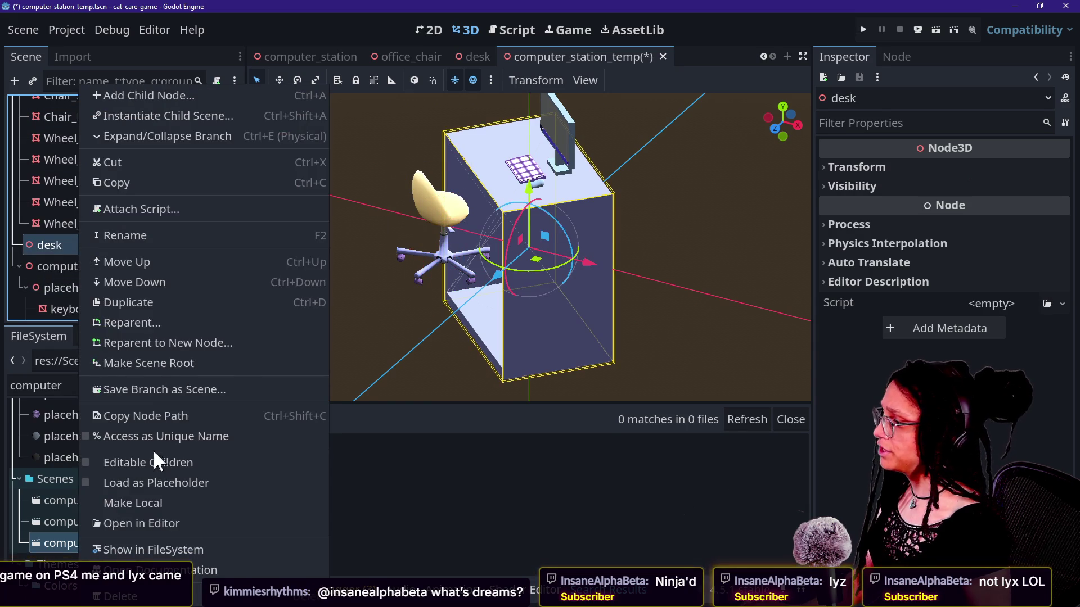
{"action": "left_click", "coordinate": [157, 500]}
{"action": "scroll", "coordinate": [140, 206], "scroll_direction": "down", "scroll_amount": 4}
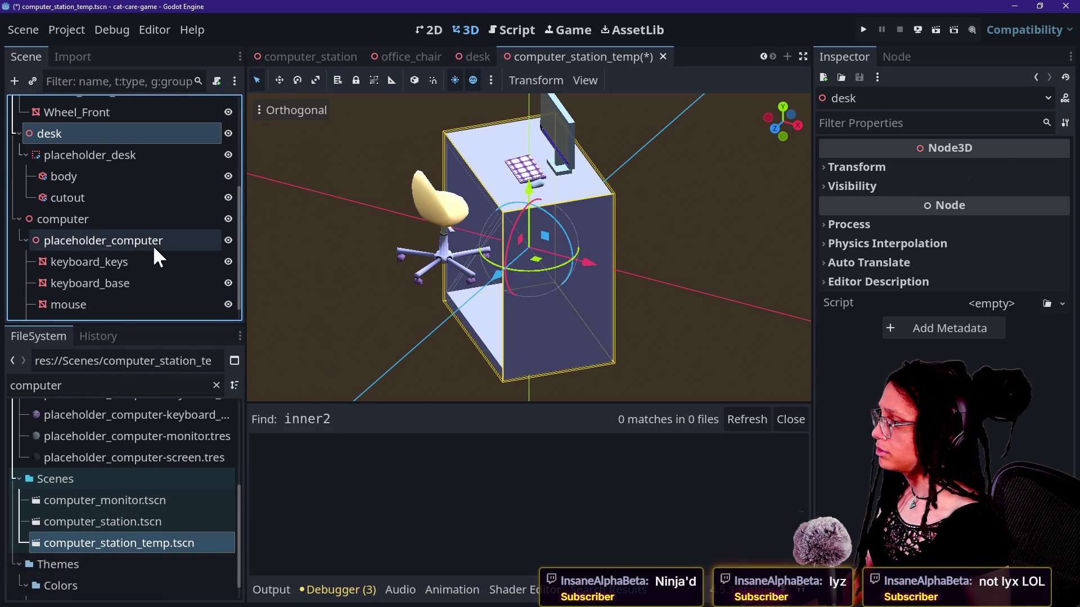
{"action": "scroll", "coordinate": [154, 247], "scroll_direction": "down", "scroll_amount": 1}
{"action": "left_click", "coordinate": [163, 142]}
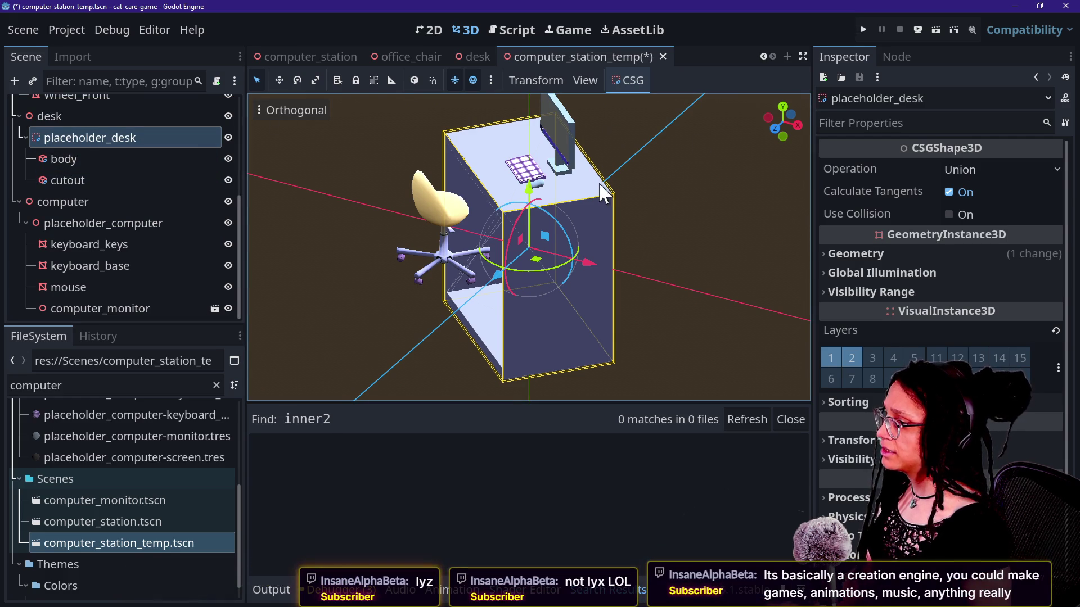
{"action": "left_click", "coordinate": [777, 127]}
{"action": "left_click_drag", "start_coordinate": [777, 128], "coordinate": [595, 188]}
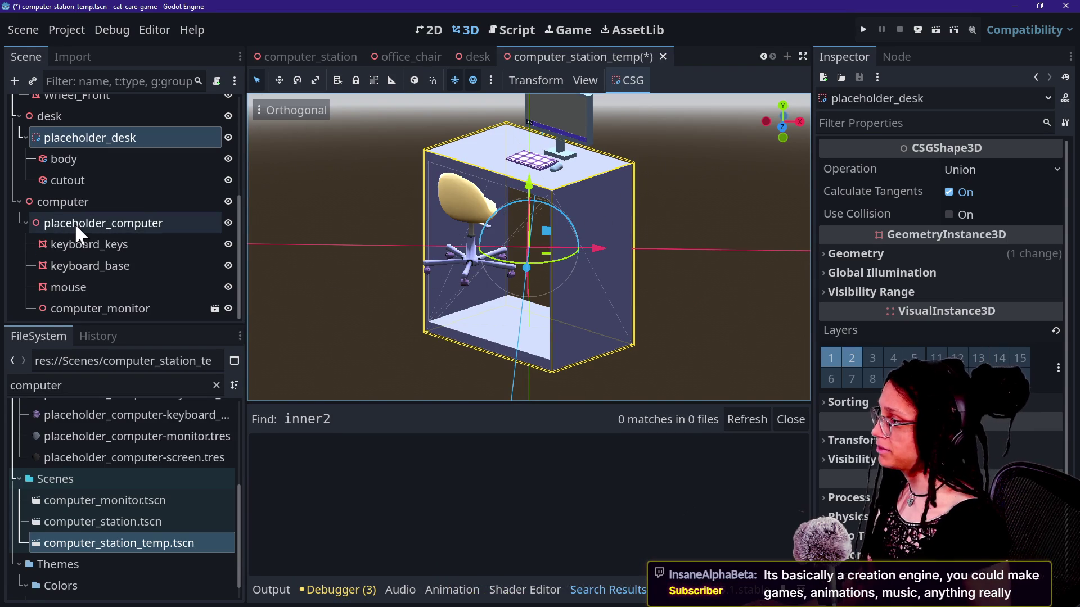
Make the computer_monitor instance local, then reselect placeholder_desk
{"action": "left_click", "coordinate": [90, 306]}
{"action": "right_click", "coordinate": [91, 309]}
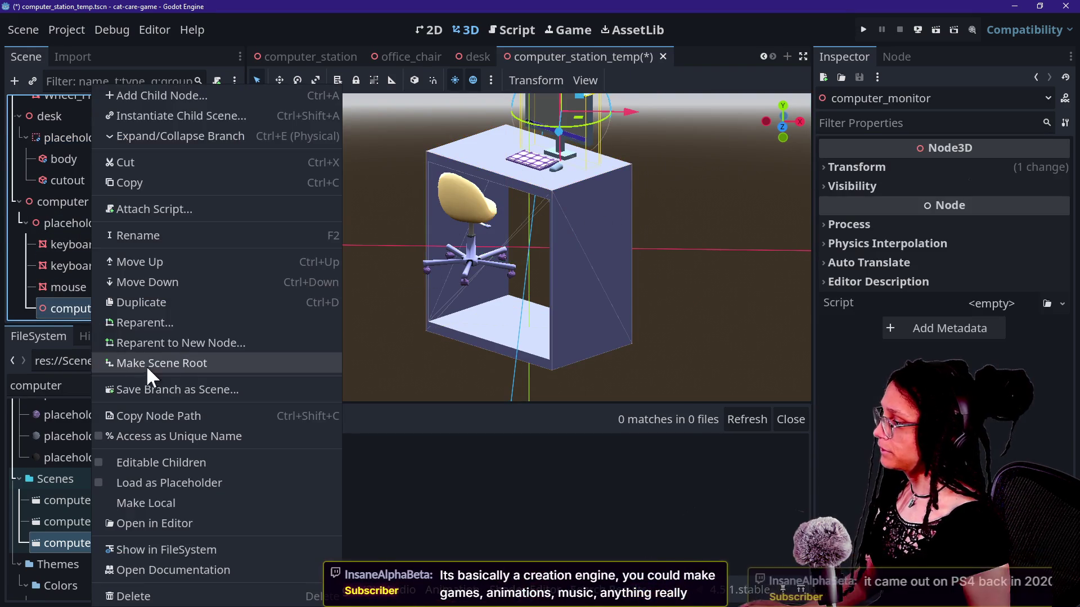
{"action": "left_click", "coordinate": [188, 499]}
{"action": "scroll", "coordinate": [137, 235], "scroll_direction": "down", "scroll_amount": 5}
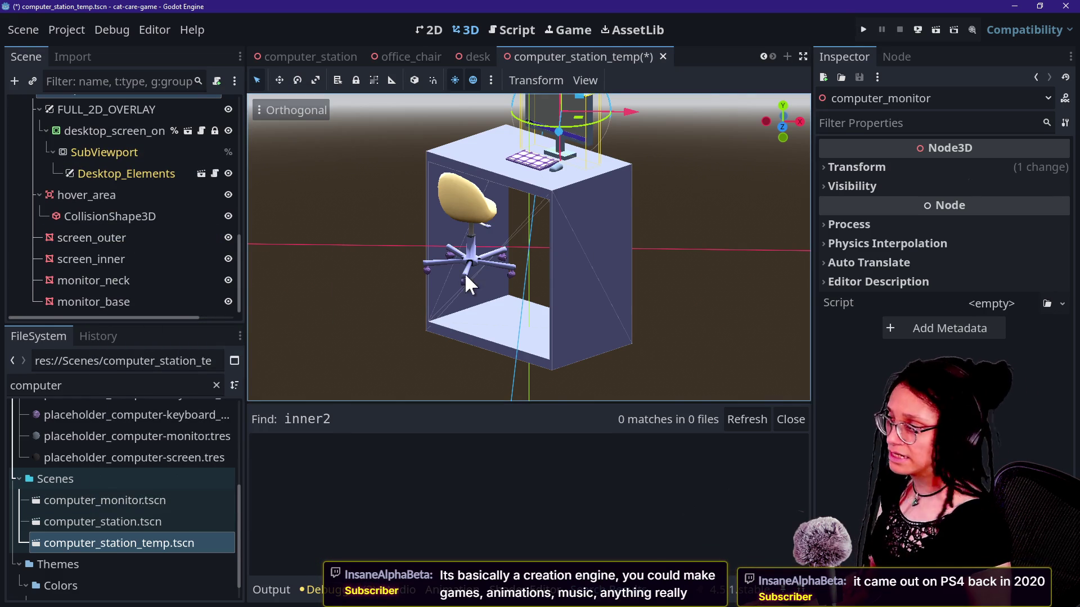
{"action": "scroll", "coordinate": [65, 198], "scroll_direction": "up", "scroll_amount": 9}
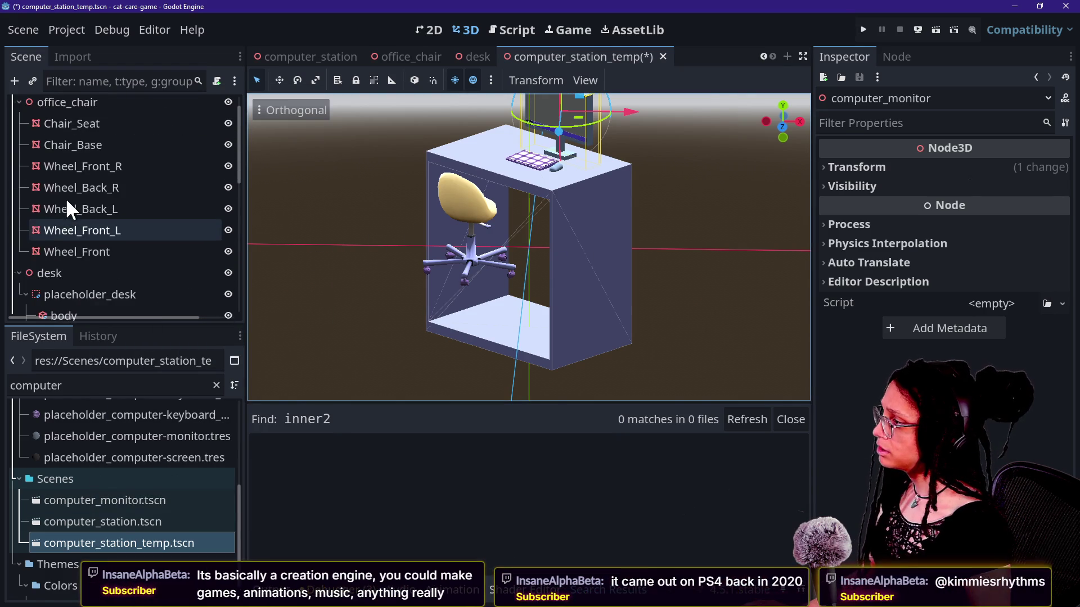
{"action": "scroll", "coordinate": [65, 197], "scroll_direction": "down", "scroll_amount": 1}
{"action": "left_click", "coordinate": [104, 242]}
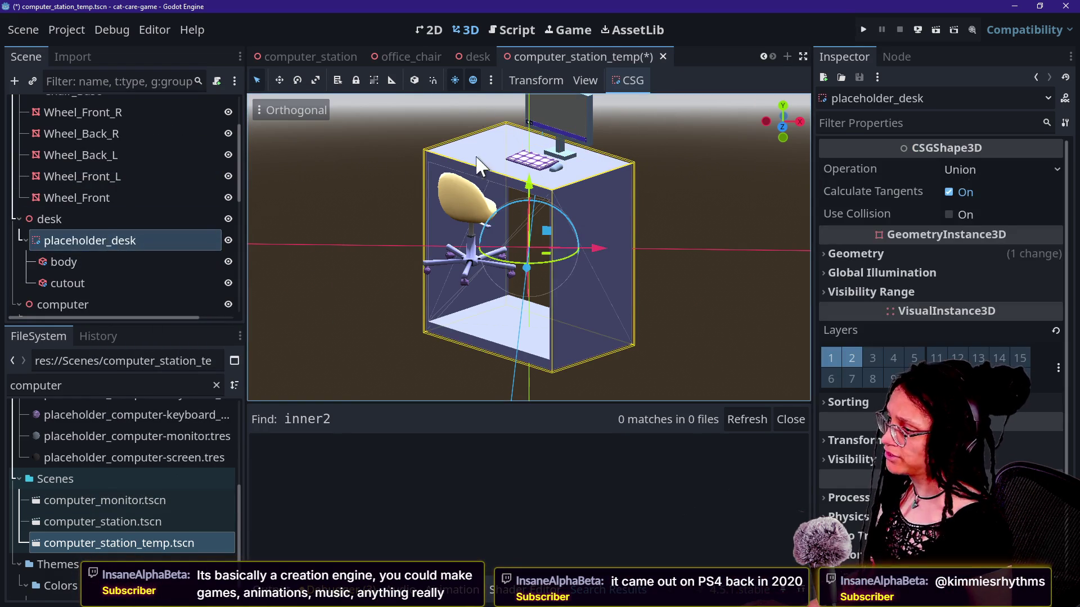
{"action": "scroll", "coordinate": [162, 162], "scroll_direction": "up", "scroll_amount": 2}
{"action": "scroll", "coordinate": [157, 214], "scroll_direction": "down", "scroll_amount": 10}
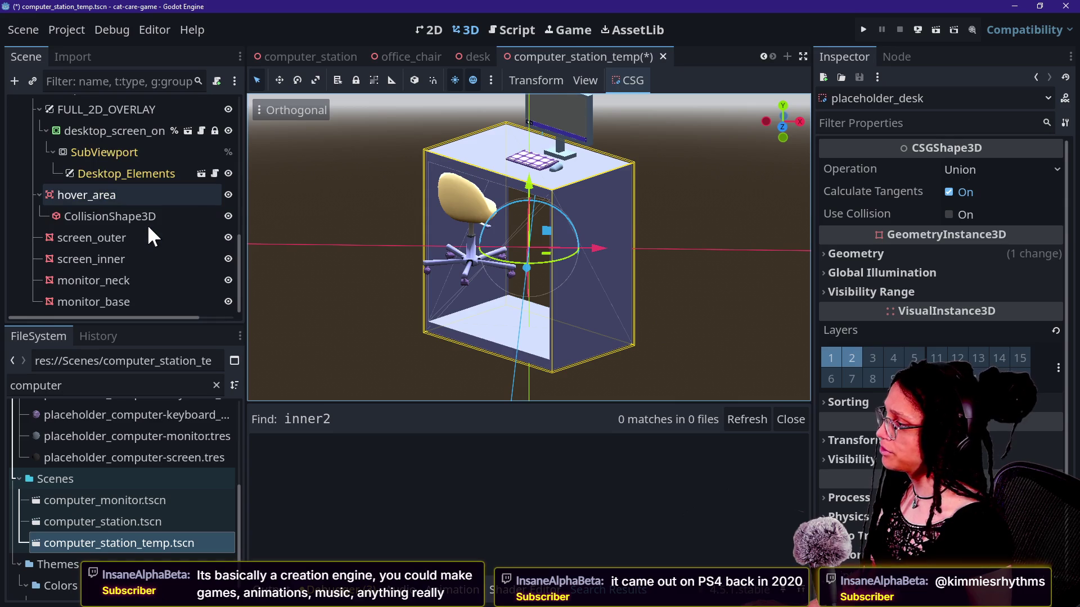
{"action": "scroll", "coordinate": [146, 224], "scroll_direction": "up", "scroll_amount": 10}
{"action": "left_click", "coordinate": [33, 32]}
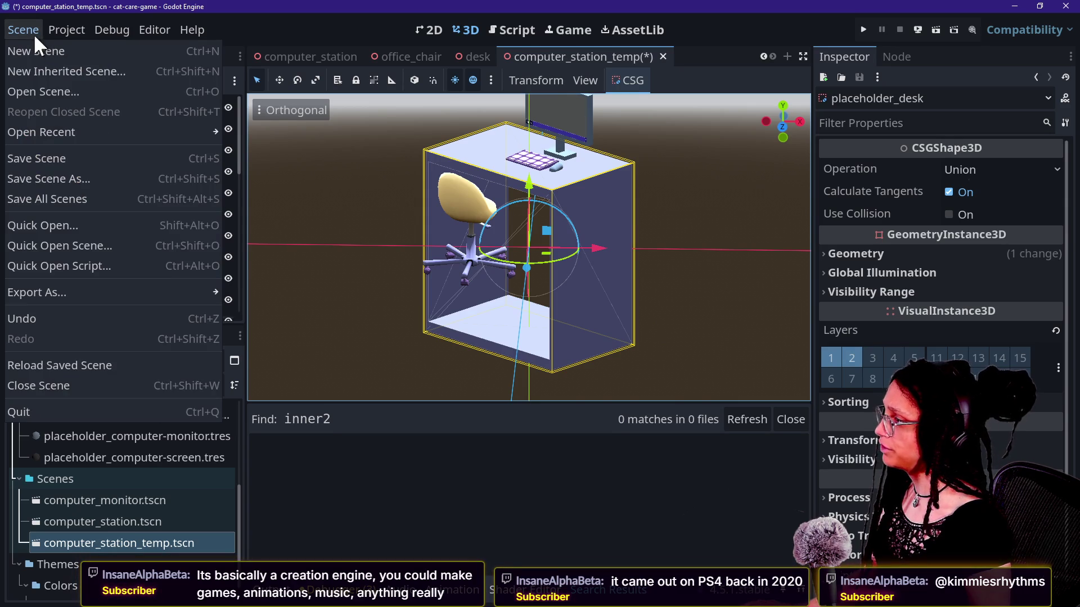
Export the temp scene as a glTF 2.0 file, then switch to Blender
{"action": "left_click", "coordinate": [66, 33]}
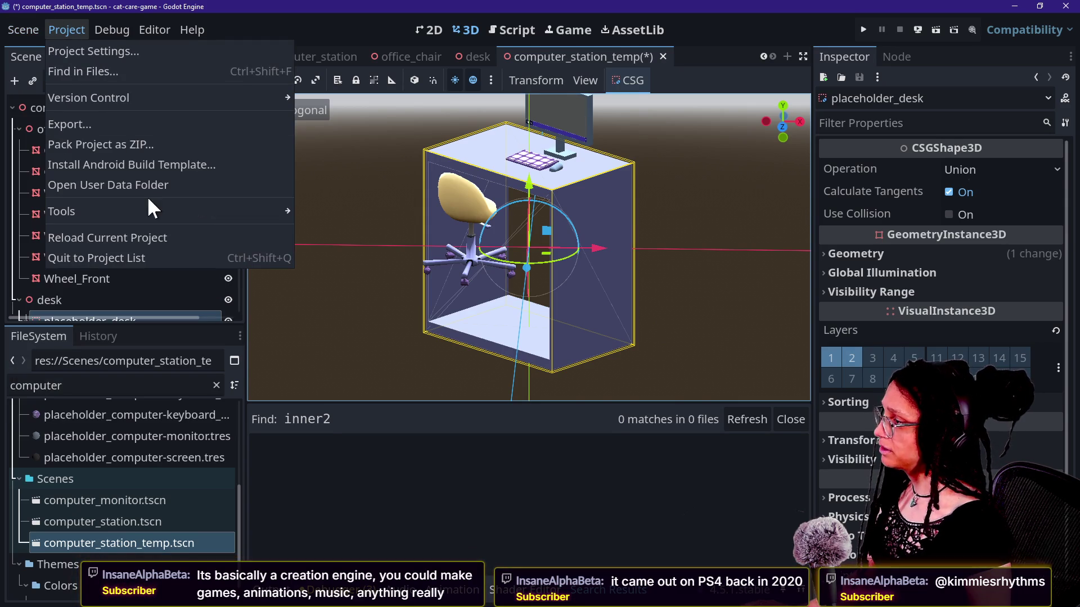
{"action": "left_click", "coordinate": [23, 30]}
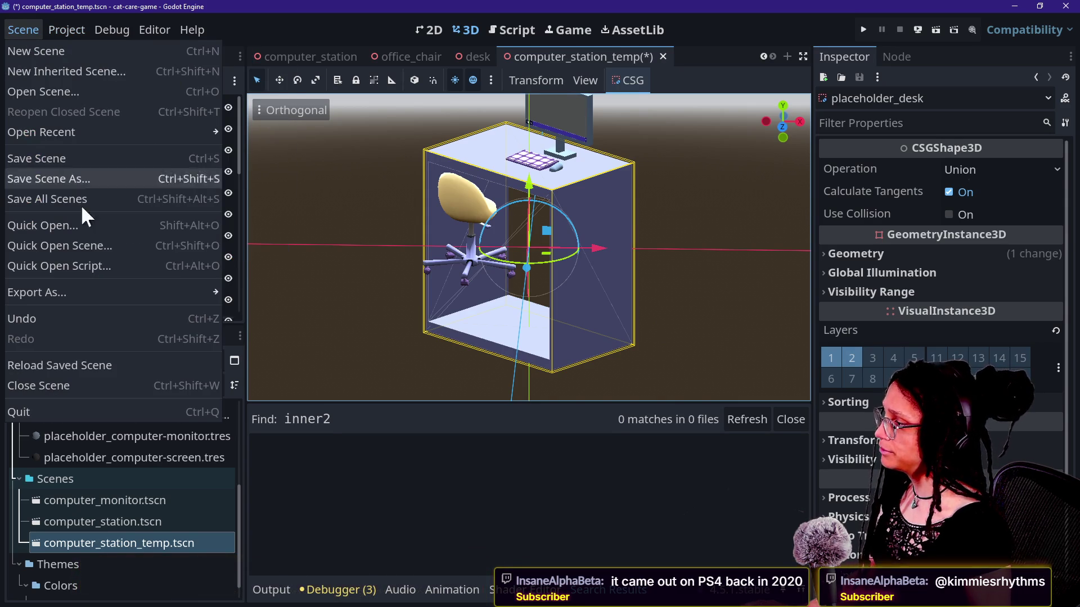
{"action": "mouse_move", "coordinate": [141, 292]}
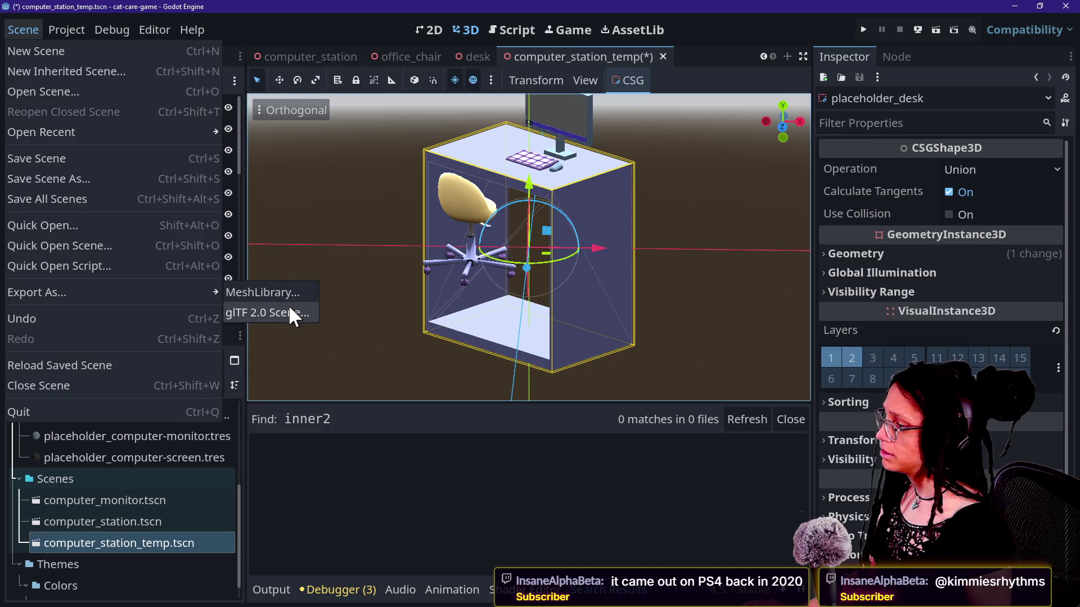
{"action": "left_click", "coordinate": [289, 312]}
{"action": "left_click", "coordinate": [386, 531]}
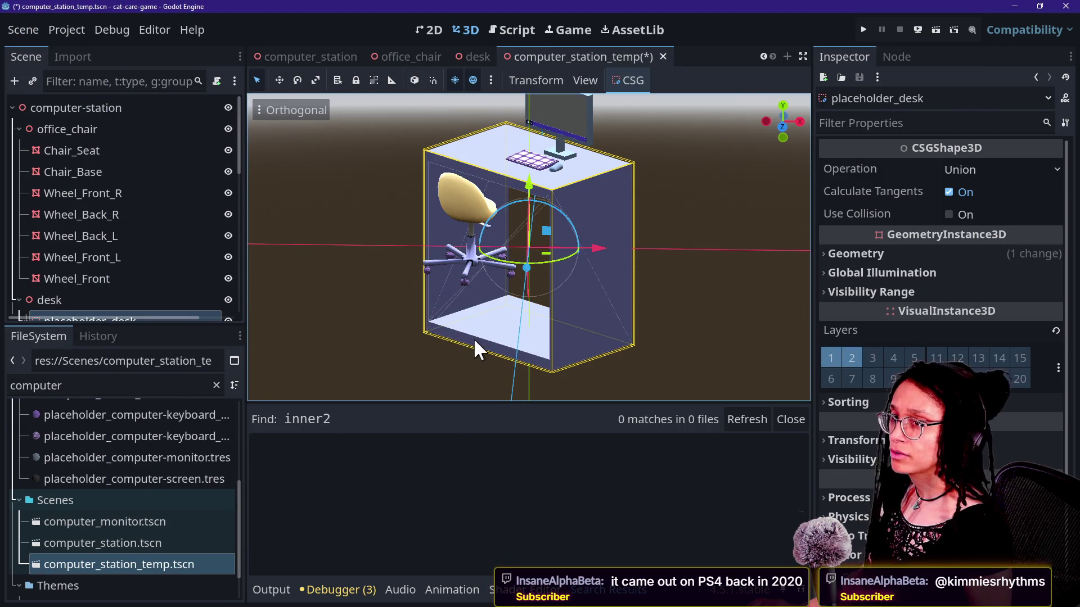
{"action": "key", "text": "alt+Tab"}
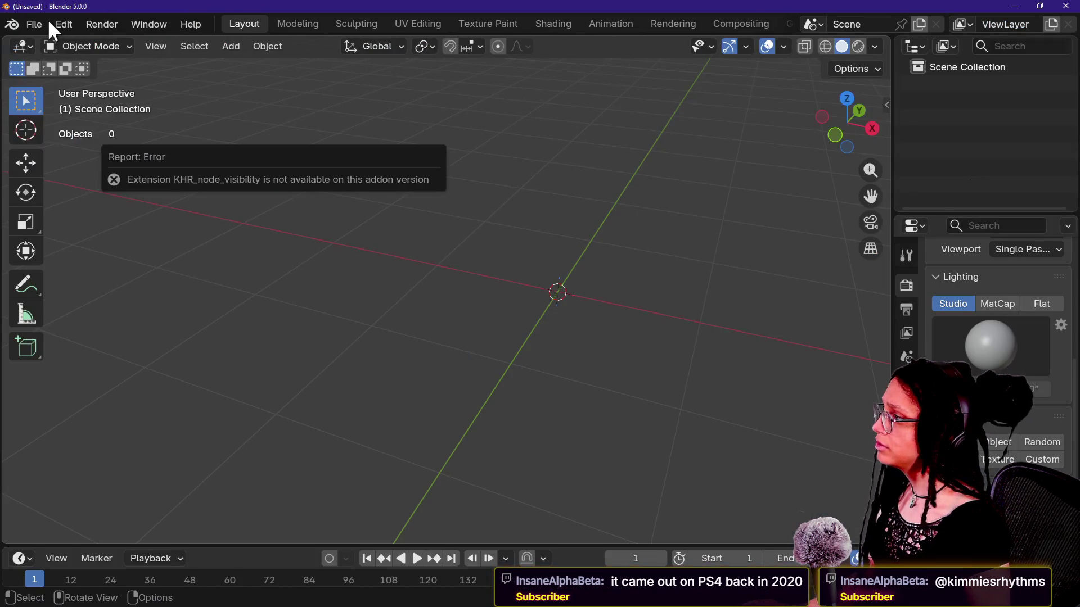
Import computer_station_temp.gltf from cat-care-game3/Blend Files/Pre-Blend Files, which fails, then return to Godot
{"action": "left_click", "coordinate": [41, 23]}
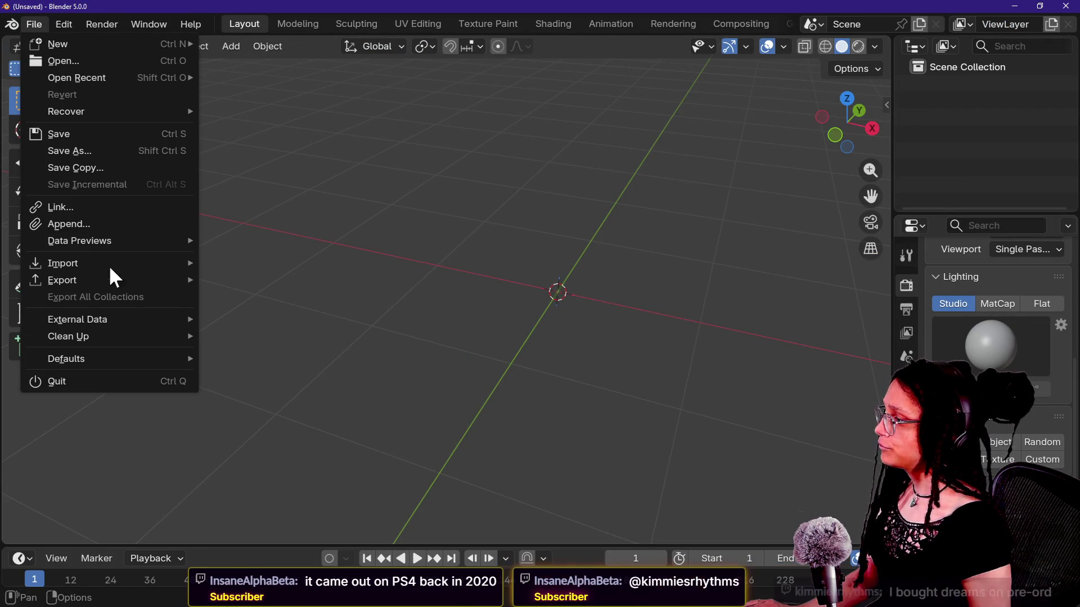
{"action": "mouse_move", "coordinate": [108, 262]}
{"action": "left_click", "coordinate": [270, 432]}
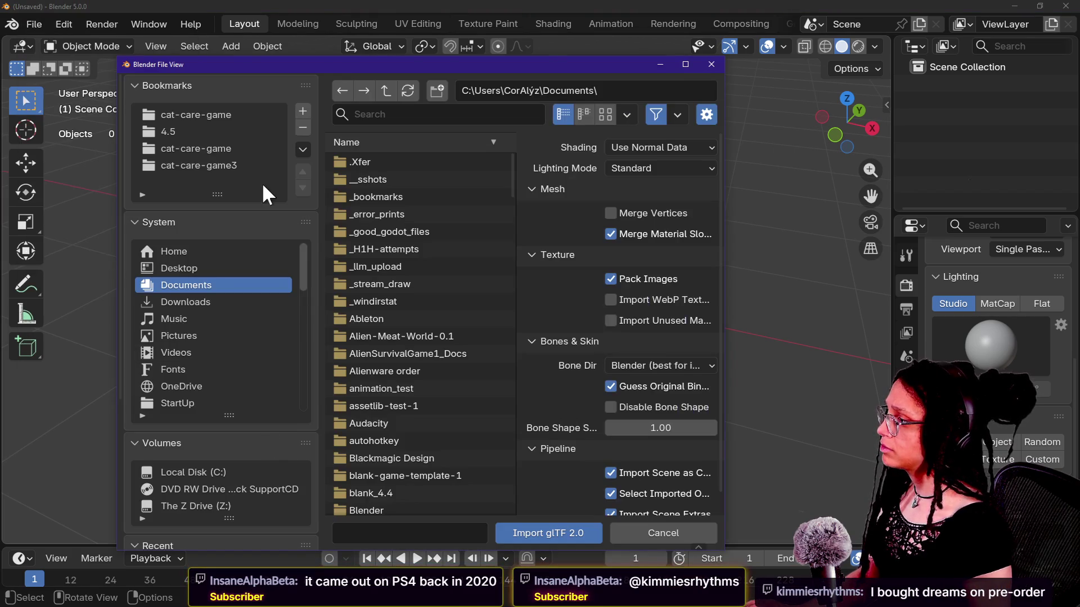
{"action": "left_click", "coordinate": [225, 165]}
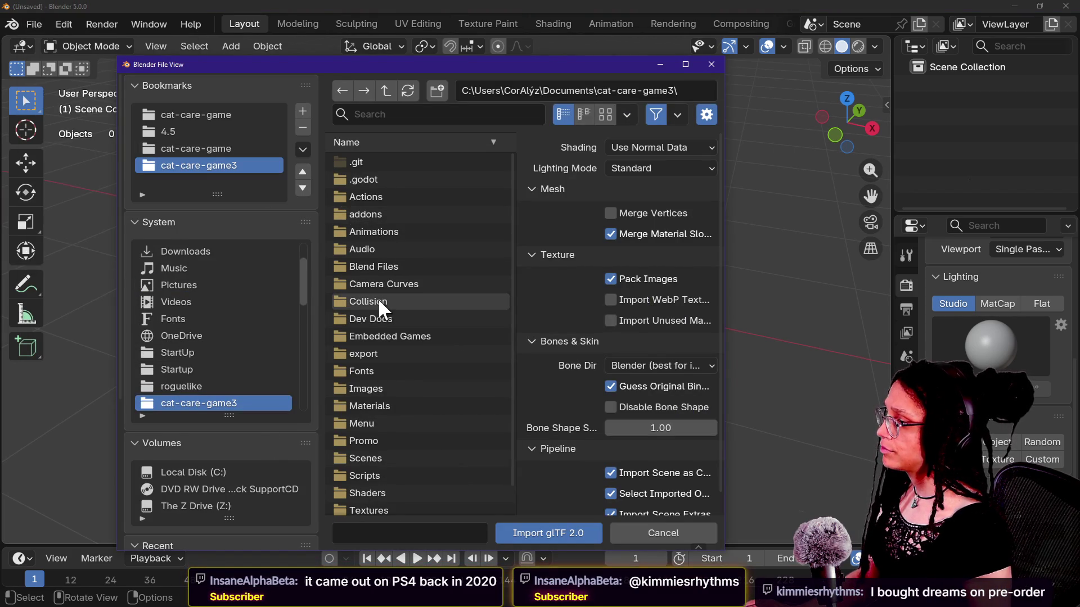
{"action": "left_click", "coordinate": [370, 261]}
{"action": "double_click", "coordinate": [370, 261]}
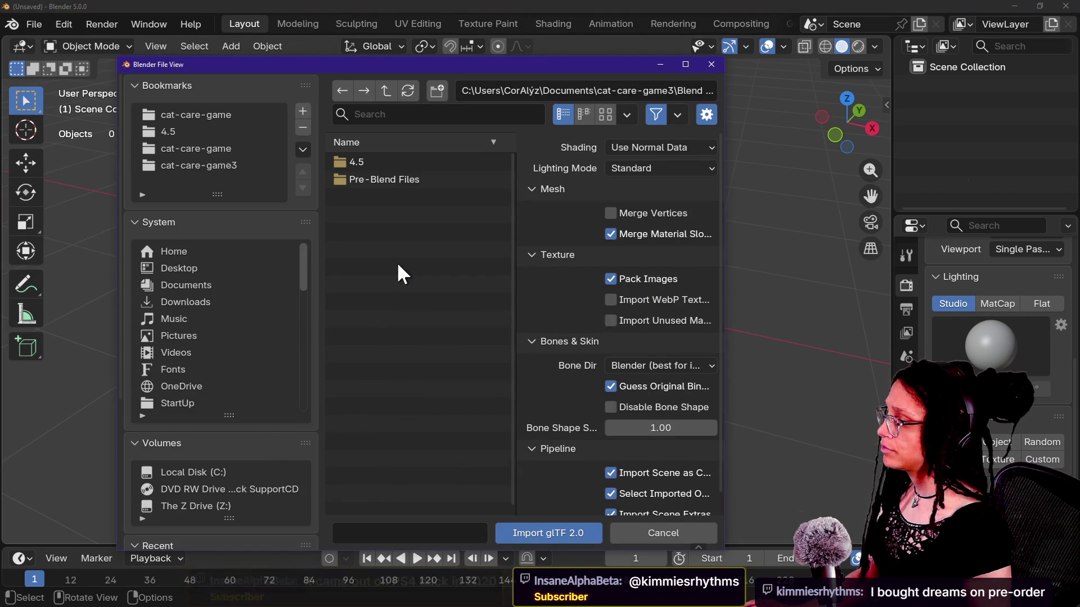
{"action": "double_click", "coordinate": [403, 176]}
{"action": "left_click", "coordinate": [399, 179]}
{"action": "left_click", "coordinate": [396, 197]}
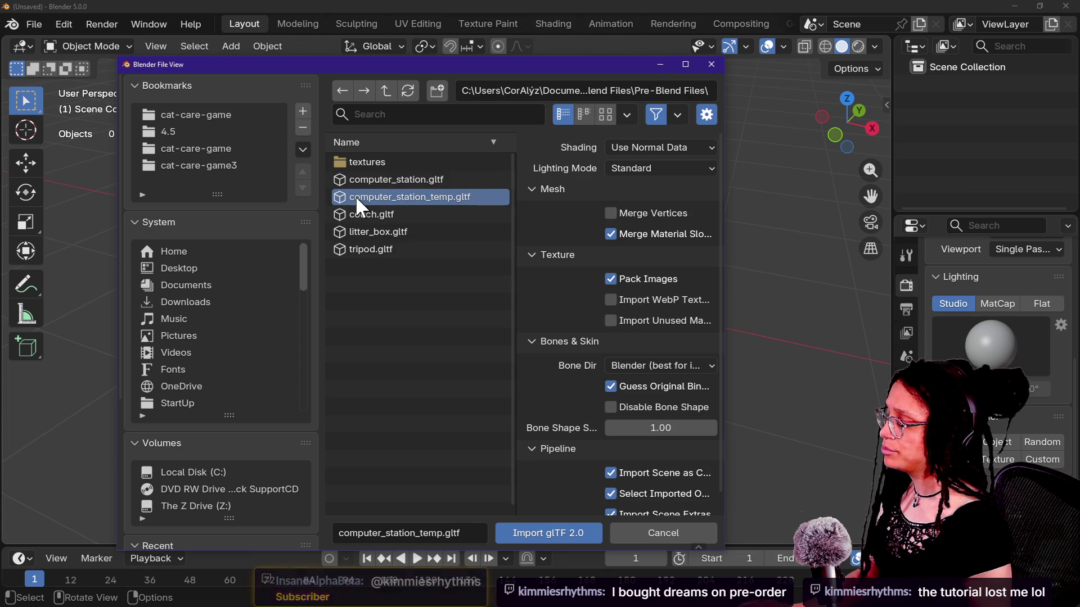
{"action": "double_click", "coordinate": [413, 194]}
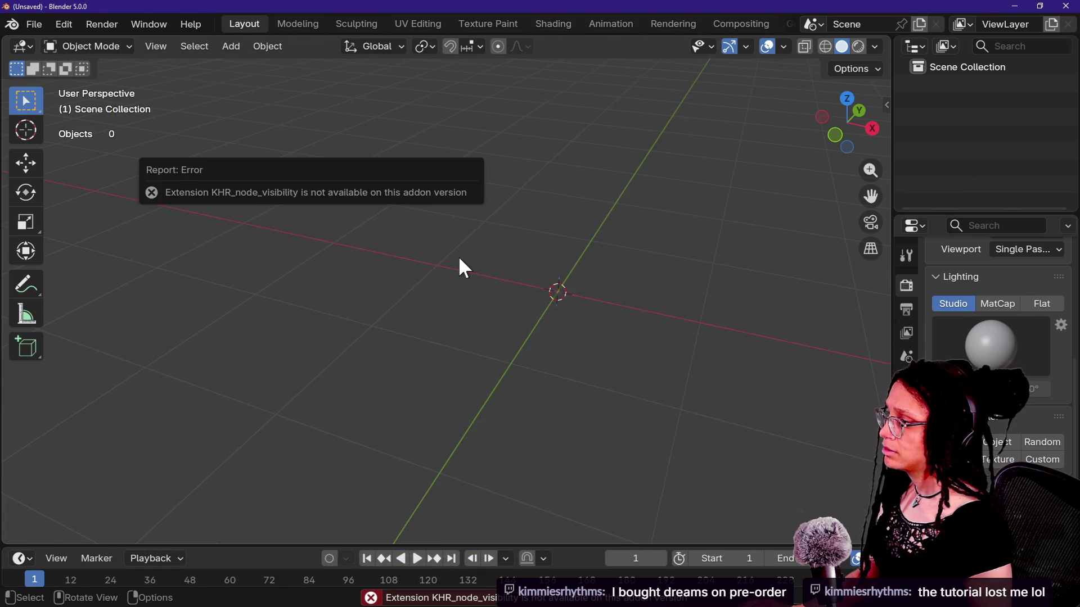
{"action": "key", "text": "alt+Tab"}
Bake placeholder_desk into a CSGBakedMeshInstance3D using CSG > Bake Mesh Instance
{"action": "scroll", "coordinate": [165, 140], "scroll_direction": "down", "scroll_amount": 5}
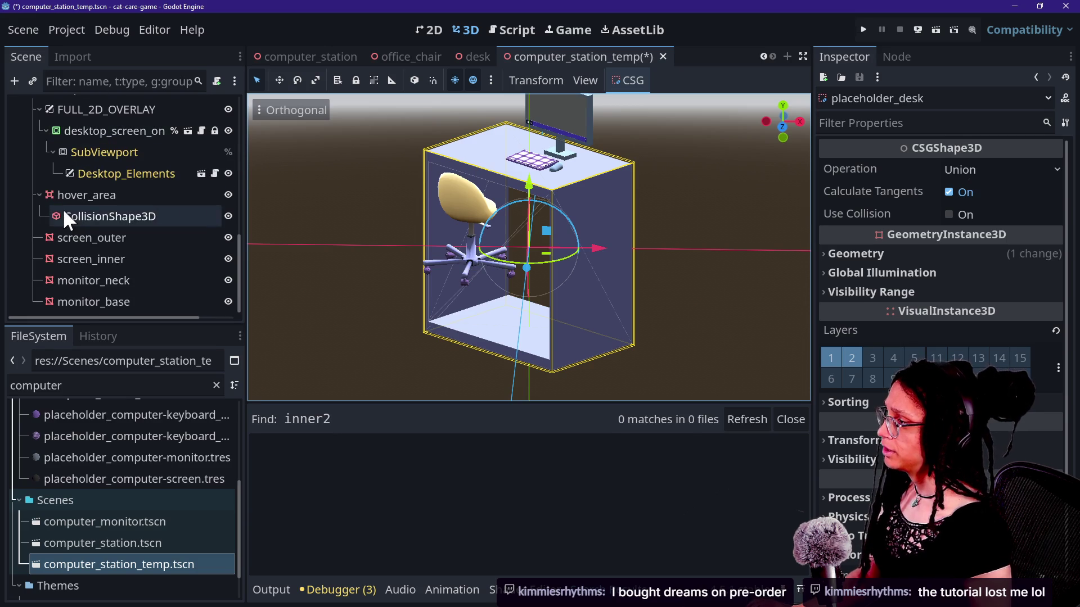
{"action": "scroll", "coordinate": [63, 208], "scroll_direction": "up", "scroll_amount": 8}
{"action": "scroll", "coordinate": [63, 208], "scroll_direction": "up", "scroll_amount": 1}
{"action": "left_click", "coordinate": [45, 143]}
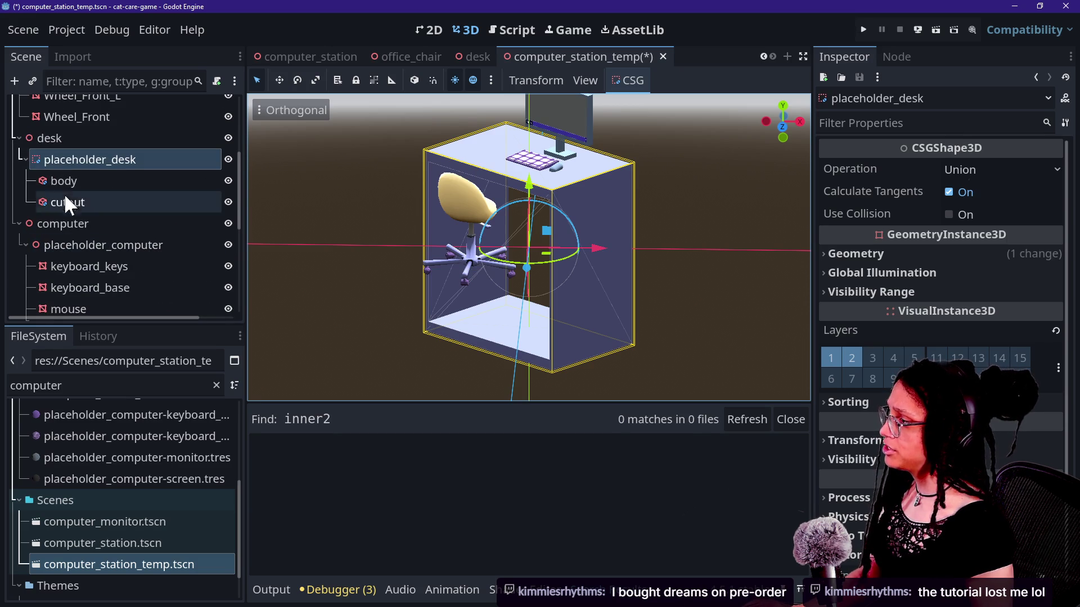
{"action": "left_click", "coordinate": [56, 157]}
{"action": "right_click", "coordinate": [87, 154]}
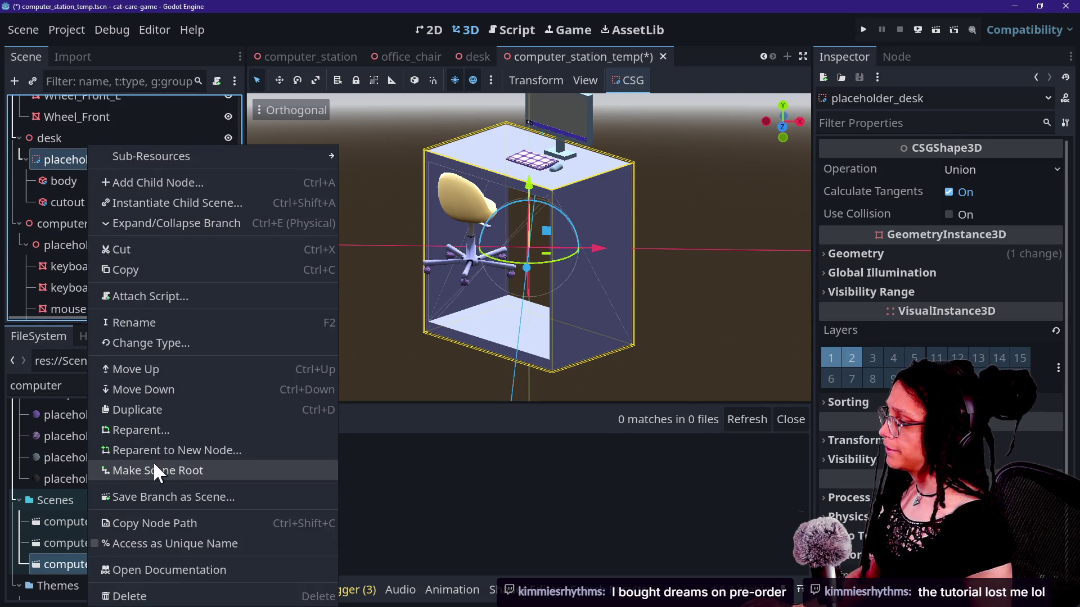
{"action": "left_click", "coordinate": [647, 73]}
{"action": "left_click", "coordinate": [647, 73]}
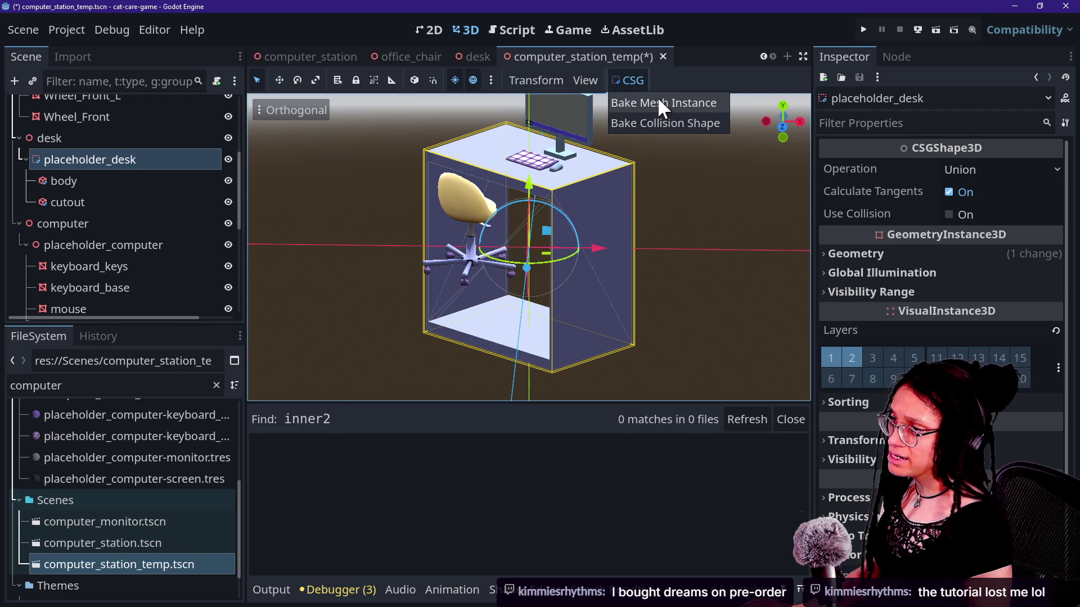
{"action": "left_click", "coordinate": [672, 103]}
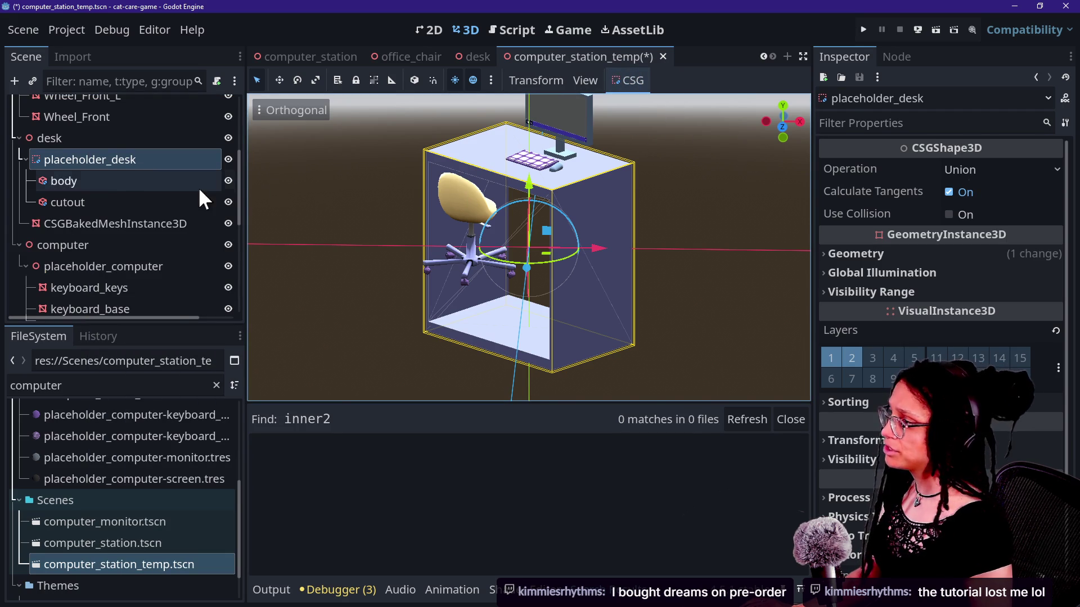
Move the baked mesh directly under desk, then delete and restore placeholder_desk
{"action": "mouse_move", "coordinate": [93, 224]}
{"action": "left_mouse_down"}
{"action": "mouse_move", "coordinate": [108, 174]}
{"action": "mouse_move", "coordinate": [101, 145]}
{"action": "left_mouse_up"}
{"action": "left_click", "coordinate": [105, 180]}
{"action": "key", "text": "Delete"}
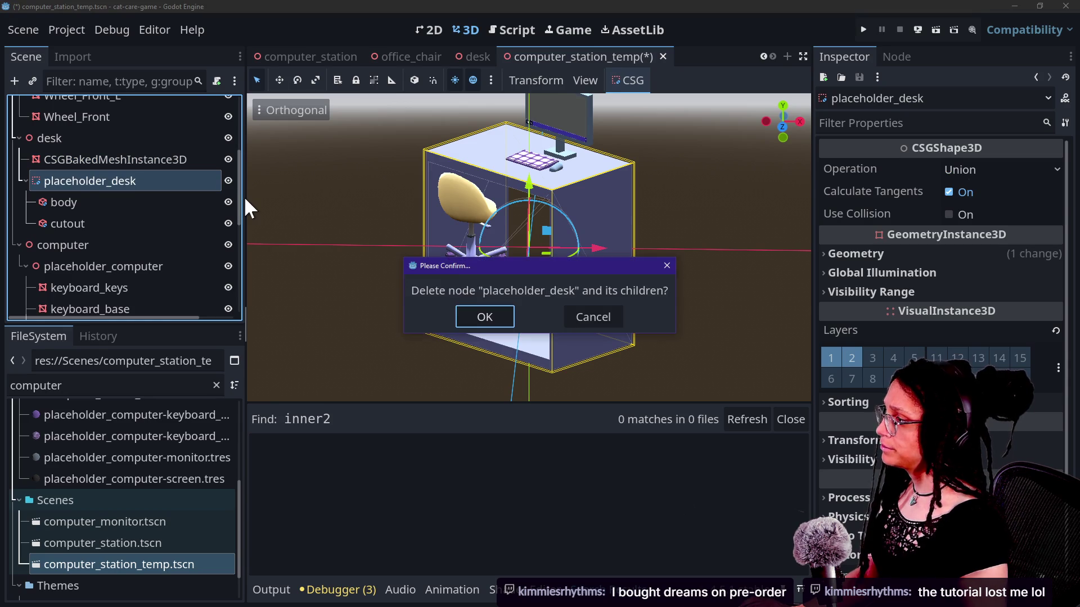
{"action": "key", "text": "Return"}
{"action": "key", "text": "ctrl+z"}
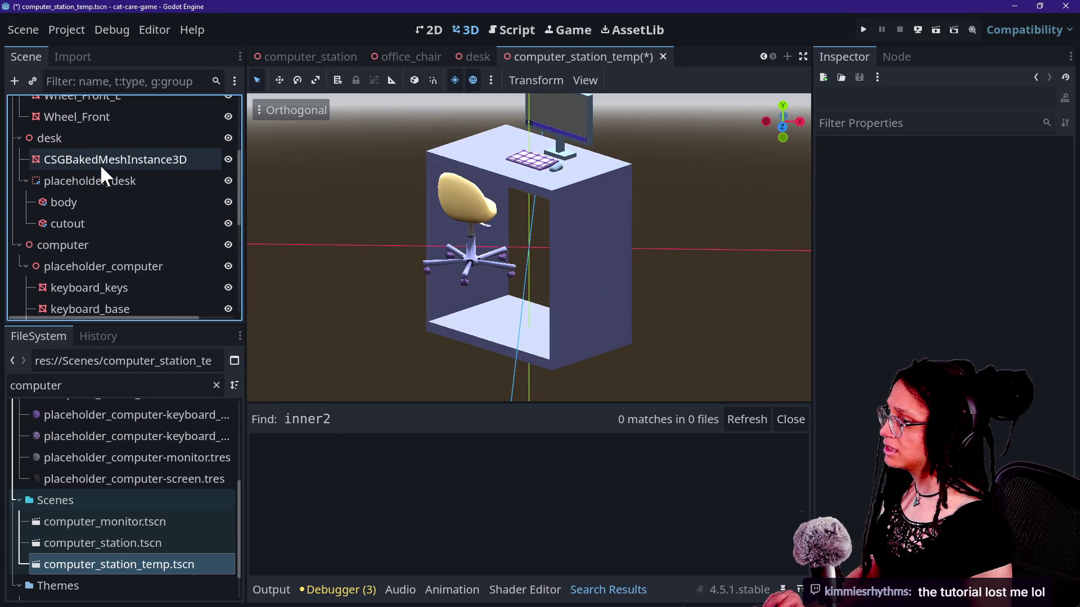
{"action": "left_click", "coordinate": [119, 178]}
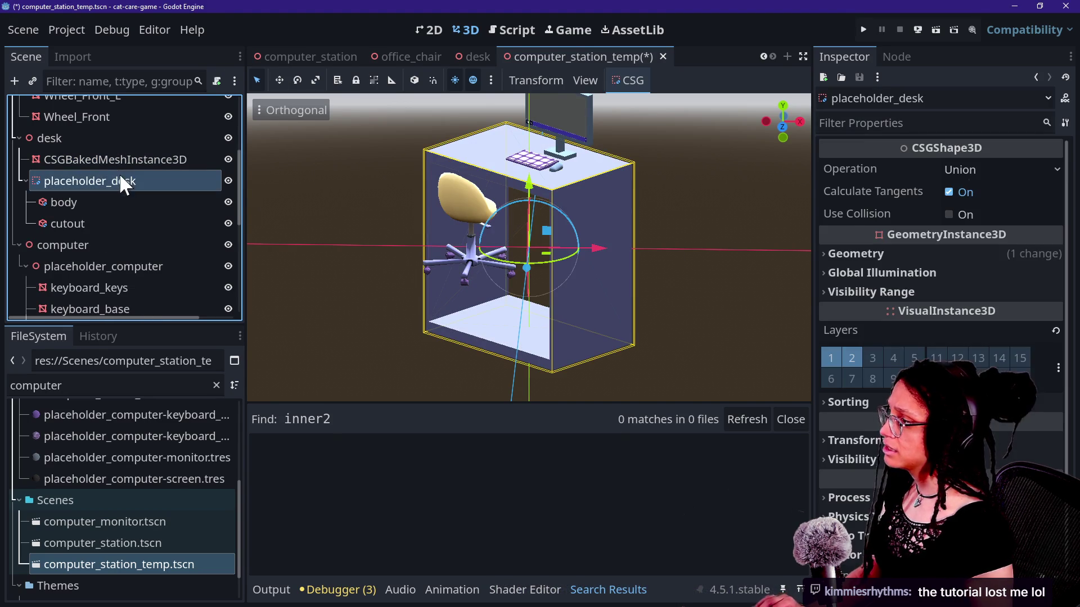
Inspect placeholder_desk's Geometry Material Override without changing it
{"action": "left_click", "coordinate": [878, 255]}
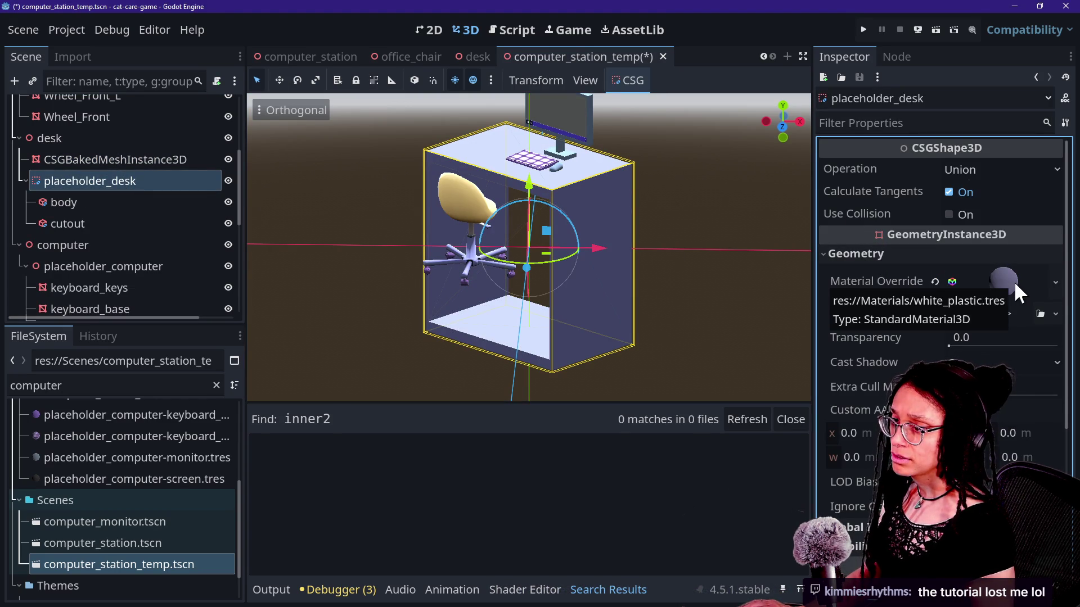
{"action": "left_click", "coordinate": [1055, 282]}
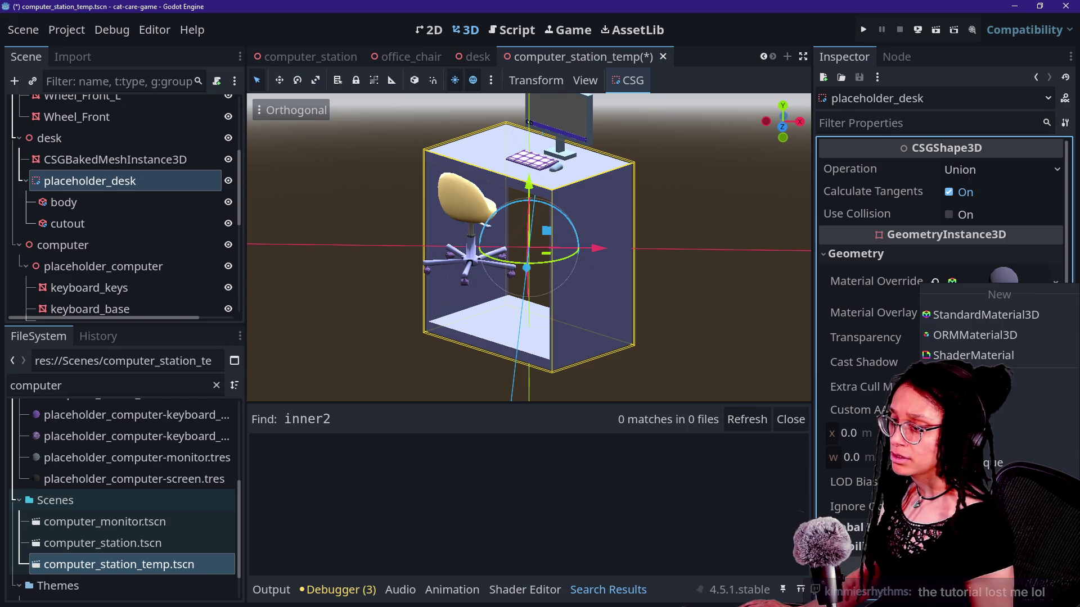
{"action": "key", "text": "Escape"}
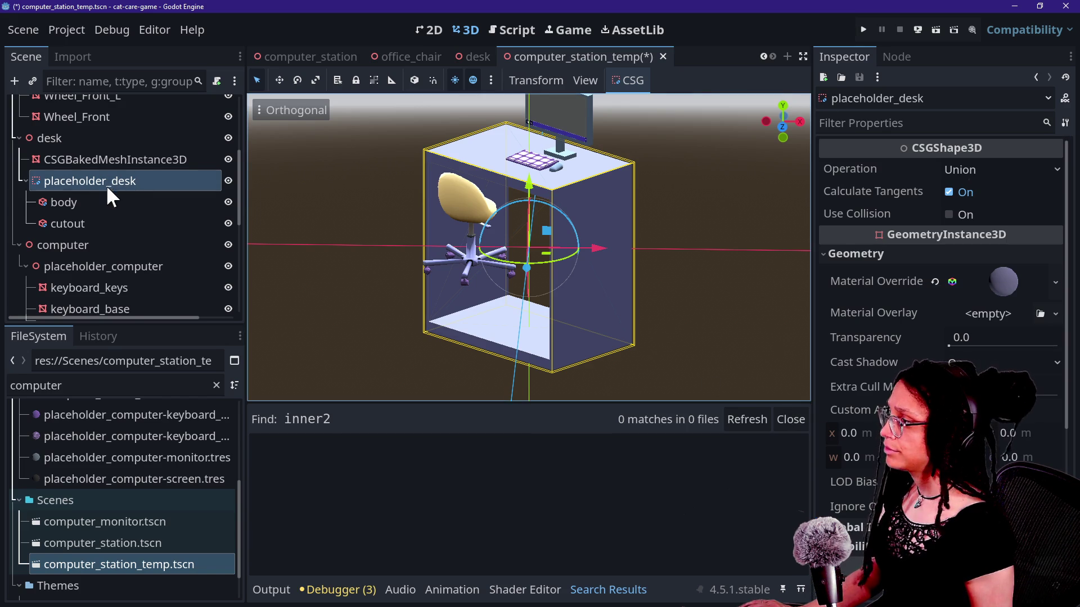
Assign a material to the baked desk mesh's Surface 0
{"action": "left_click", "coordinate": [122, 161]}
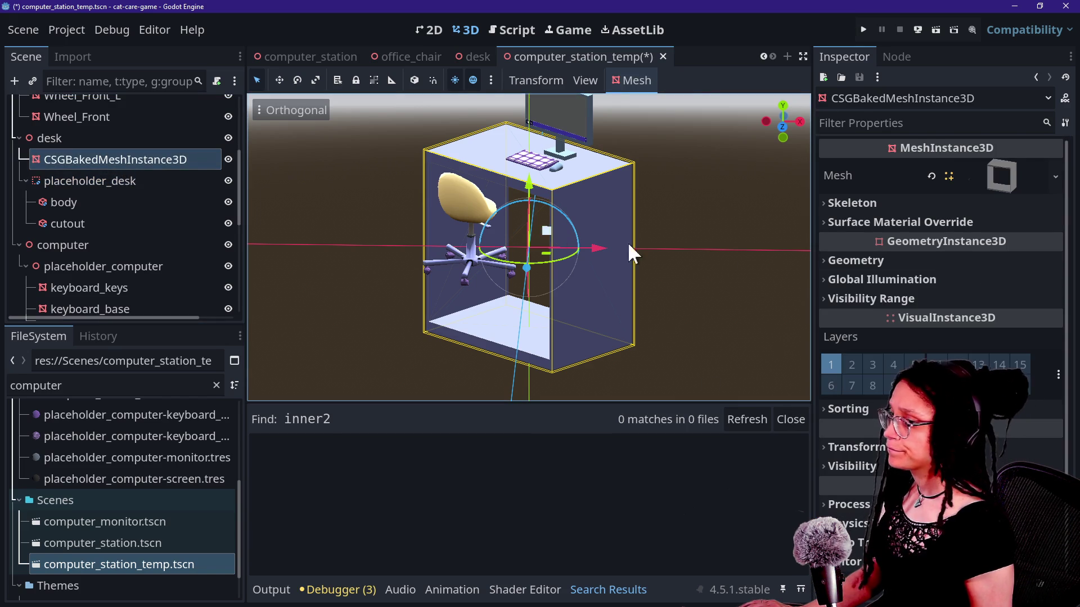
{"action": "left_click", "coordinate": [978, 178]}
{"action": "left_click", "coordinate": [1055, 382]}
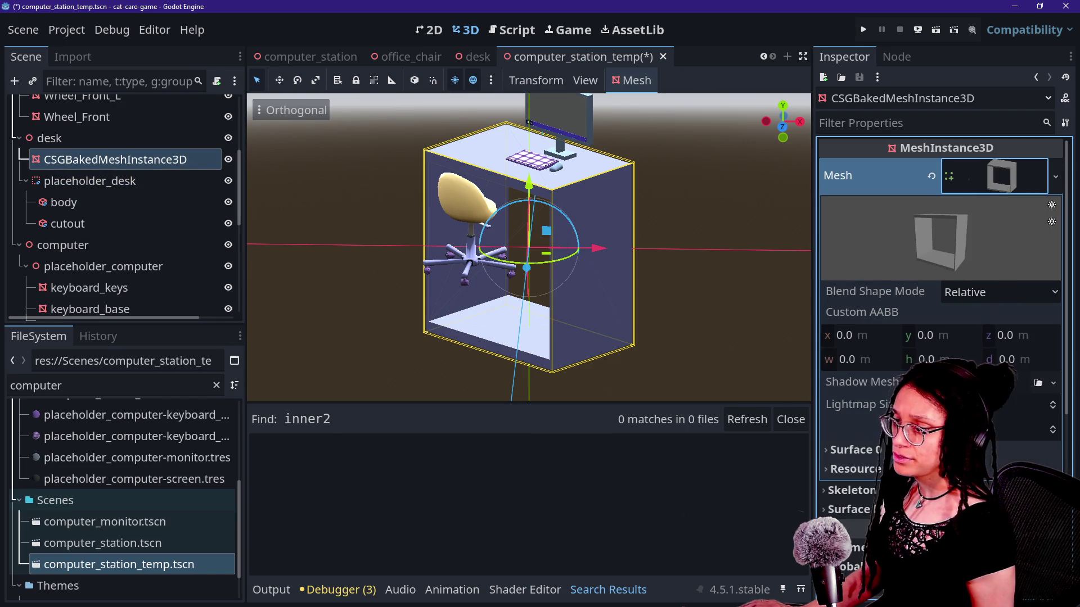
{"action": "scroll", "coordinate": [887, 307], "scroll_direction": "down", "scroll_amount": 4}
{"action": "left_click", "coordinate": [896, 333]}
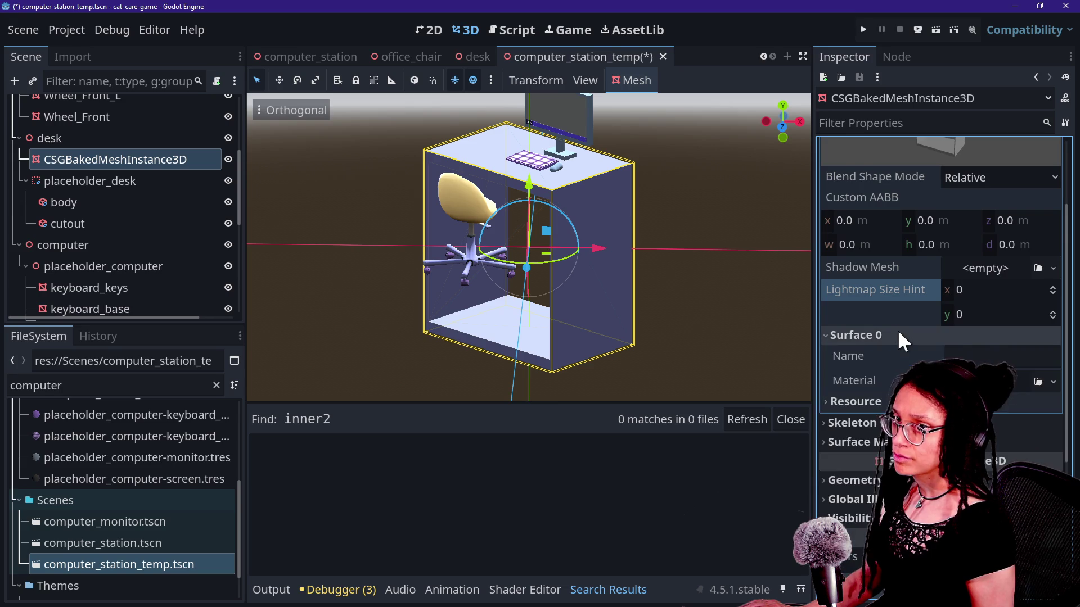
{"action": "scroll", "coordinate": [899, 329], "scroll_direction": "down", "scroll_amount": 4}
{"action": "left_click", "coordinate": [978, 265]}
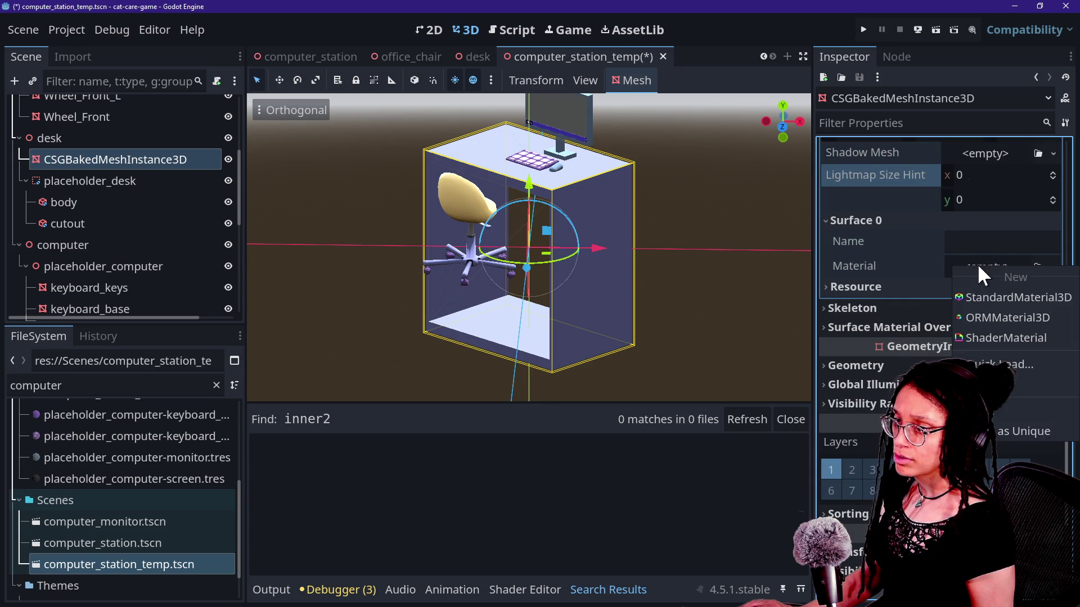
{"action": "left_click", "coordinate": [992, 413]}
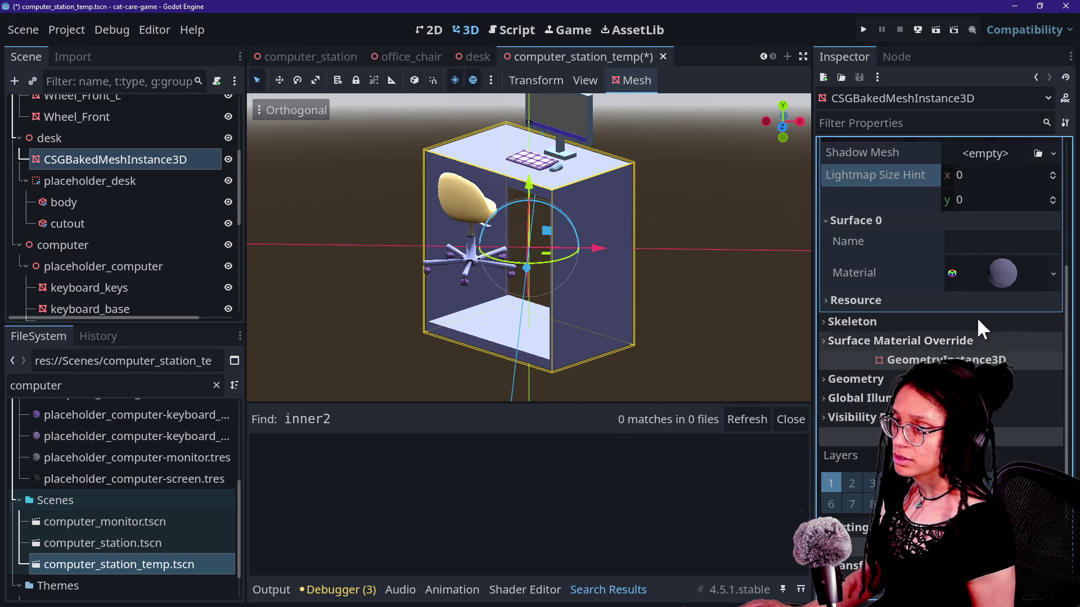
{"action": "left_click", "coordinate": [94, 179]}
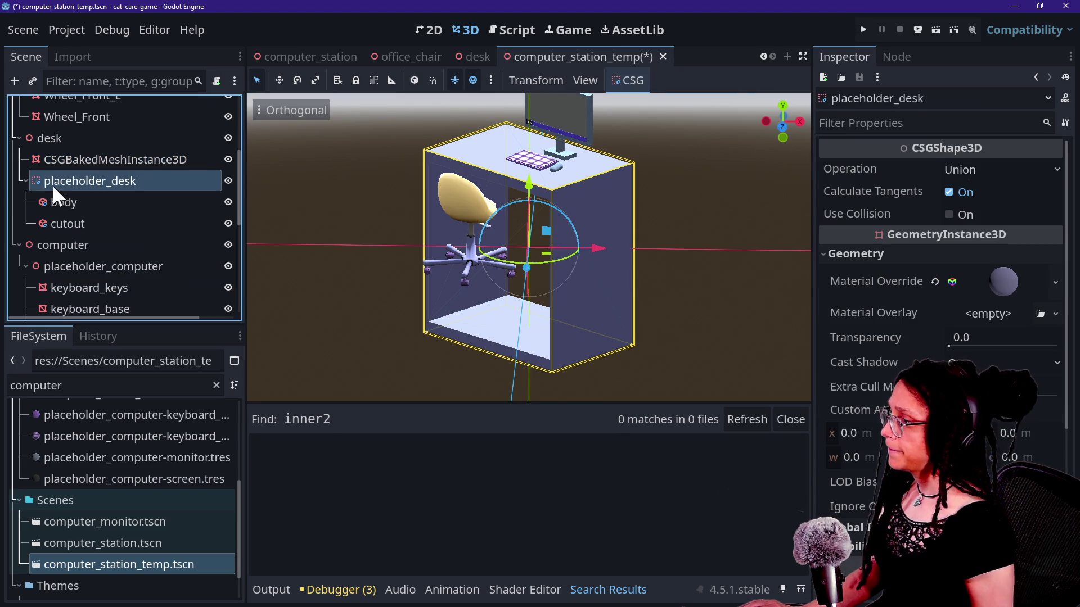
Delete placeholder_desk, leaving only the baked mesh under desk
{"action": "key", "text": "Delete"}
{"action": "key", "text": "Escape"}
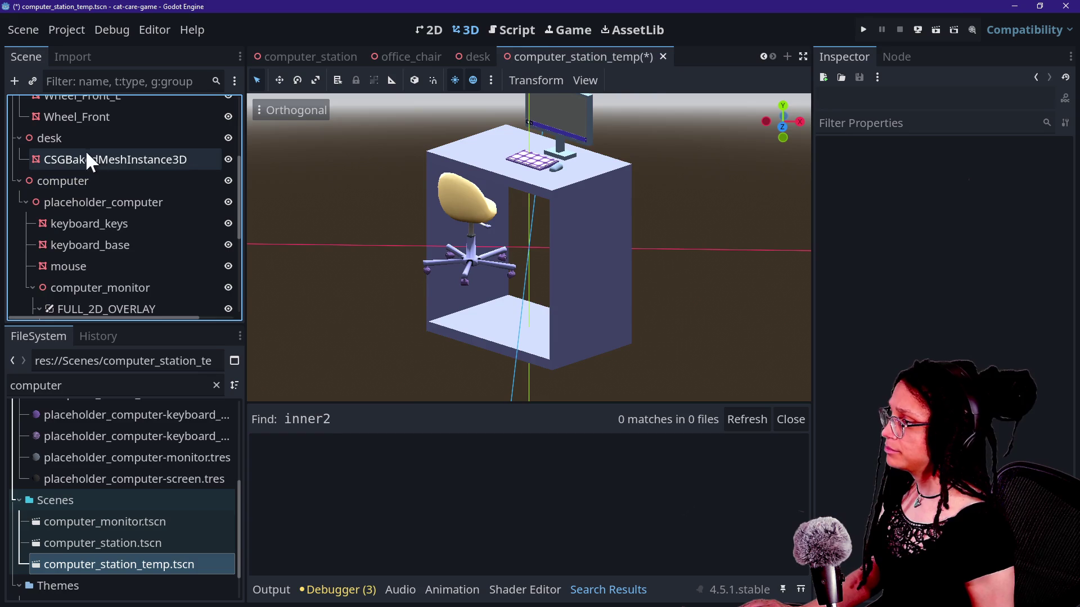
{"action": "left_click", "coordinate": [87, 157]}
{"action": "key", "text": "ctrl+z"}
{"action": "left_click", "coordinate": [100, 181]}
{"action": "key", "text": "Delete"}
{"action": "key", "text": "Return"}
{"action": "left_click", "coordinate": [95, 160]}
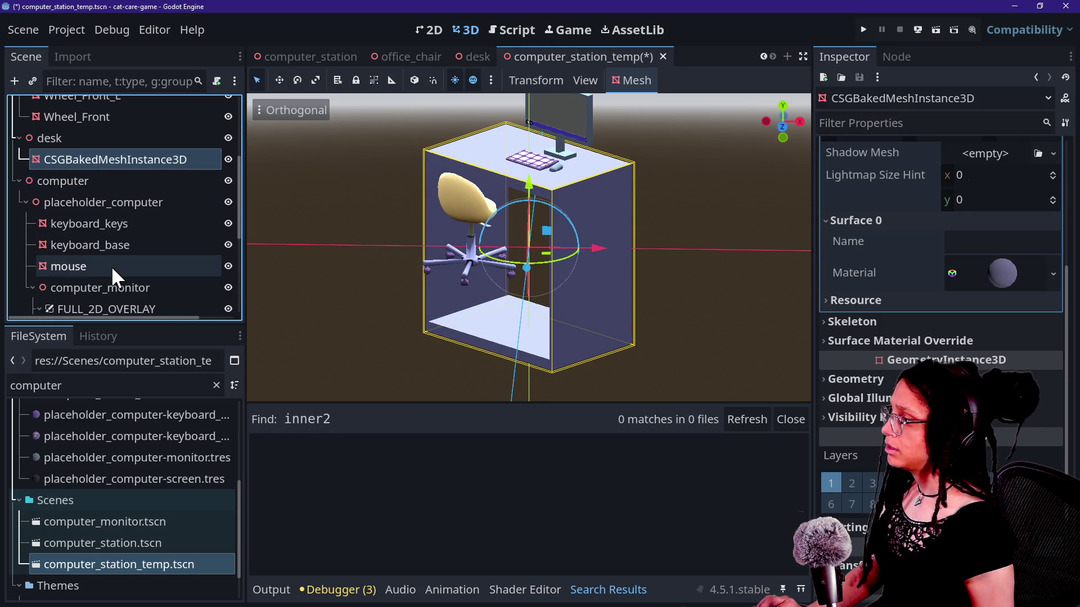
Delete the FULL_2D_OVERLAY node and its children under computer_monitor
{"action": "scroll", "coordinate": [111, 266], "scroll_direction": "down", "scroll_amount": 5}
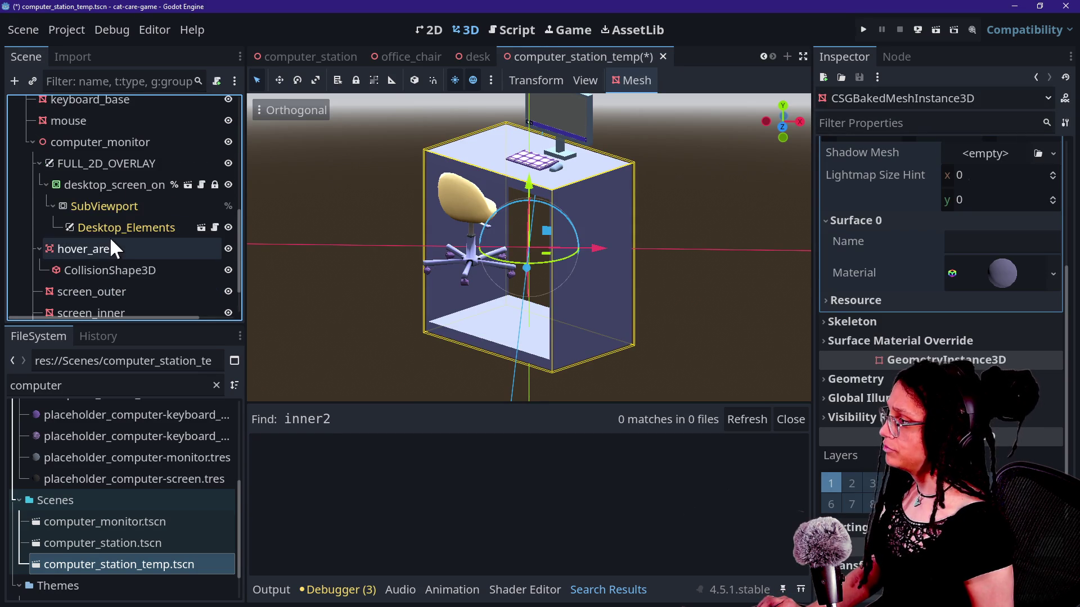
{"action": "left_click", "coordinate": [123, 119]}
{"action": "left_click", "coordinate": [115, 184]}
{"action": "left_click", "coordinate": [120, 143]}
{"action": "left_click", "coordinate": [125, 184]}
{"action": "left_click", "coordinate": [121, 163]}
{"action": "key", "text": "Delete"}
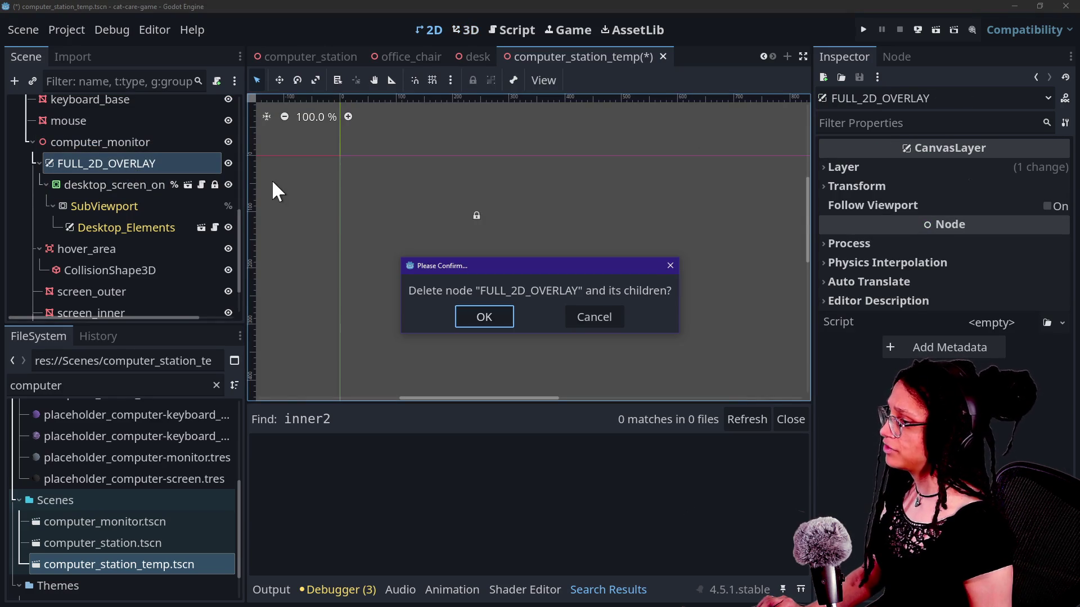
{"action": "key", "text": "Return"}
Delete hover_area with its collision shape and review the remaining scene tree
{"action": "left_click", "coordinate": [189, 165]}
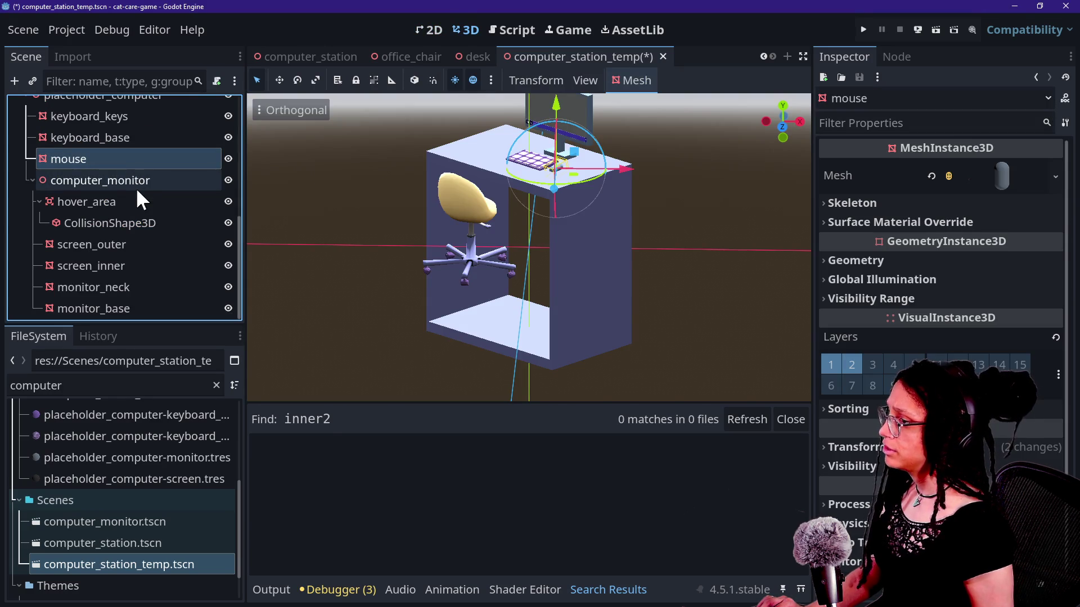
{"action": "left_click", "coordinate": [131, 194]}
{"action": "key", "text": "Delete"}
{"action": "key", "text": "Return"}
{"action": "scroll", "coordinate": [115, 249], "scroll_direction": "up", "scroll_amount": 10}
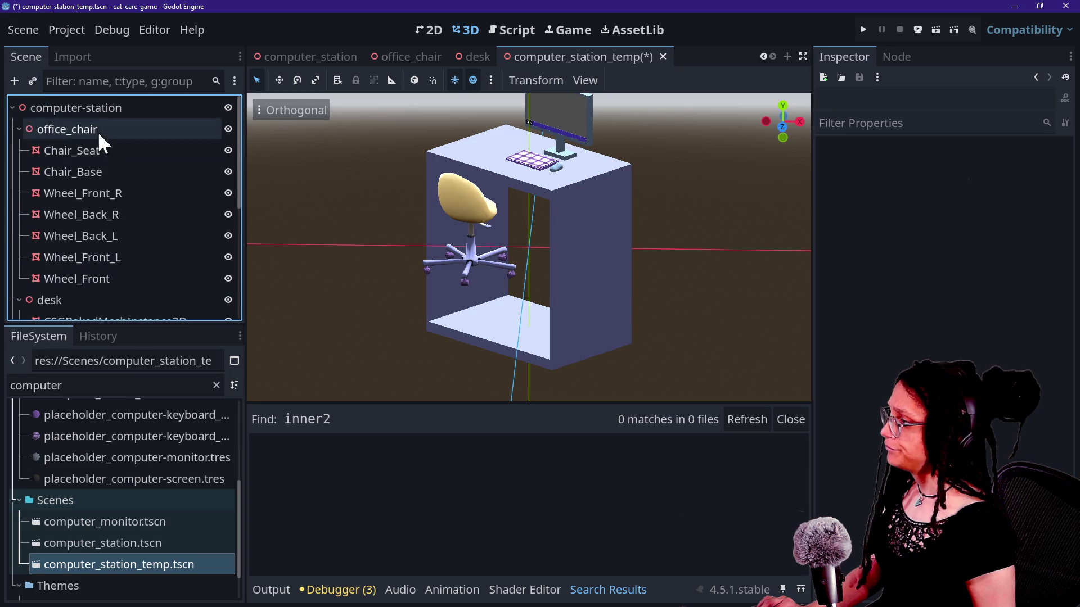
{"action": "scroll", "coordinate": [95, 150], "scroll_direction": "down", "scroll_amount": 3}
{"action": "scroll", "coordinate": [96, 149], "scroll_direction": "down", "scroll_amount": 3}
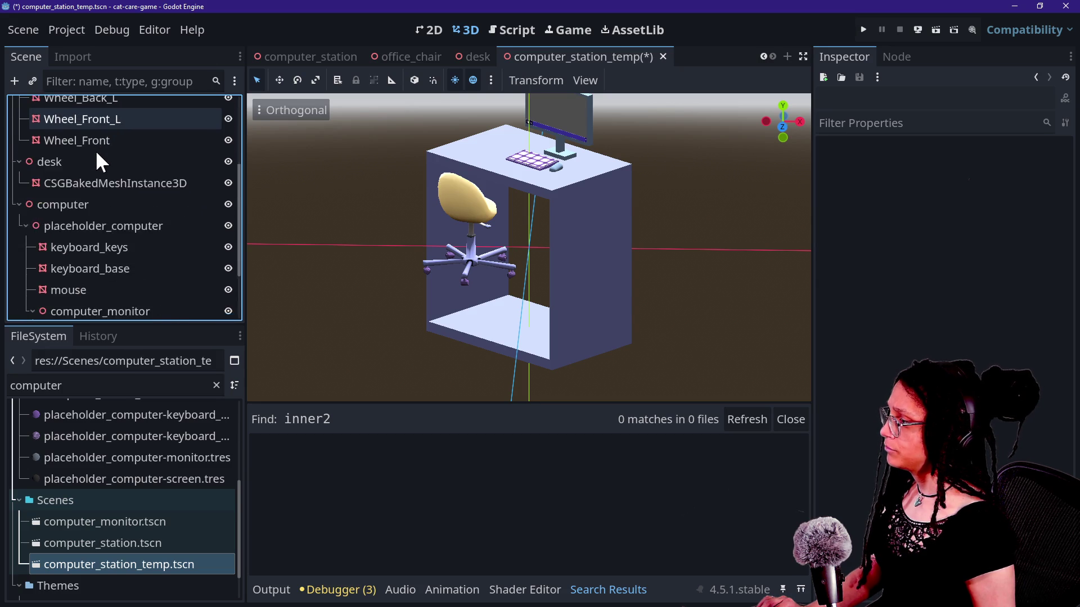
{"action": "scroll", "coordinate": [95, 149], "scroll_direction": "up", "scroll_amount": 6}
{"action": "left_click", "coordinate": [96, 149]}
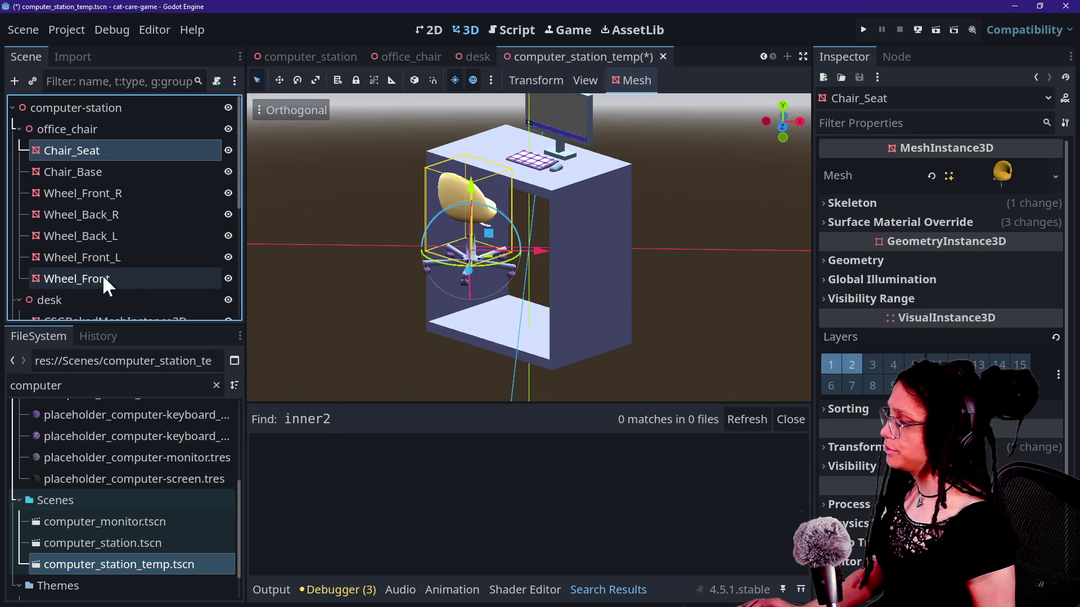
{"action": "scroll", "coordinate": [102, 270], "scroll_direction": "down", "scroll_amount": 10}
{"action": "scroll", "coordinate": [105, 285], "scroll_direction": "up", "scroll_amount": 4}
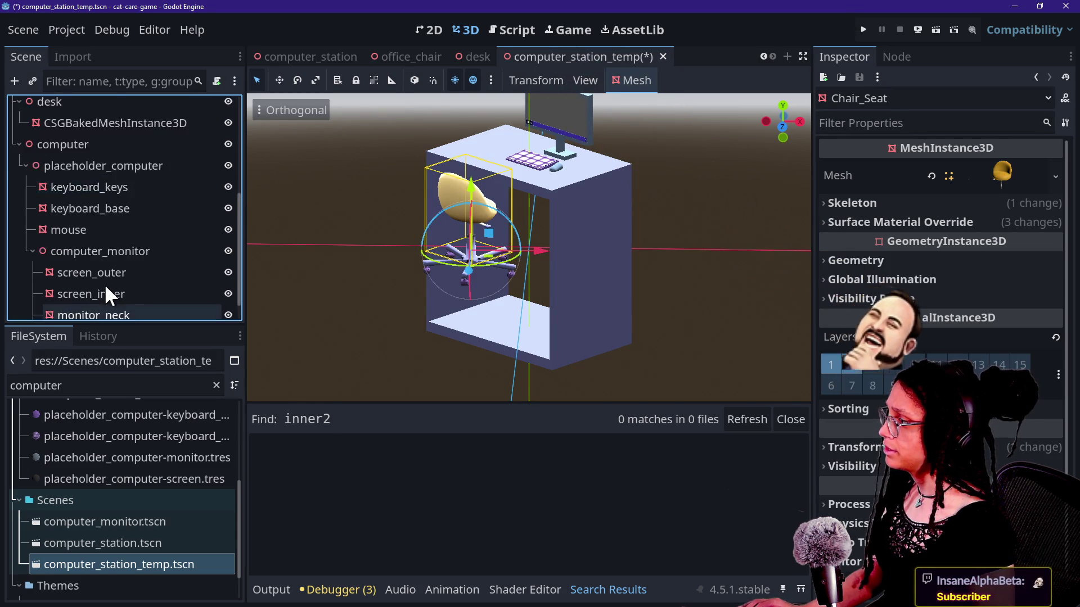
{"action": "scroll", "coordinate": [104, 284], "scroll_direction": "up", "scroll_amount": 8}
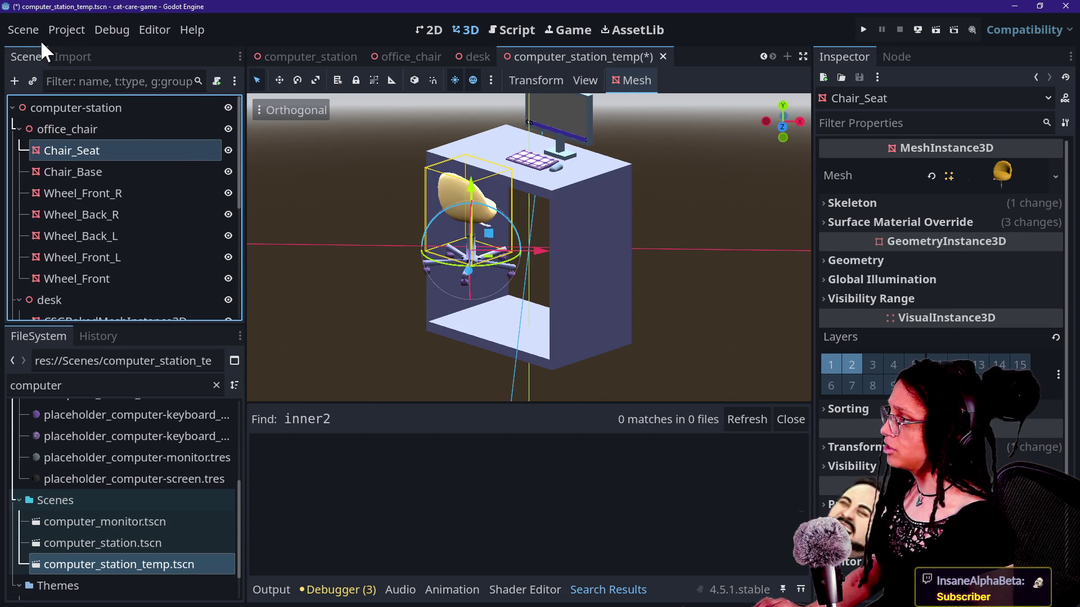
Save the trimmed temp scene
{"action": "left_click", "coordinate": [36, 36]}
{"action": "left_click", "coordinate": [82, 8]}
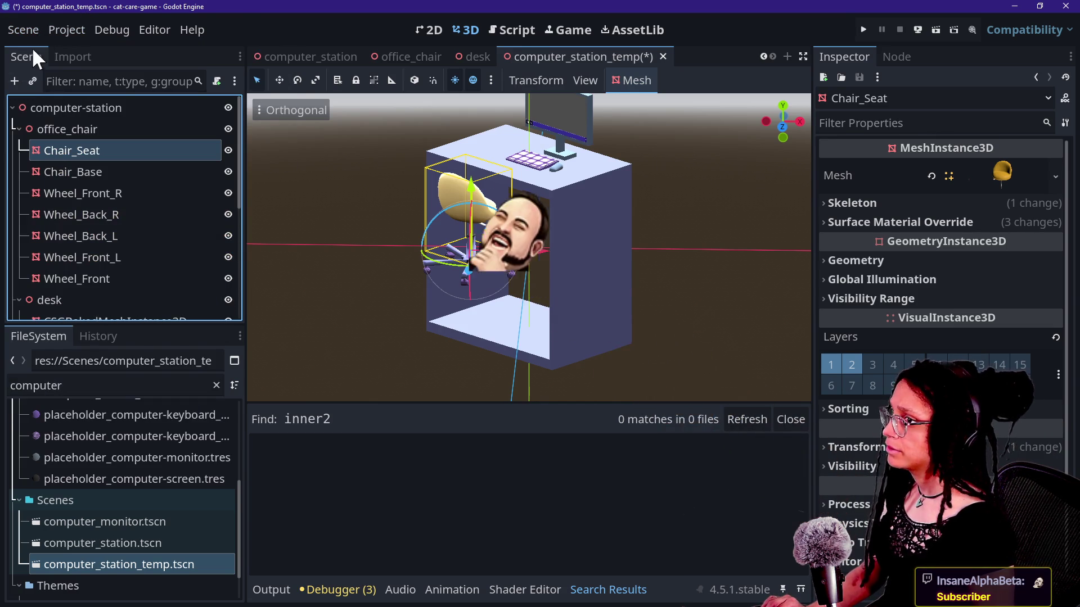
{"action": "key", "text": "ctrl+s"}
Re-export the scene as computer_station_temp.gltf, overwriting the existing file
{"action": "left_click", "coordinate": [20, 28]}
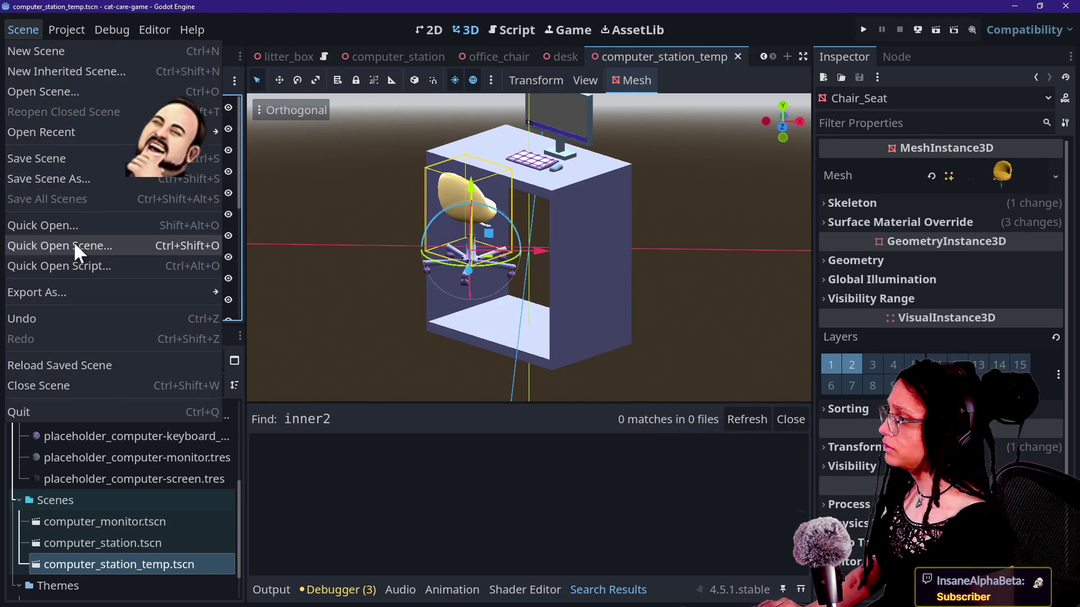
{"action": "mouse_move", "coordinate": [69, 292]}
{"action": "left_click", "coordinate": [287, 308]}
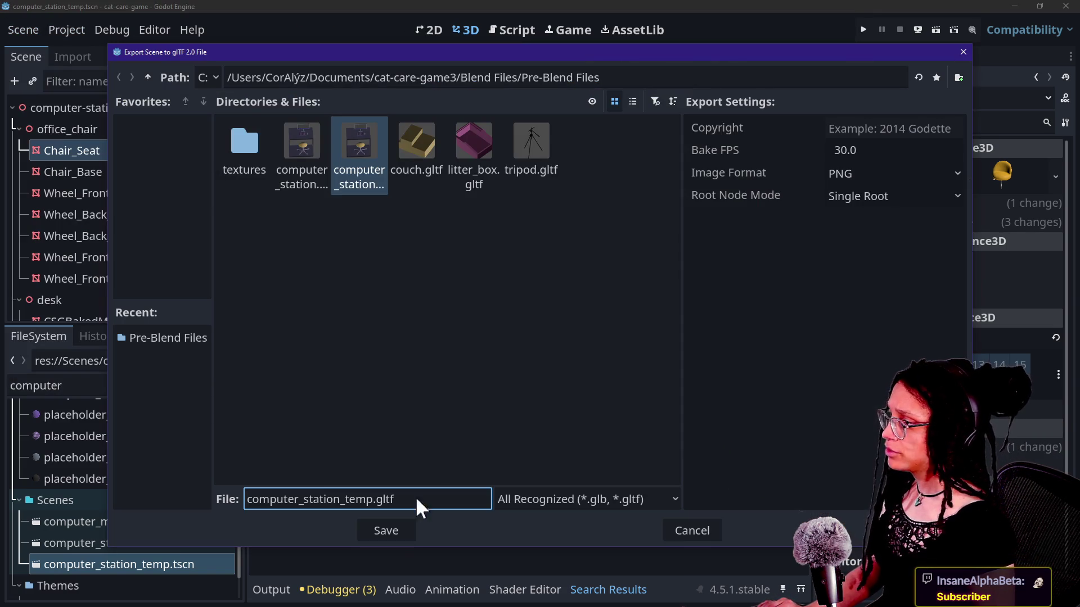
{"action": "left_click", "coordinate": [390, 529]}
{"action": "left_click", "coordinate": [428, 324]}
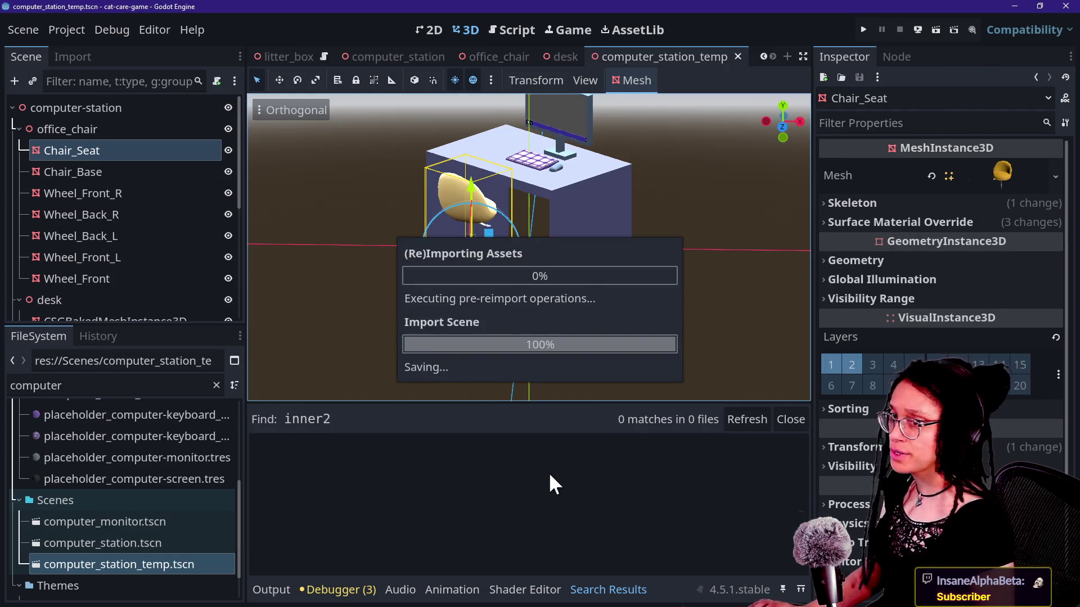
{"action": "key", "text": "alt+Tab"}
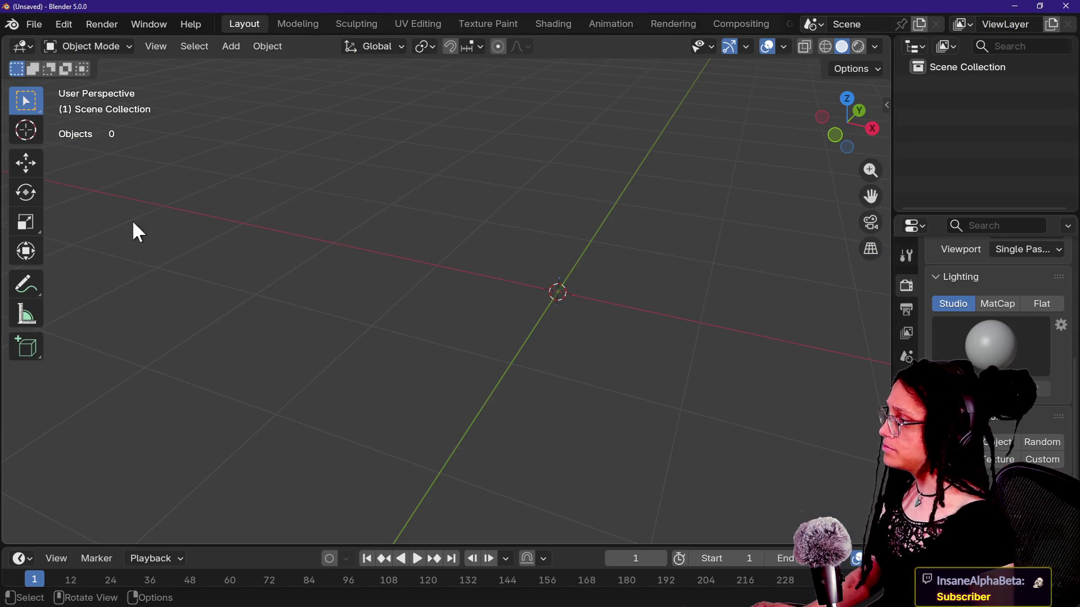
Import computer_station_temp.gltf from the Pre-Blend Files folder as glTF 2.0
{"action": "left_click", "coordinate": [32, 23]}
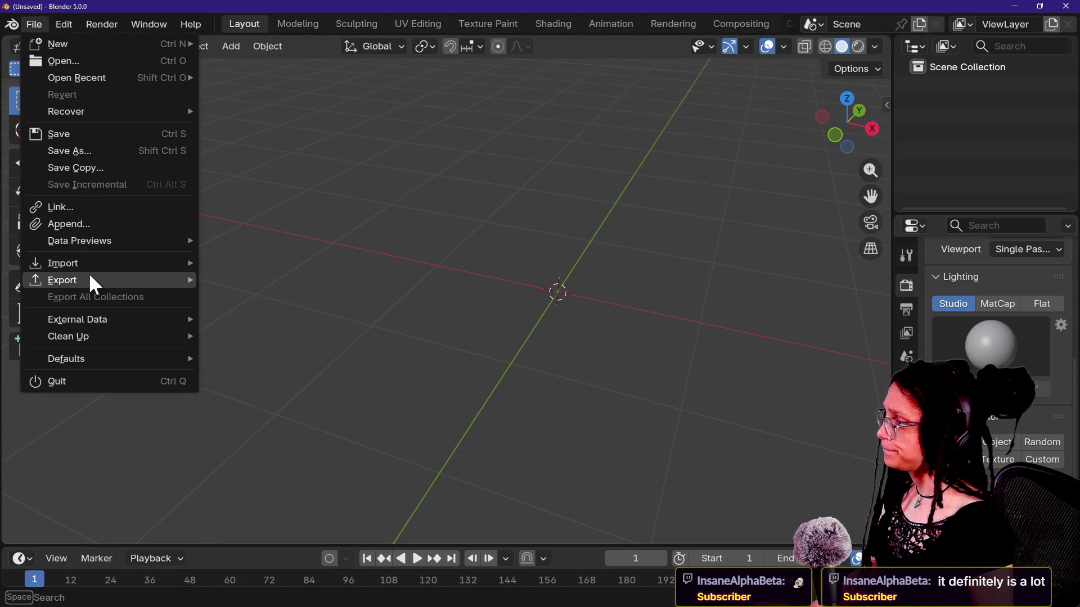
{"action": "mouse_move", "coordinate": [87, 266]}
{"action": "left_click", "coordinate": [275, 430]}
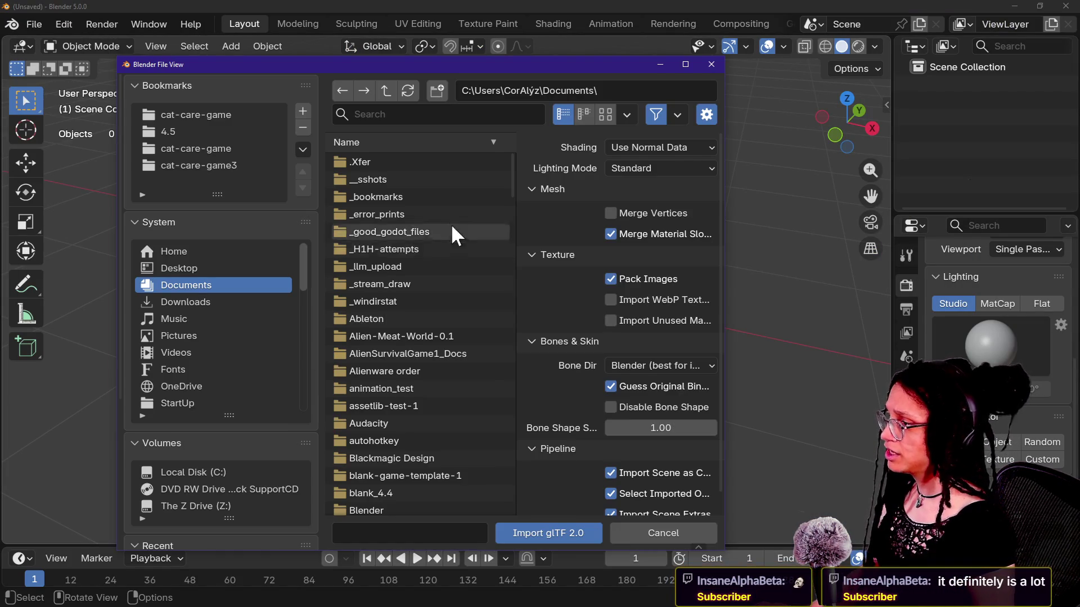
{"action": "left_click", "coordinate": [221, 167]}
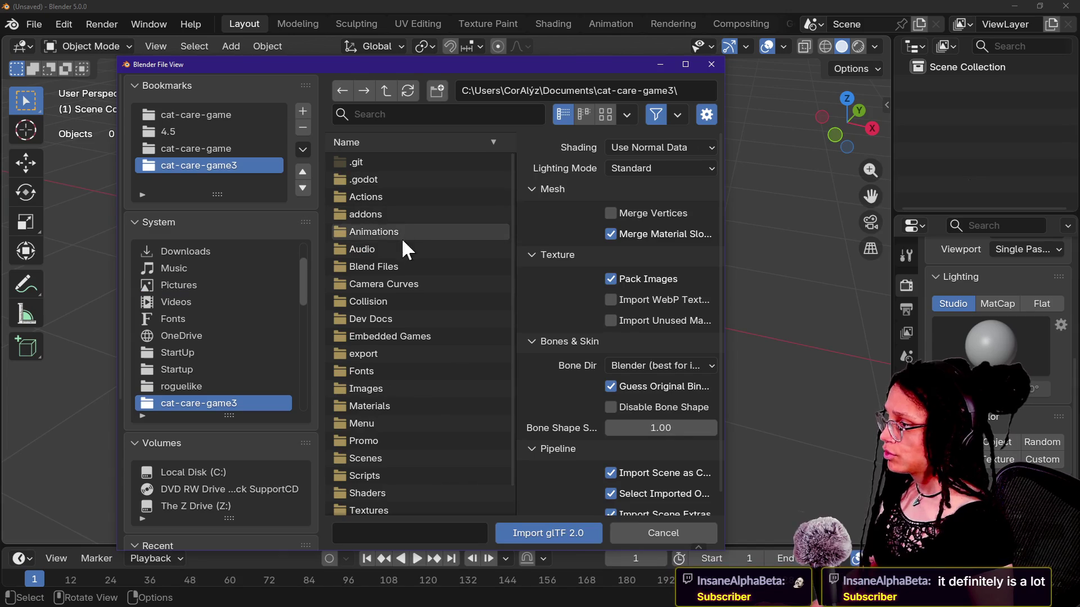
{"action": "double_click", "coordinate": [380, 269]}
{"action": "left_click", "coordinate": [360, 180]}
{"action": "double_click", "coordinate": [360, 181]}
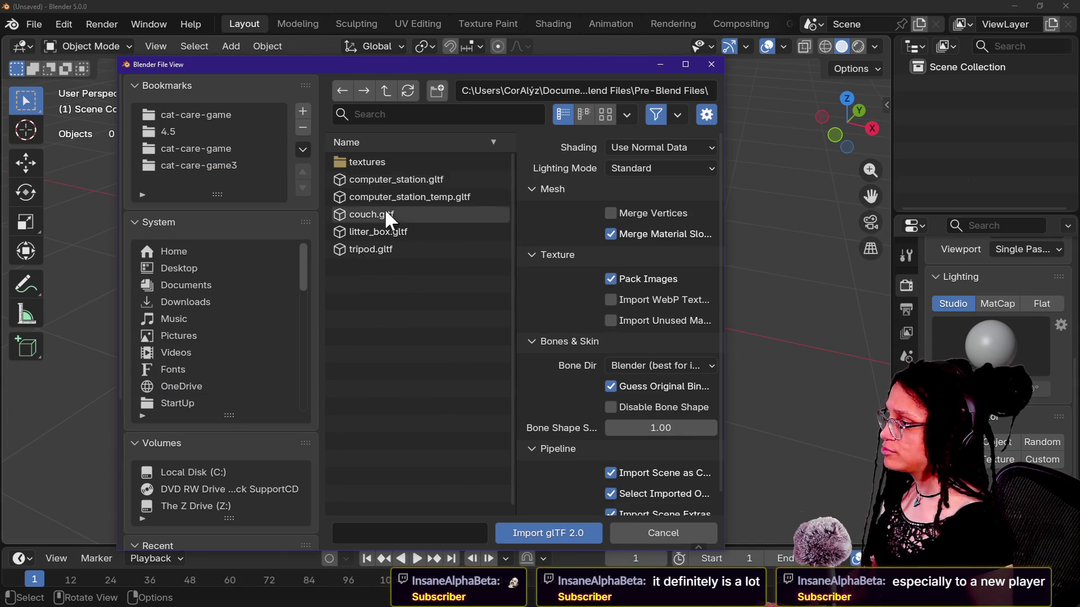
{"action": "left_click", "coordinate": [402, 194]}
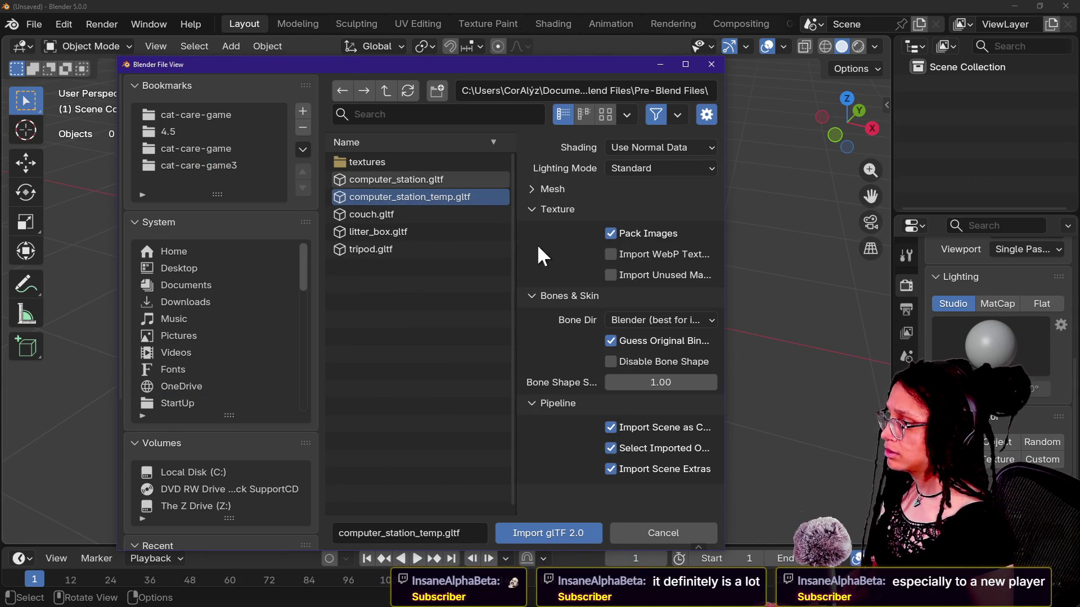
{"action": "left_click", "coordinate": [541, 532]}
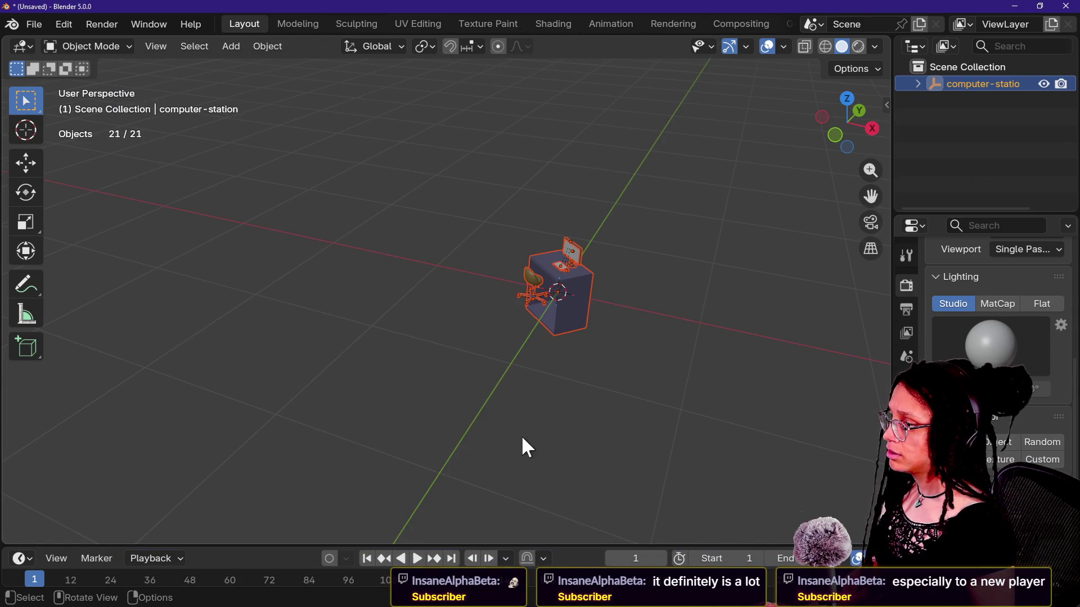
Walk through the 3D view to inspect the imported desk and chair, then return to Godot
{"action": "key", "text": "shift+grave"}
{"action": "key", "text": "w"}
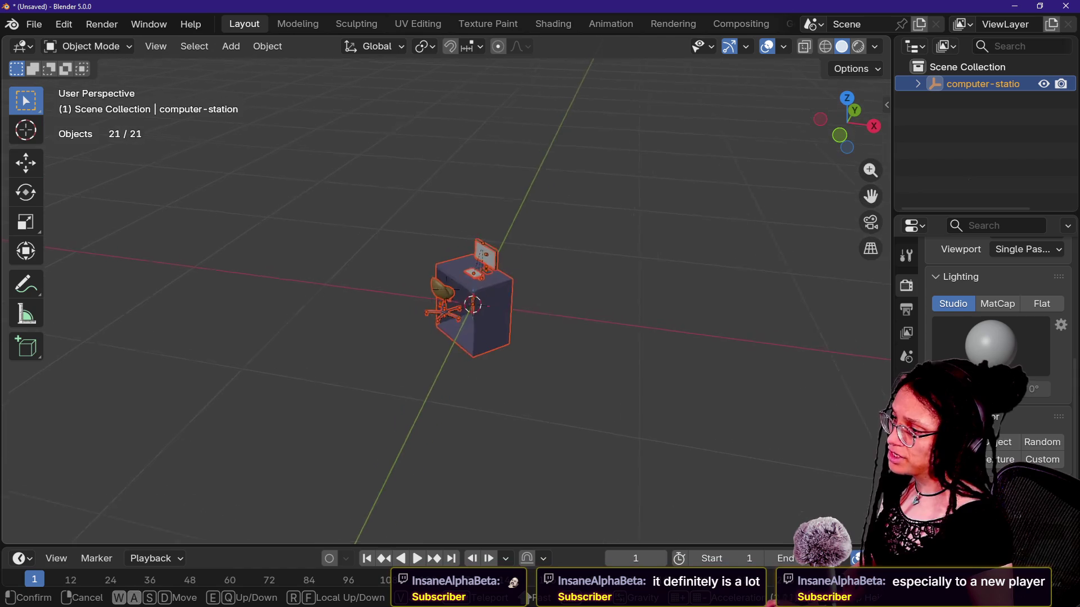
{"action": "key", "text": "s"}
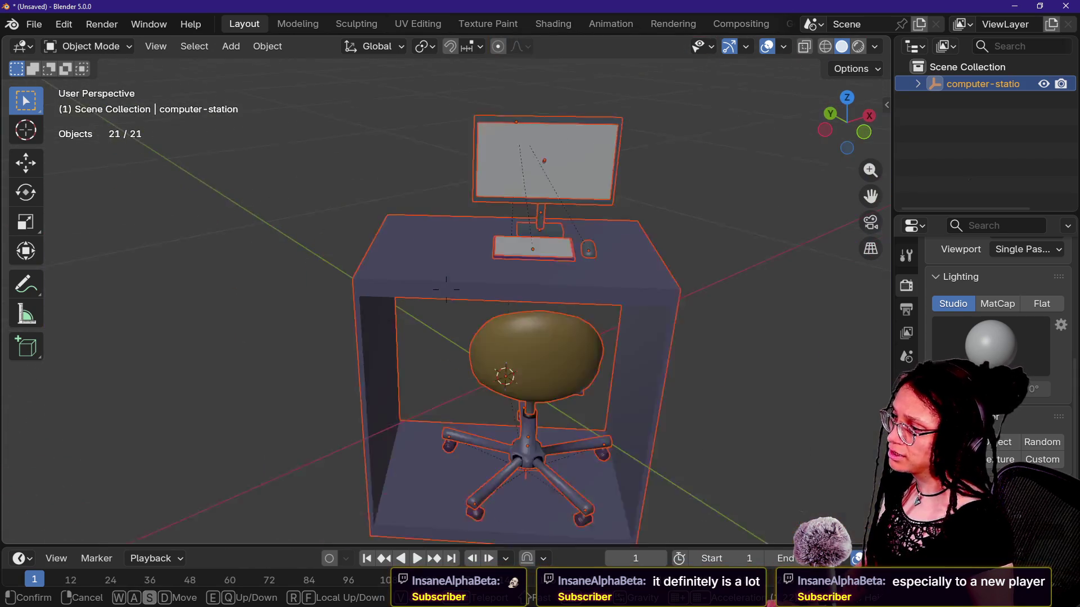
{"action": "left_click", "coordinate": [532, 246]}
{"action": "key", "text": "alt+Tab"}
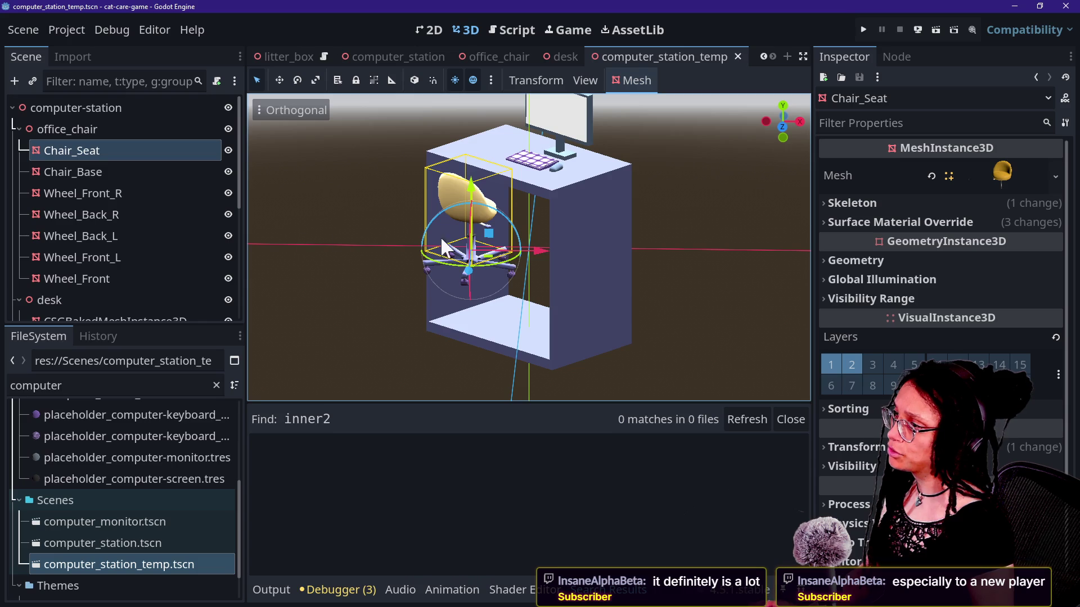
Inspect the Wheel_Front_R and keyboard_base nodes in Godot's Scene dock
{"action": "left_click", "coordinate": [108, 200]}
{"action": "scroll", "coordinate": [109, 204], "scroll_direction": "down", "scroll_amount": 5}
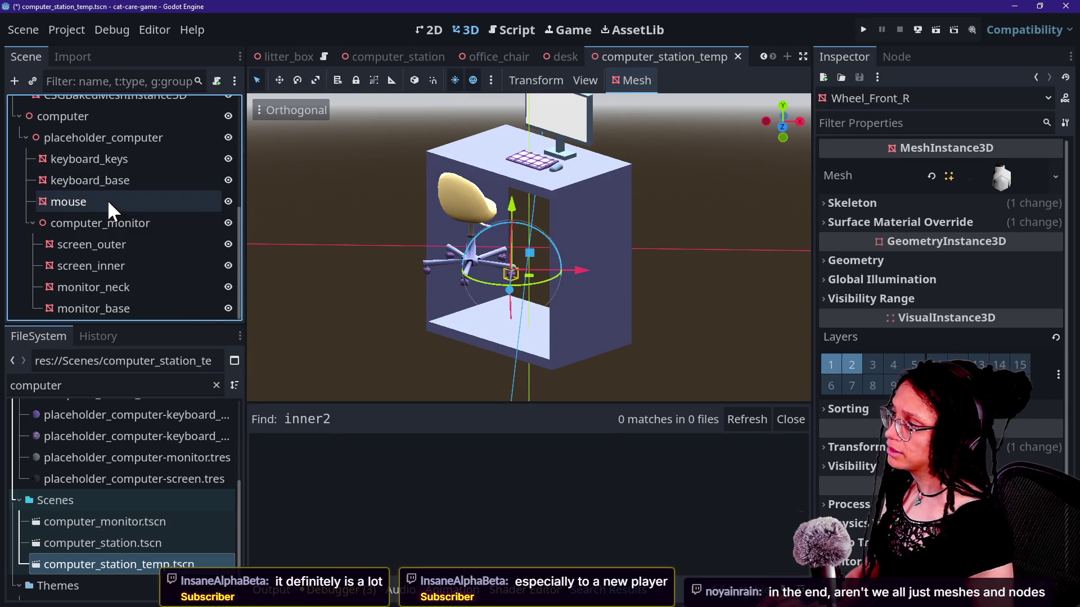
{"action": "left_click", "coordinate": [92, 186], "text": "ctrl"}
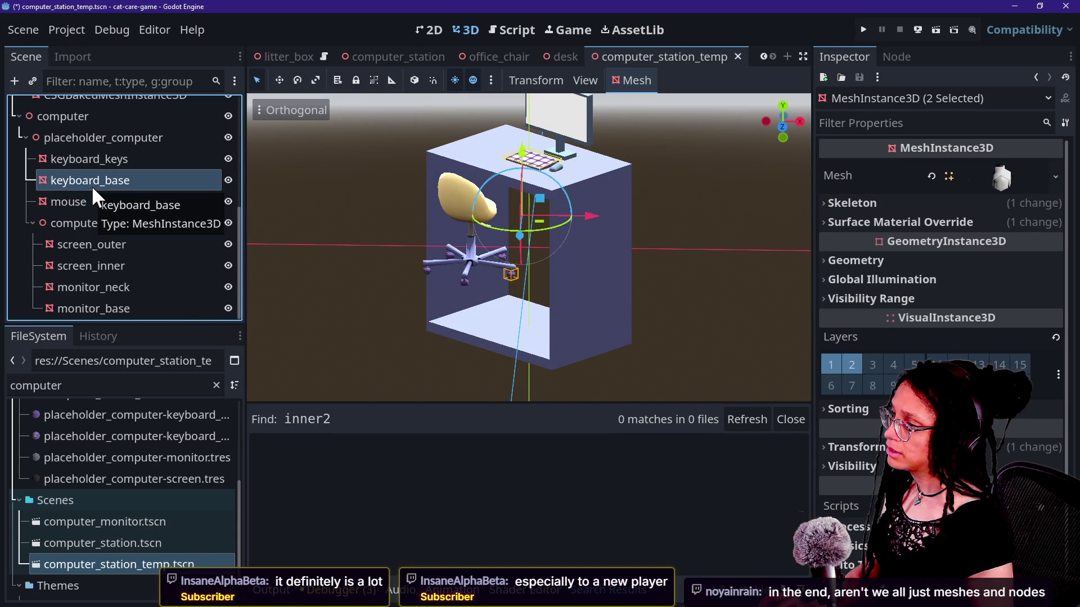
{"action": "scroll", "coordinate": [91, 184], "scroll_direction": "up", "scroll_amount": 5}
{"action": "scroll", "coordinate": [91, 184], "scroll_direction": "down", "scroll_amount": 3}
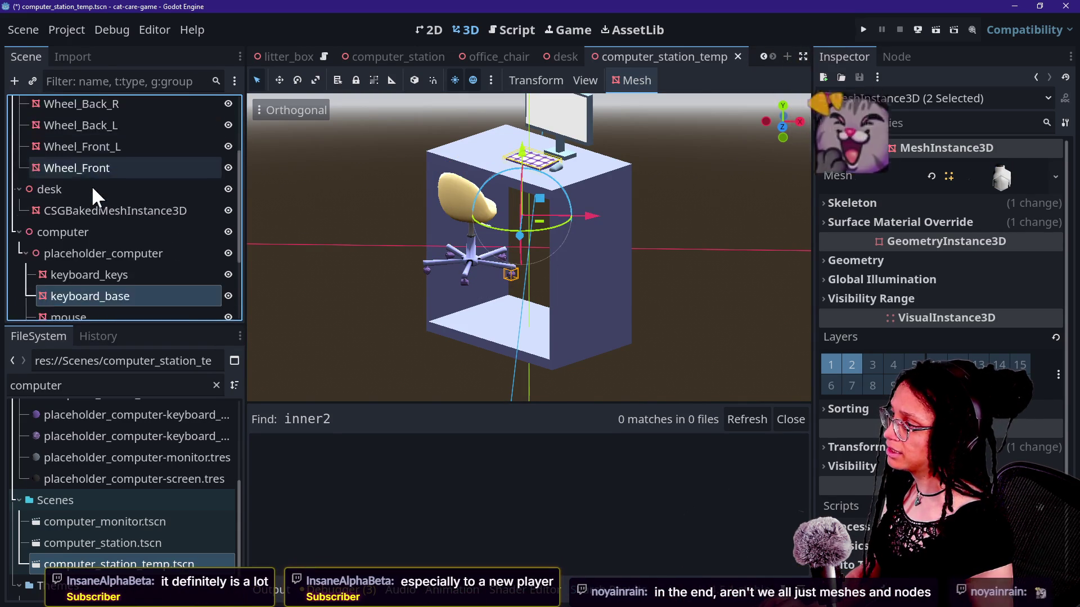
{"action": "scroll", "coordinate": [91, 185], "scroll_direction": "down", "scroll_amount": 3}
{"action": "scroll", "coordinate": [91, 184], "scroll_direction": "up", "scroll_amount": 5}
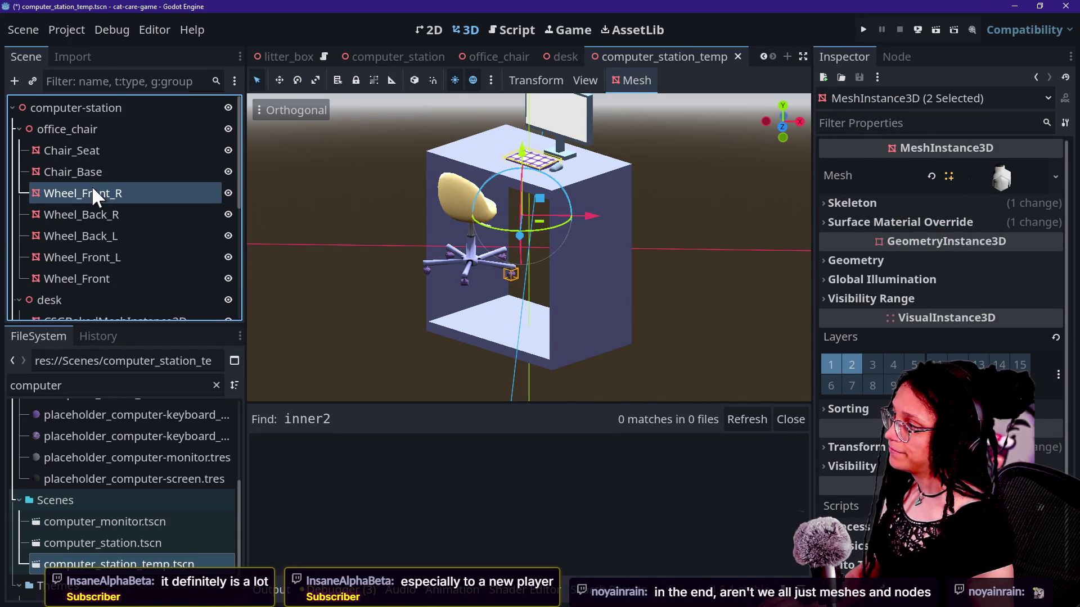
Check the Chair_Seat, root, Chair_Base, CSGBakedMeshInstance3D, Wheel_Front_L and desk nodes
{"action": "left_click", "coordinate": [81, 152]}
{"action": "left_click", "coordinate": [83, 109]}
{"action": "left_click", "coordinate": [79, 169]}
{"action": "scroll", "coordinate": [79, 163], "scroll_direction": "down", "scroll_amount": 3}
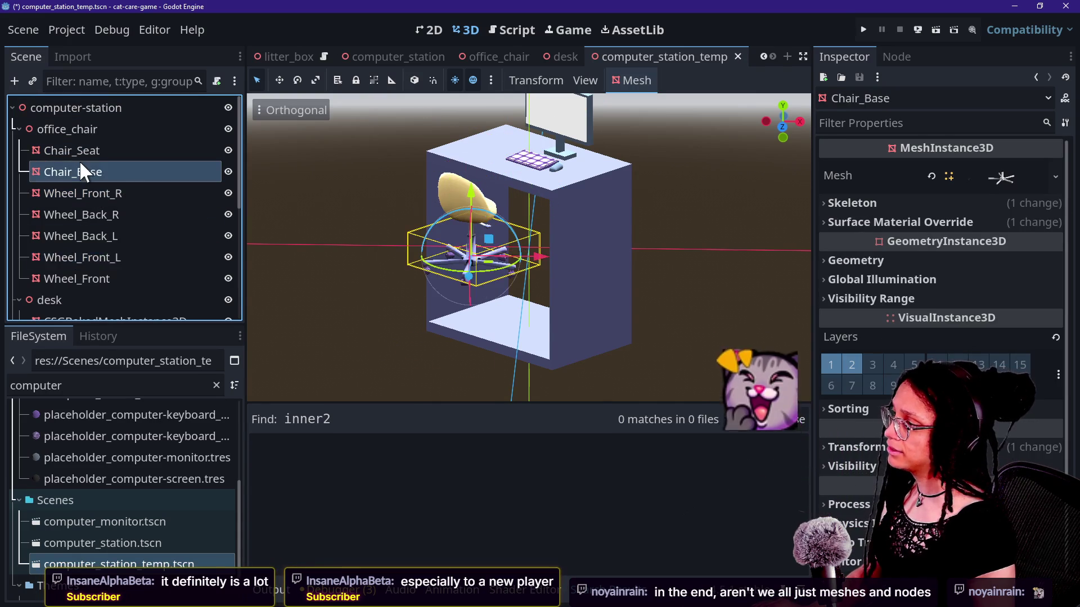
{"action": "left_click", "coordinate": [73, 242]}
{"action": "left_click", "coordinate": [60, 176]}
{"action": "left_click", "coordinate": [73, 210]}
Switch back to Blender and deselect the imported objects
{"action": "key", "text": "alt+Tab"}
{"action": "left_click", "coordinate": [251, 191]}
{"action": "key", "text": "shift+grave"}
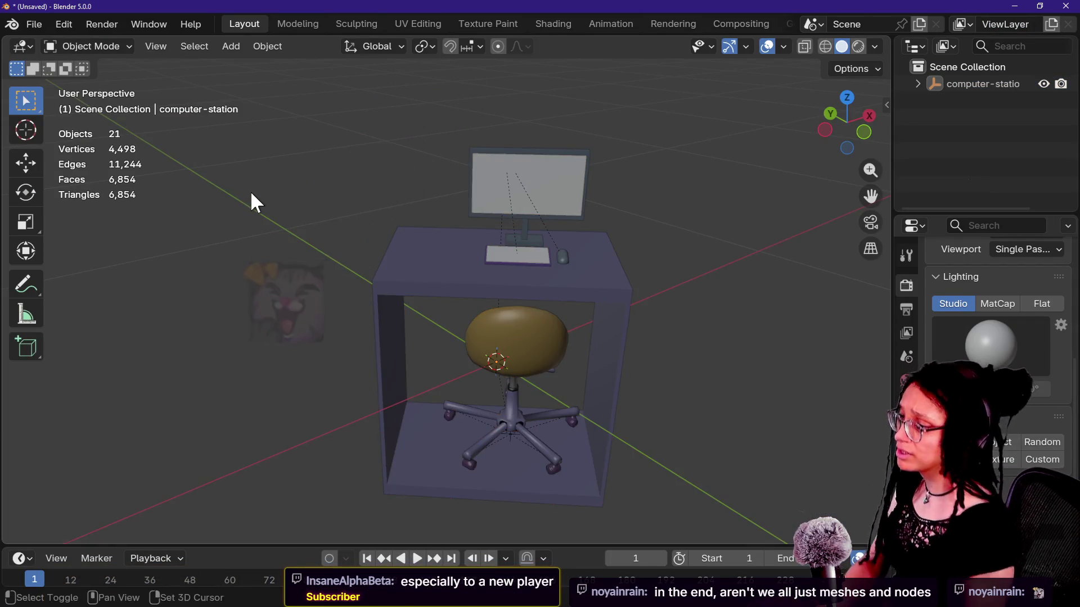
Walk the view around to show the whole desk and chair, then switch to the browser chats
{"action": "key", "text": "s"}
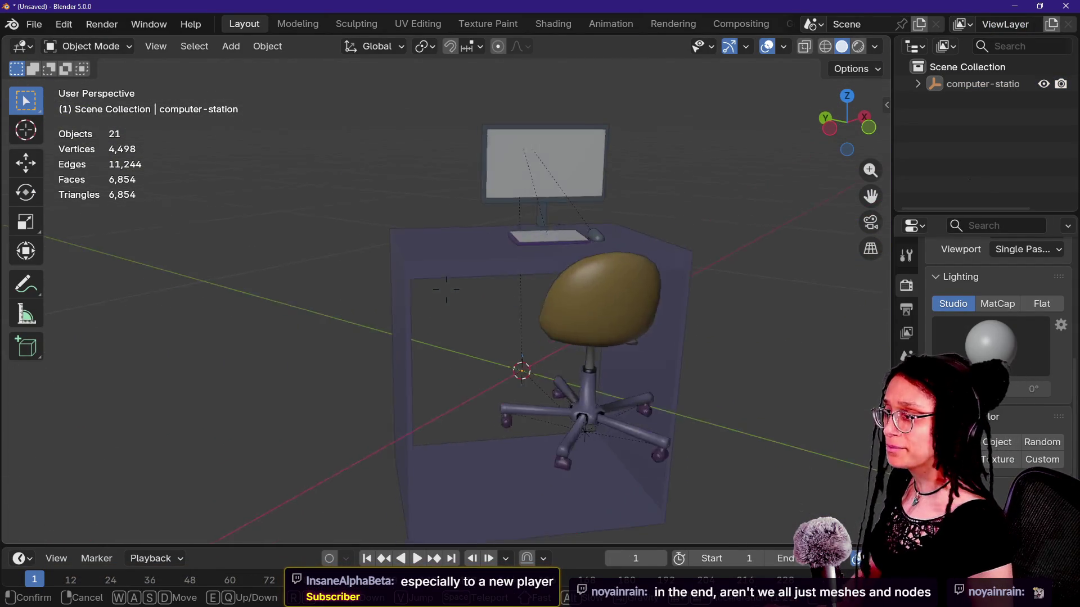
{"action": "left_click", "coordinate": [283, 249]}
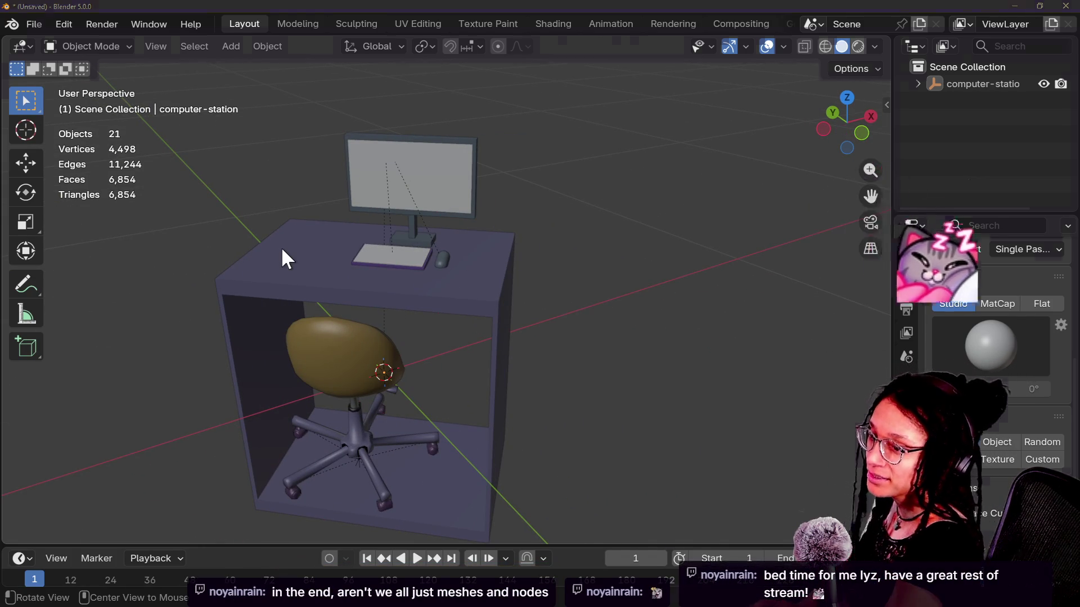
{"action": "key", "text": "alt+Tab"}
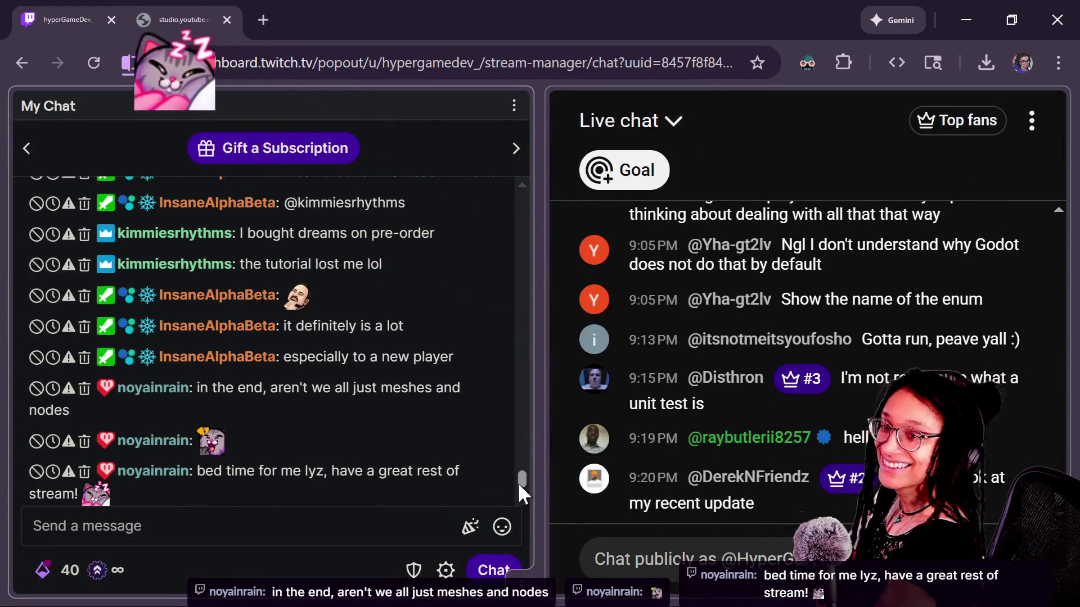
{"action": "scroll", "coordinate": [518, 482], "scroll_direction": "up", "scroll_amount": 1}
{"action": "scroll", "coordinate": [518, 481], "scroll_direction": "down", "scroll_amount": 2}
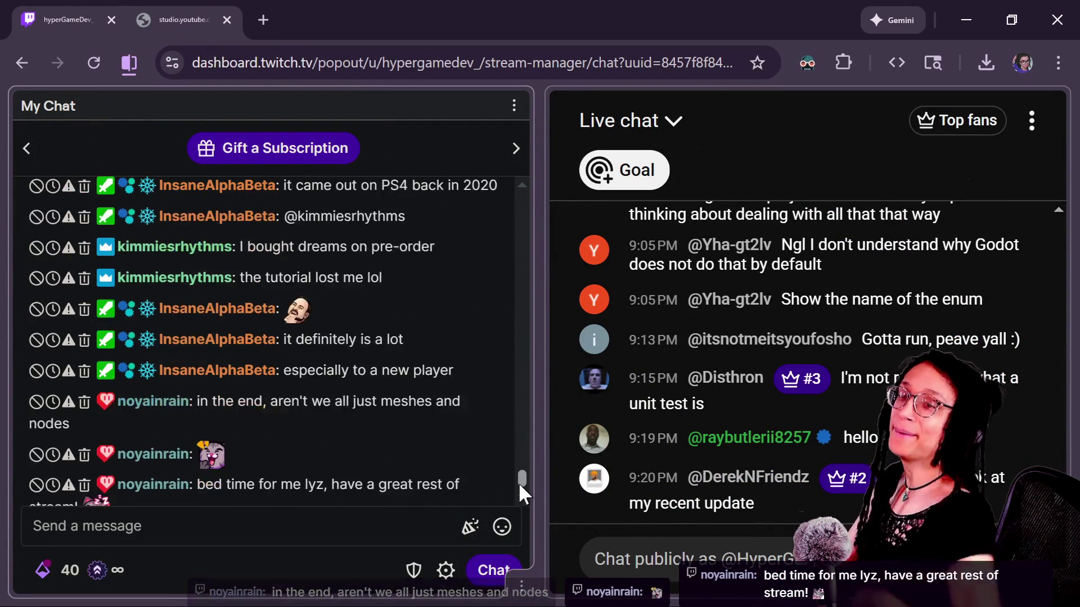
{"action": "scroll", "coordinate": [518, 484], "scroll_direction": "up", "scroll_amount": 2}
{"action": "scroll", "coordinate": [522, 479], "scroll_direction": "down", "scroll_amount": 1}
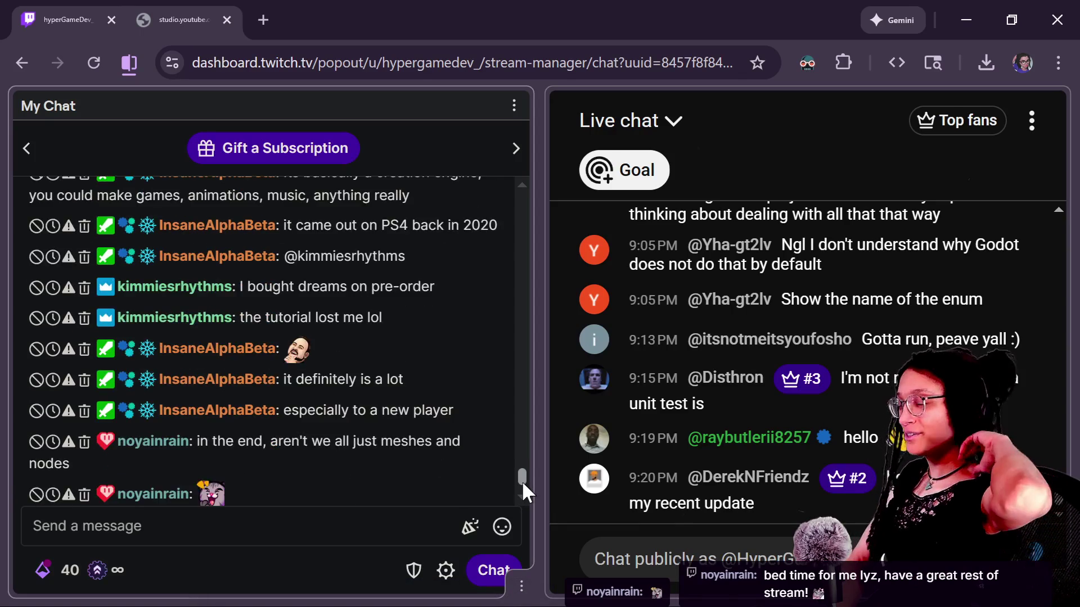
{"action": "scroll", "coordinate": [522, 481], "scroll_direction": "up", "scroll_amount": 1}
{"action": "mouse_move", "coordinate": [522, 478]}
{"action": "left_mouse_down"}
{"action": "mouse_move", "coordinate": [527, 455]}
{"action": "mouse_move", "coordinate": [504, 542]}
{"action": "left_mouse_up"}
{"action": "left_click", "coordinate": [265, 20]}
{"action": "type", "text": "twitchtracker"}
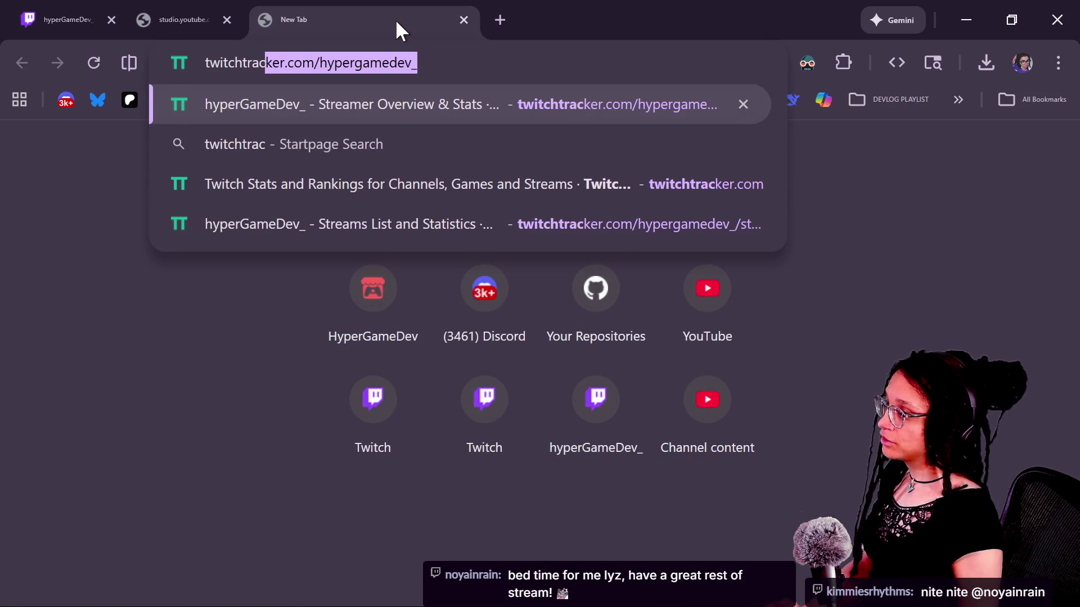
{"action": "key", "text": "Return"}
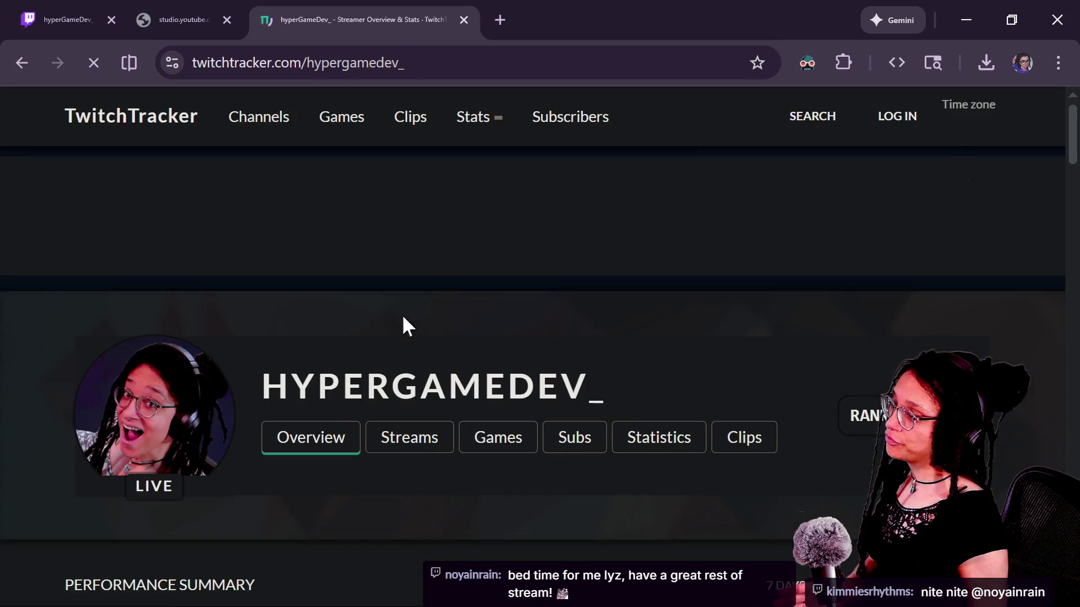
{"action": "scroll", "coordinate": [236, 355], "scroll_direction": "down", "scroll_amount": 10}
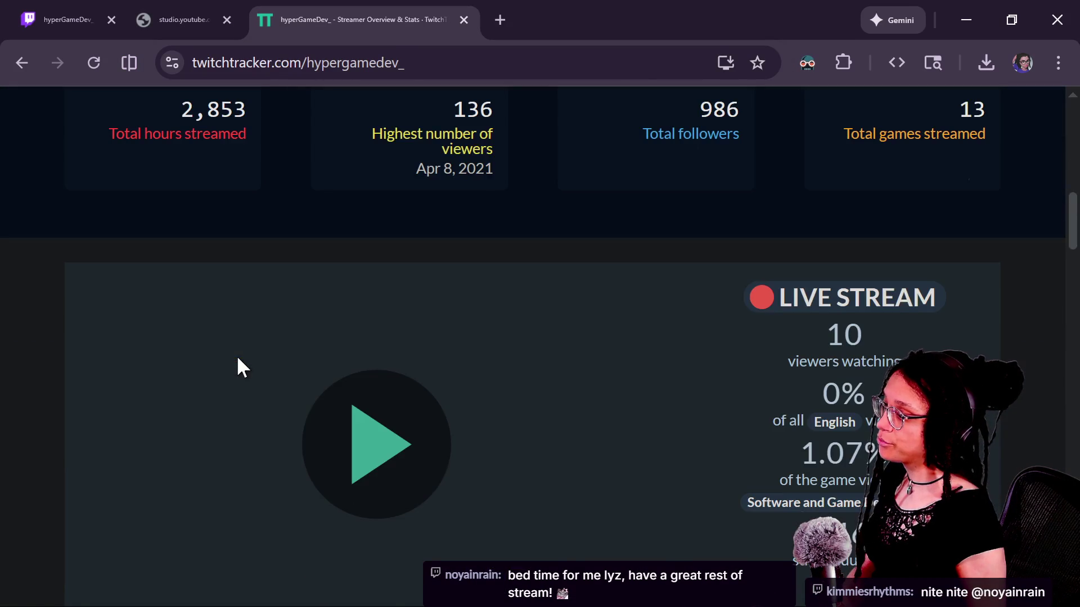
{"action": "scroll", "coordinate": [238, 358], "scroll_direction": "down", "scroll_amount": 15}
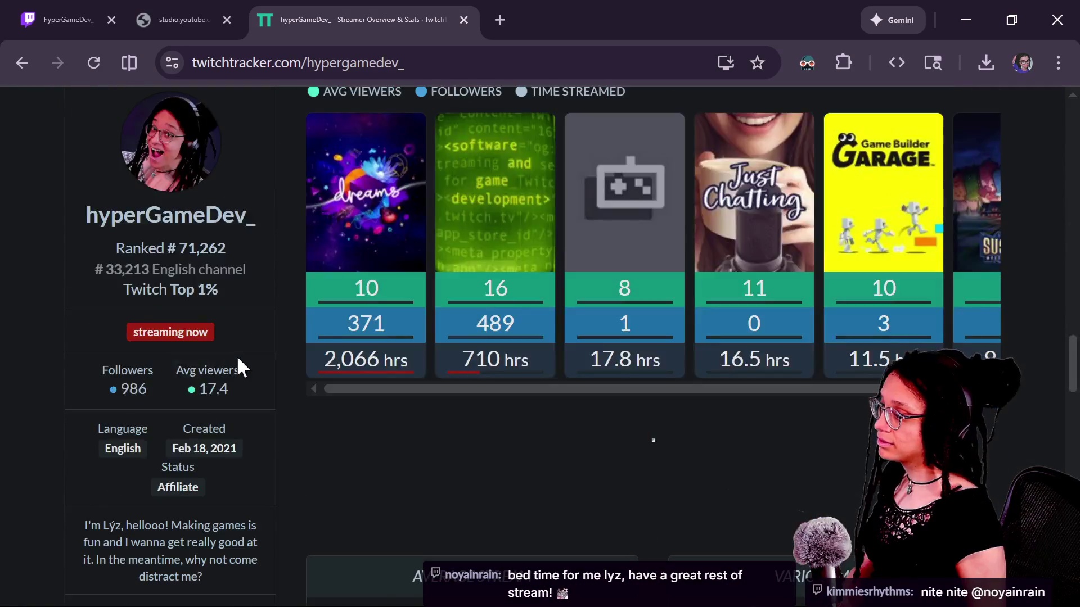
{"action": "scroll", "coordinate": [237, 355], "scroll_direction": "up", "scroll_amount": 15}
{"action": "scroll", "coordinate": [238, 355], "scroll_direction": "down", "scroll_amount": 10}
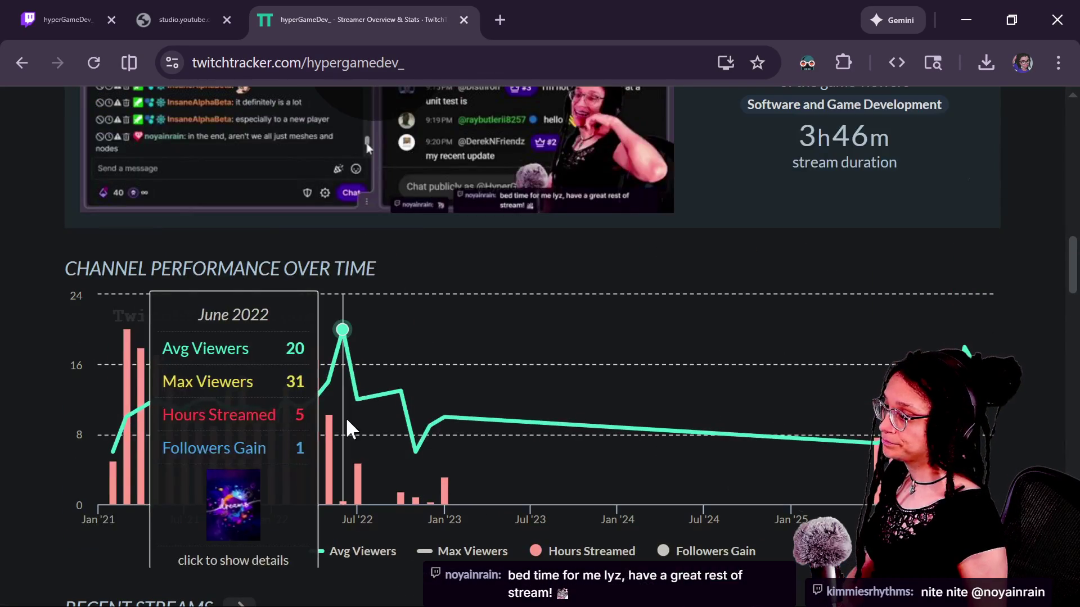
{"action": "scroll", "coordinate": [345, 417], "scroll_direction": "down", "scroll_amount": 2}
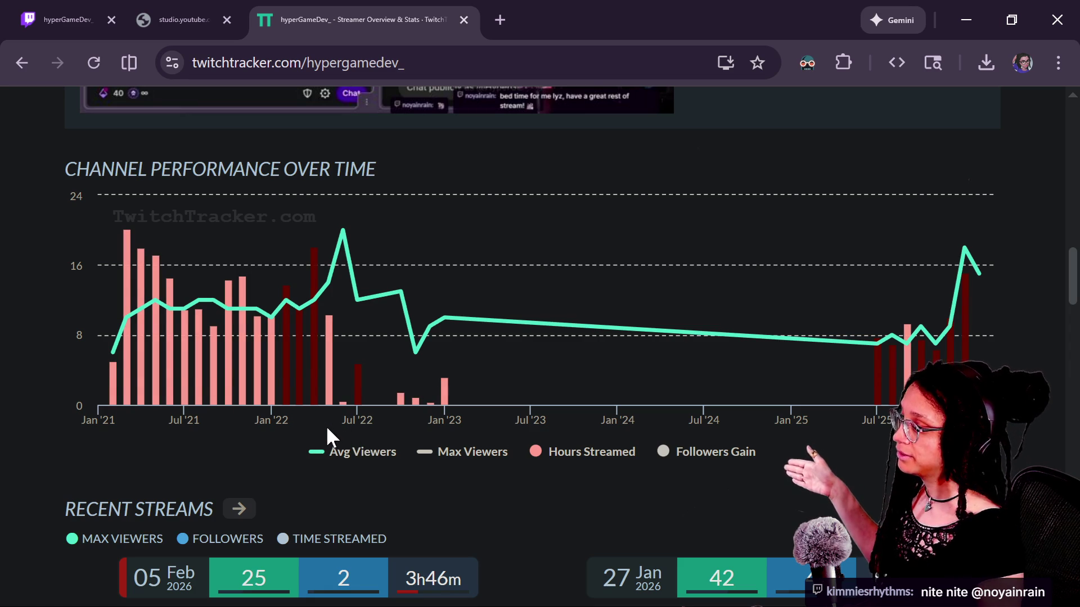
{"action": "mouse_move", "coordinate": [148, 410]}
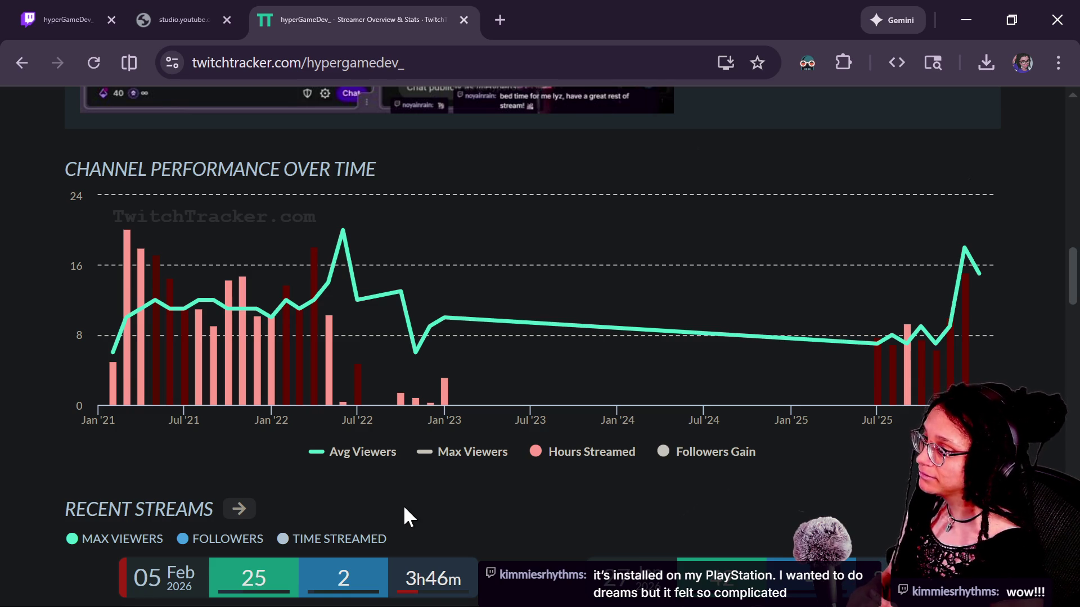
{"action": "scroll", "coordinate": [457, 543], "scroll_direction": "down", "scroll_amount": 10}
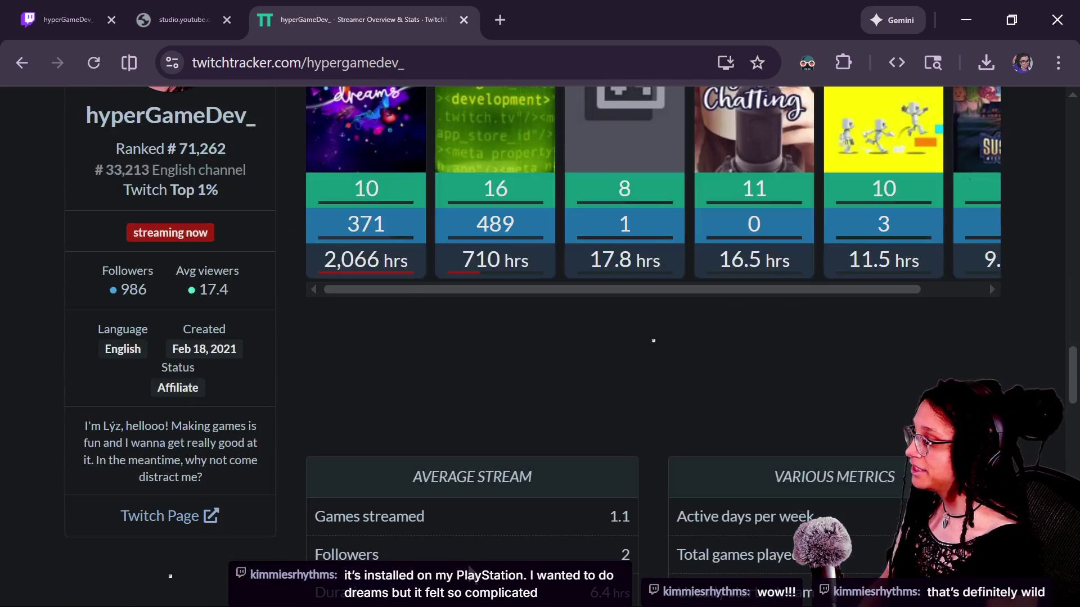
{"action": "scroll", "coordinate": [471, 569], "scroll_direction": "up", "scroll_amount": 3}
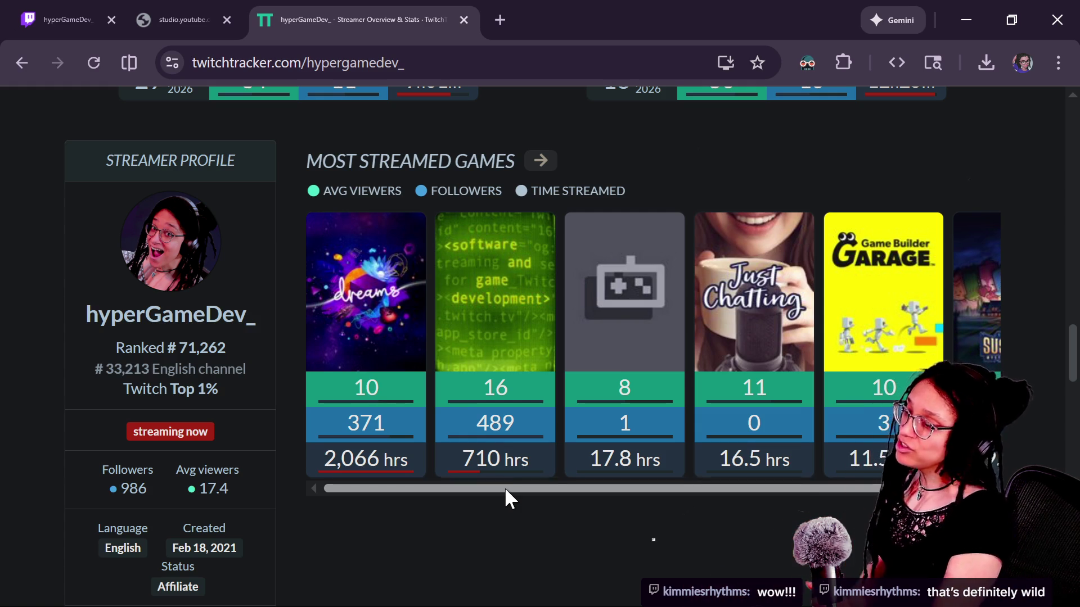
{"action": "scroll", "coordinate": [504, 487], "scroll_direction": "up", "scroll_amount": 3}
{"action": "scroll", "coordinate": [504, 487], "scroll_direction": "up", "scroll_amount": 15}
{"action": "scroll", "coordinate": [504, 487], "scroll_direction": "down", "scroll_amount": 14}
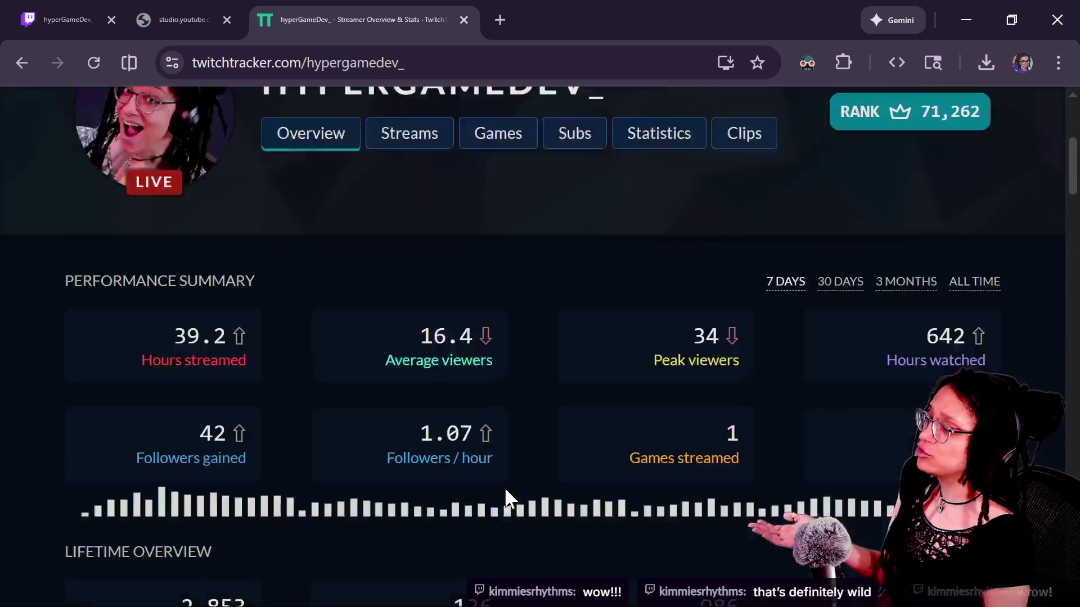
{"action": "scroll", "coordinate": [504, 487], "scroll_direction": "down", "scroll_amount": 9}
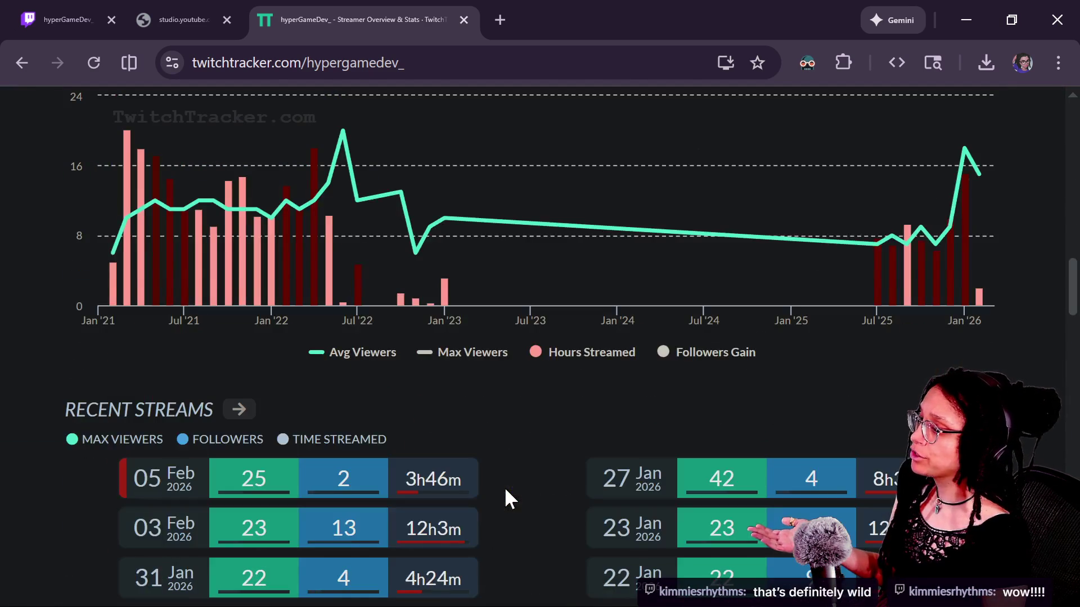
{"action": "scroll", "coordinate": [615, 454], "scroll_direction": "up", "scroll_amount": 2}
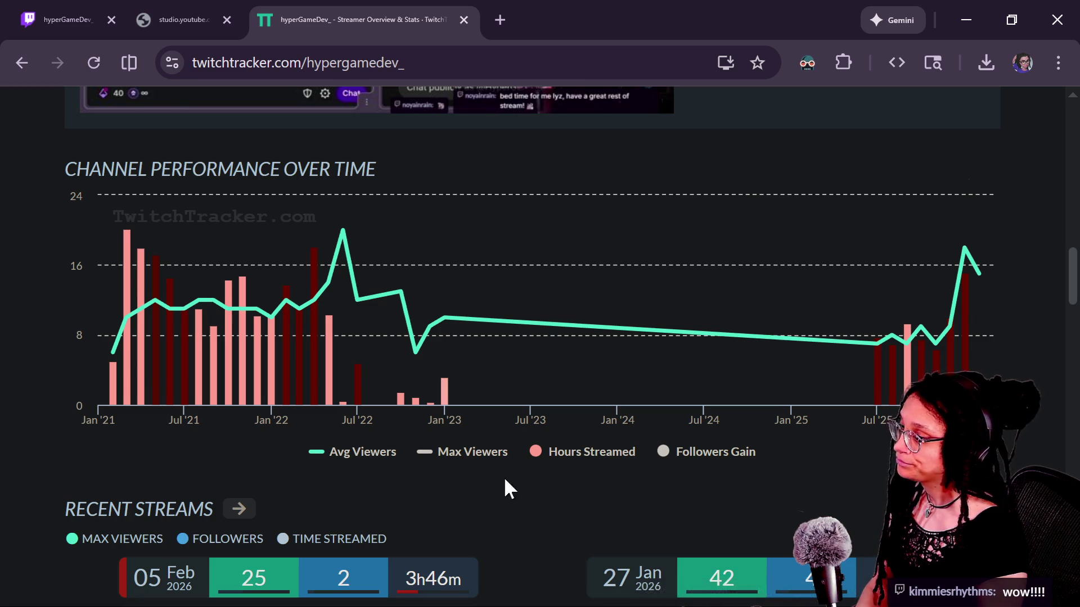
{"action": "scroll", "coordinate": [557, 477], "scroll_direction": "down", "scroll_amount": 15}
{"action": "scroll", "coordinate": [559, 481], "scroll_direction": "up", "scroll_amount": 15}
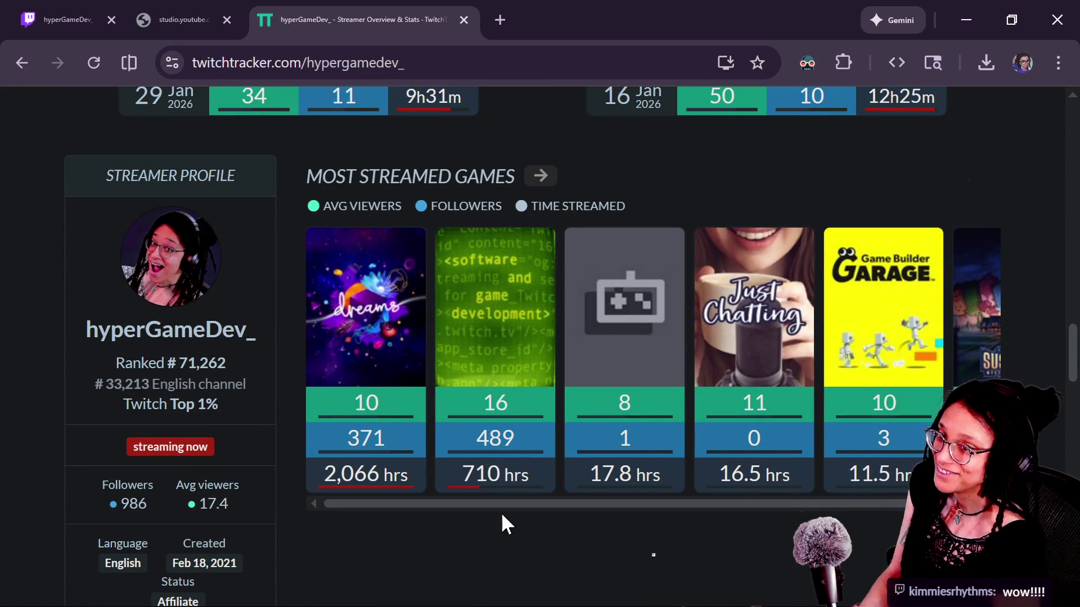
Close the TwitchTracker tab and scroll the Twitch chat to read earlier messages
{"action": "left_click", "coordinate": [463, 20]}
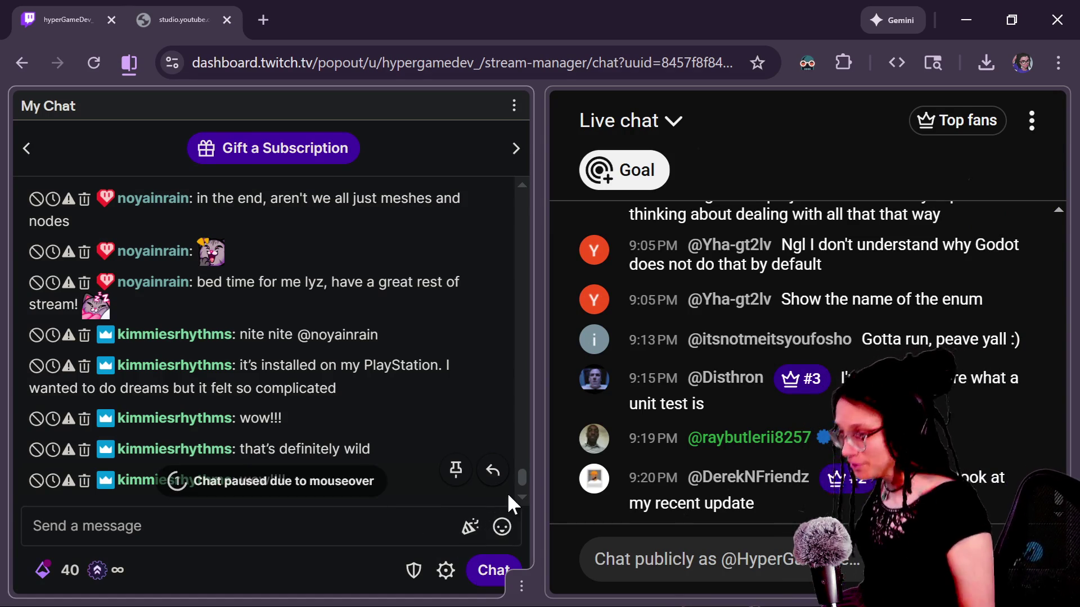
{"action": "mouse_move", "coordinate": [526, 480]}
{"action": "left_mouse_down"}
{"action": "mouse_move", "coordinate": [525, 430]}
{"action": "mouse_move", "coordinate": [524, 446]}
{"action": "left_mouse_up"}
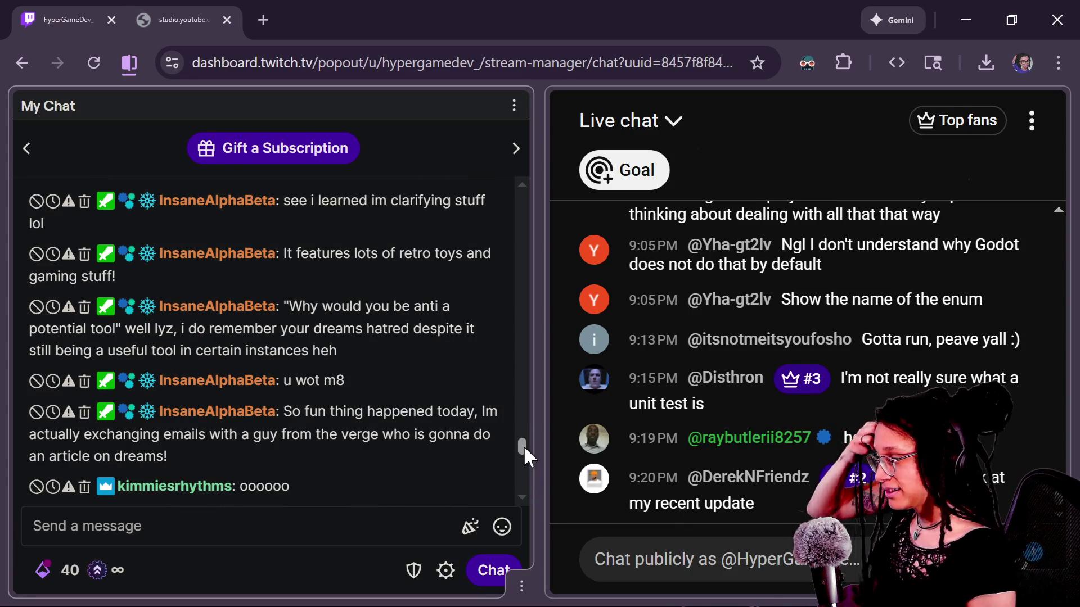
{"action": "left_click_drag", "start_coordinate": [524, 446], "coordinate": [521, 450]}
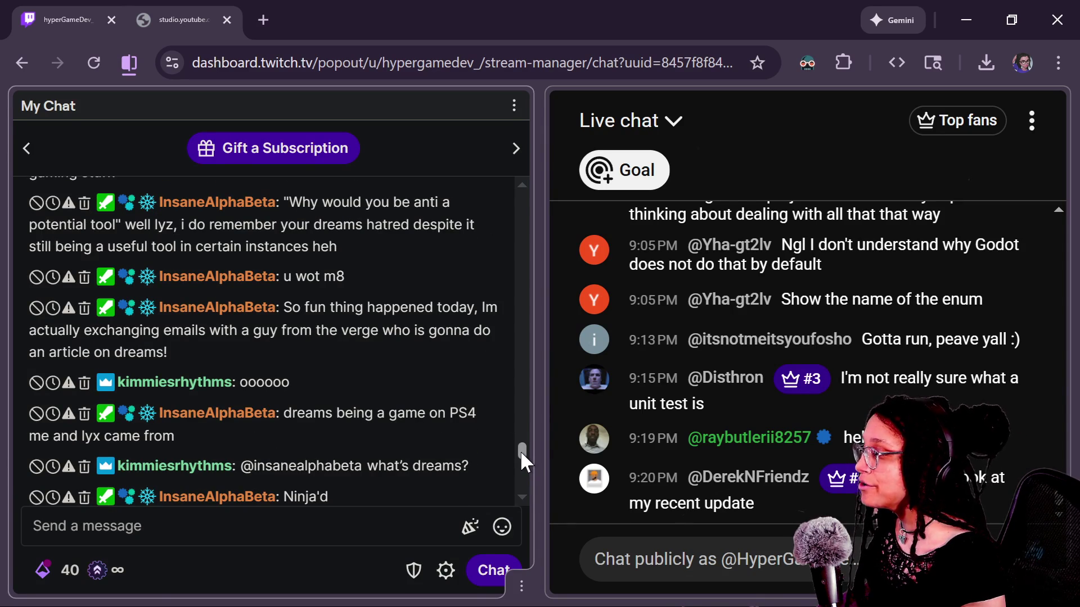
{"action": "left_click_drag", "start_coordinate": [521, 451], "coordinate": [518, 448]}
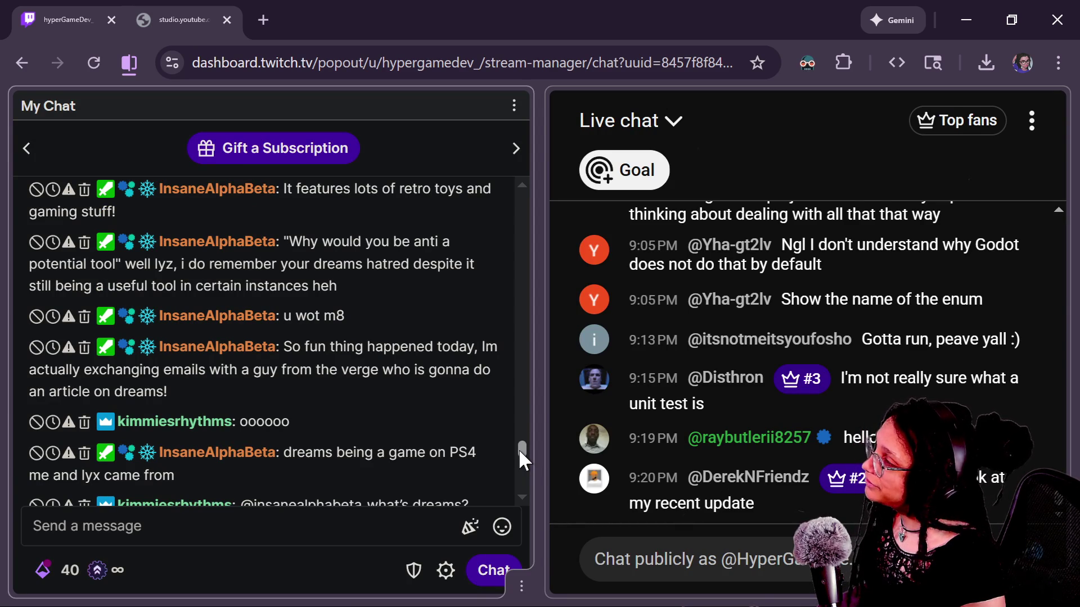
{"action": "left_click_drag", "start_coordinate": [521, 448], "coordinate": [518, 454]}
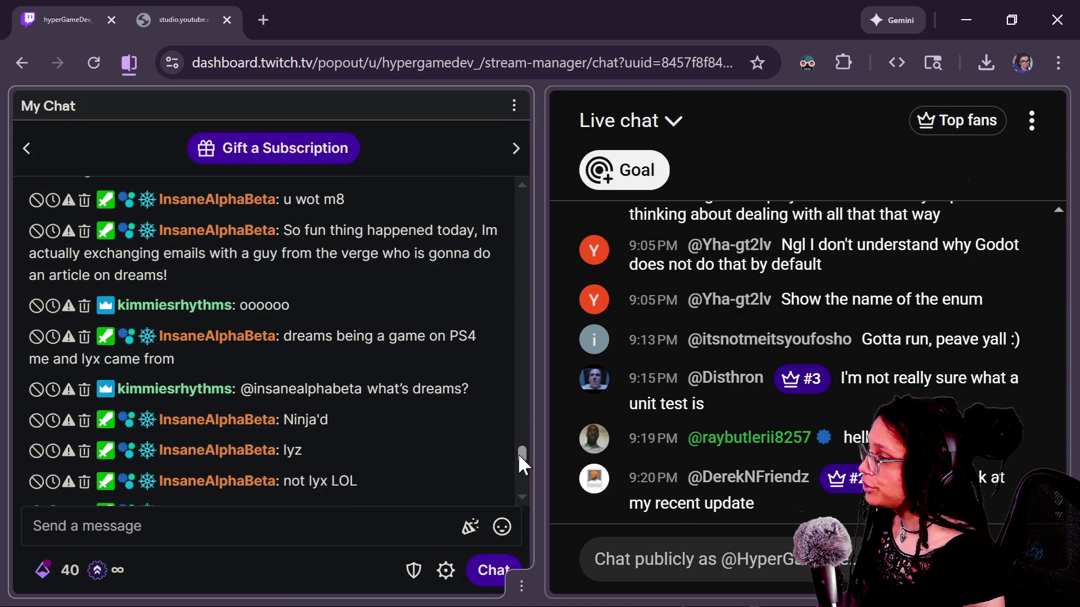
{"action": "left_click_drag", "start_coordinate": [517, 453], "coordinate": [526, 471]}
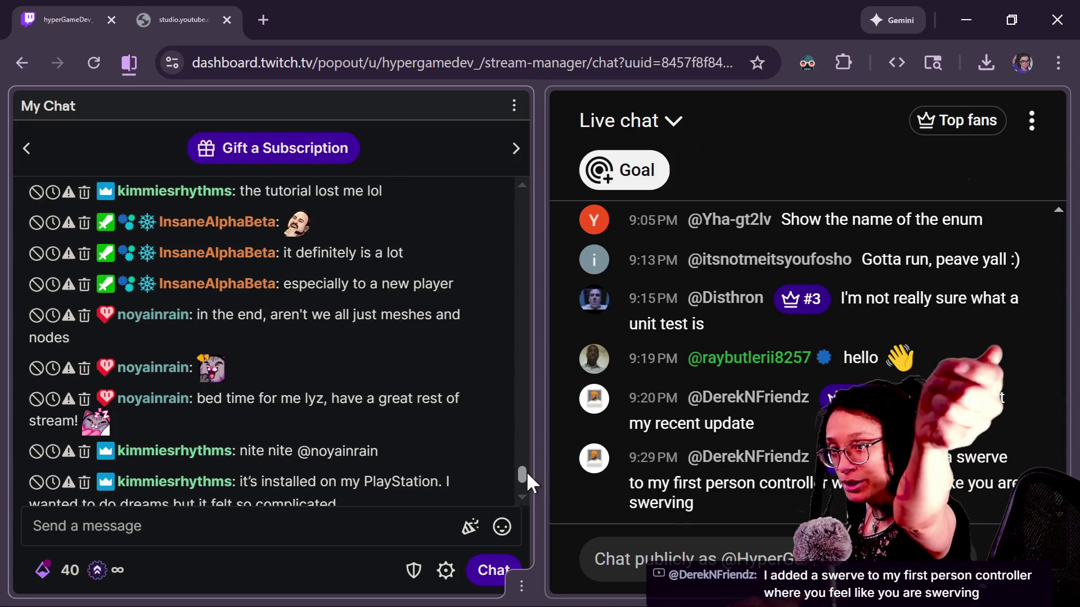
{"action": "scroll", "coordinate": [527, 475], "scroll_direction": "down", "scroll_amount": 2}
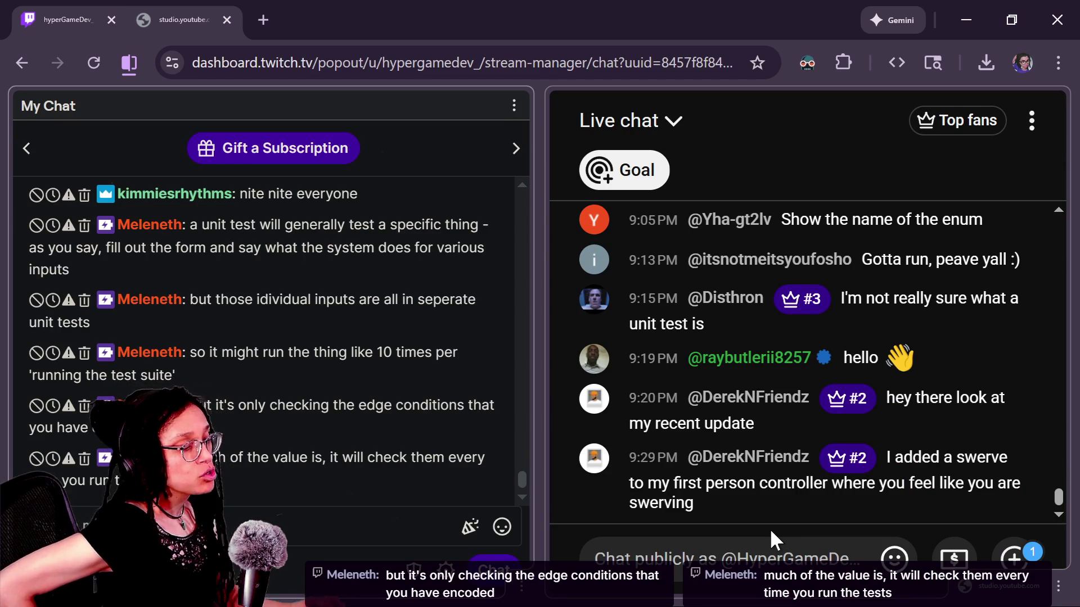
{"action": "key", "text": "alt+Tab"}
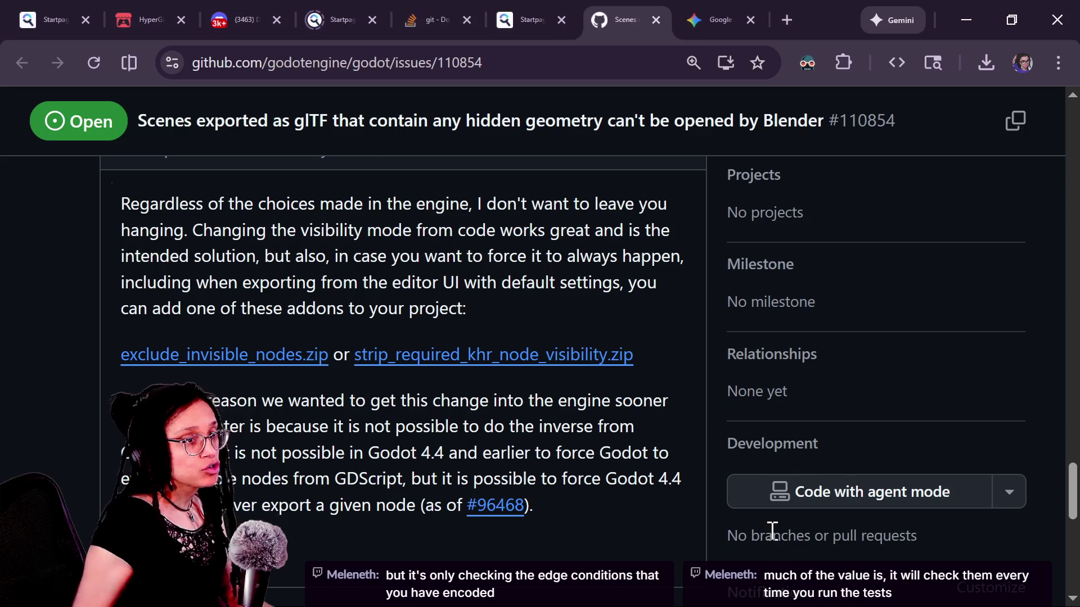
Play the swerve clip in Discord's 'Got inspired to make a liminal game' thread, then return to chat
{"action": "left_click", "coordinate": [238, 9]}
{"action": "left_click", "coordinate": [849, 413]}
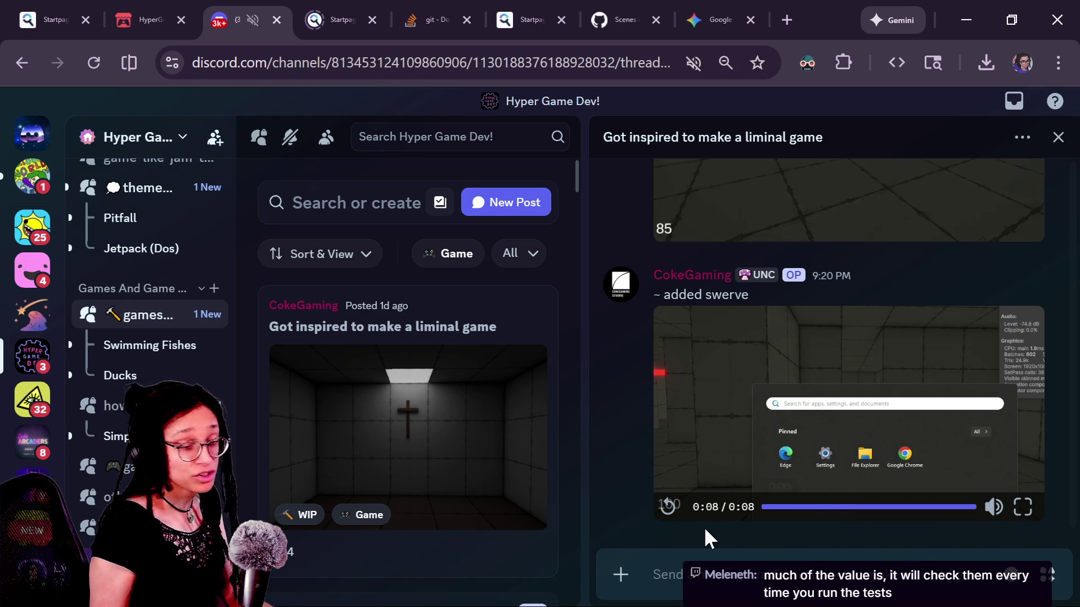
{"action": "key", "text": "alt+Tab"}
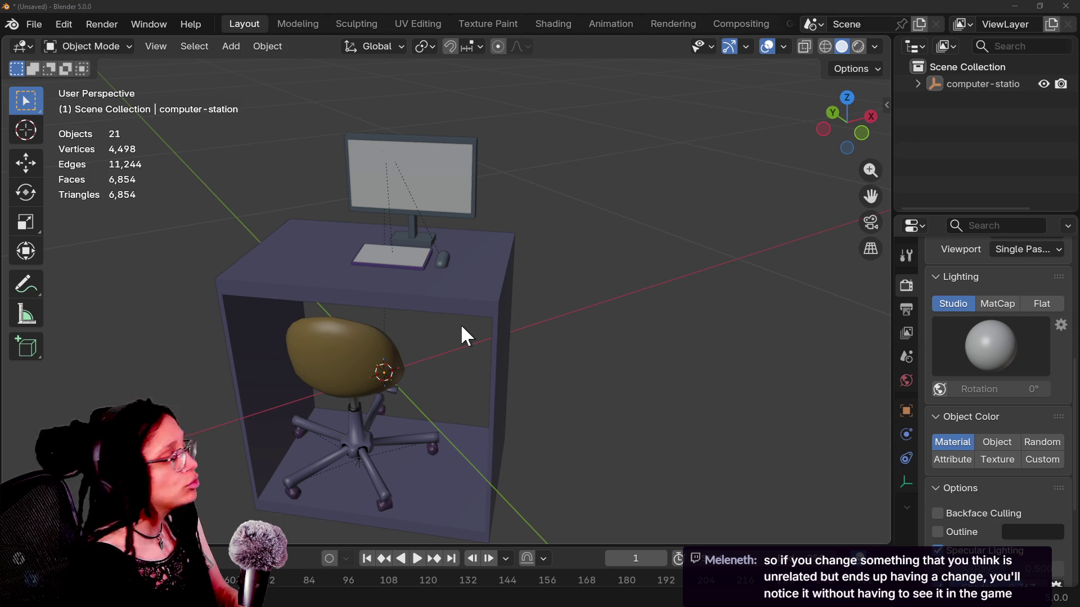
Walk the view toward the desk and select the desk
{"action": "key", "text": "shift+grave"}
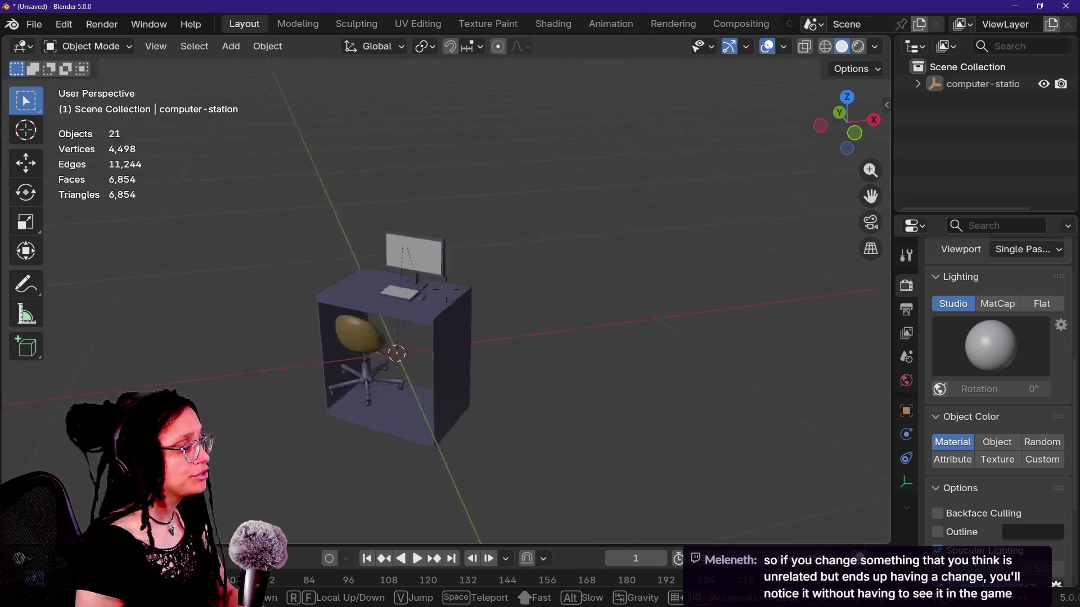
{"action": "key", "text": "w"}
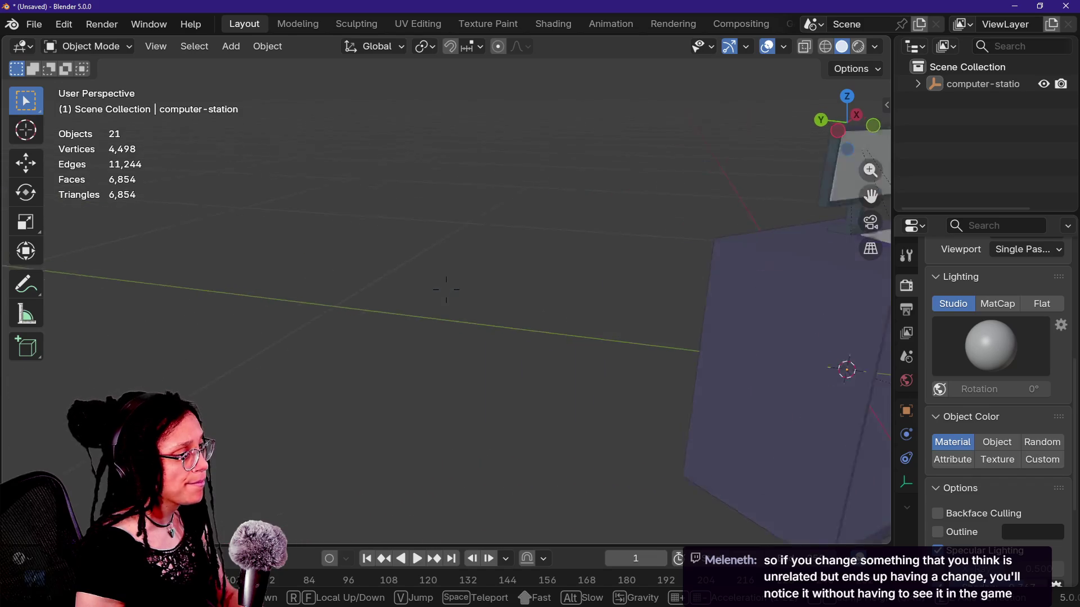
{"action": "left_click", "coordinate": [446, 290]}
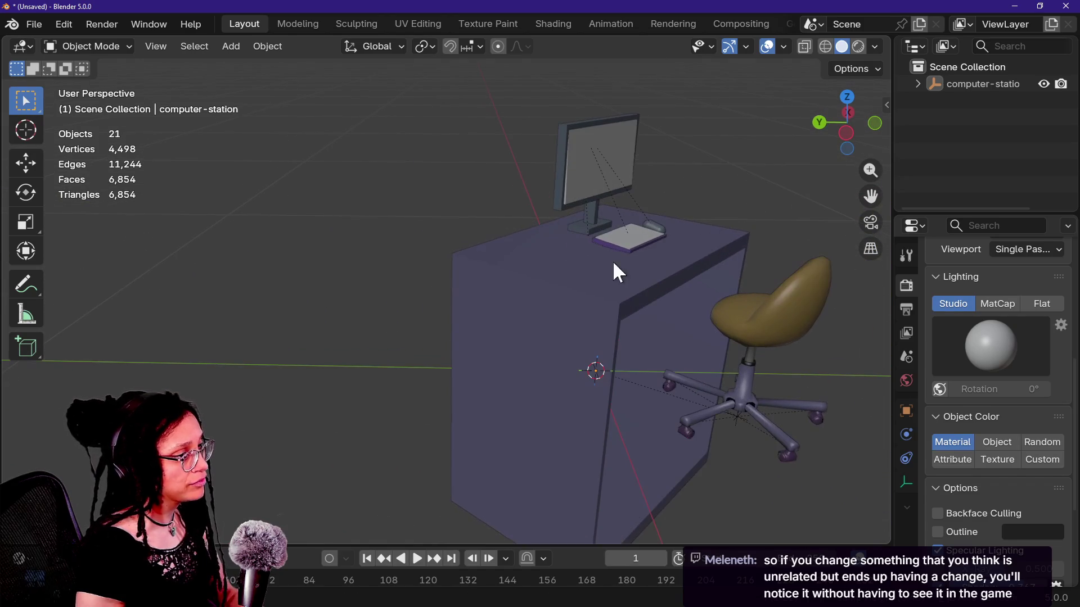
{"action": "left_click", "coordinate": [649, 255]}
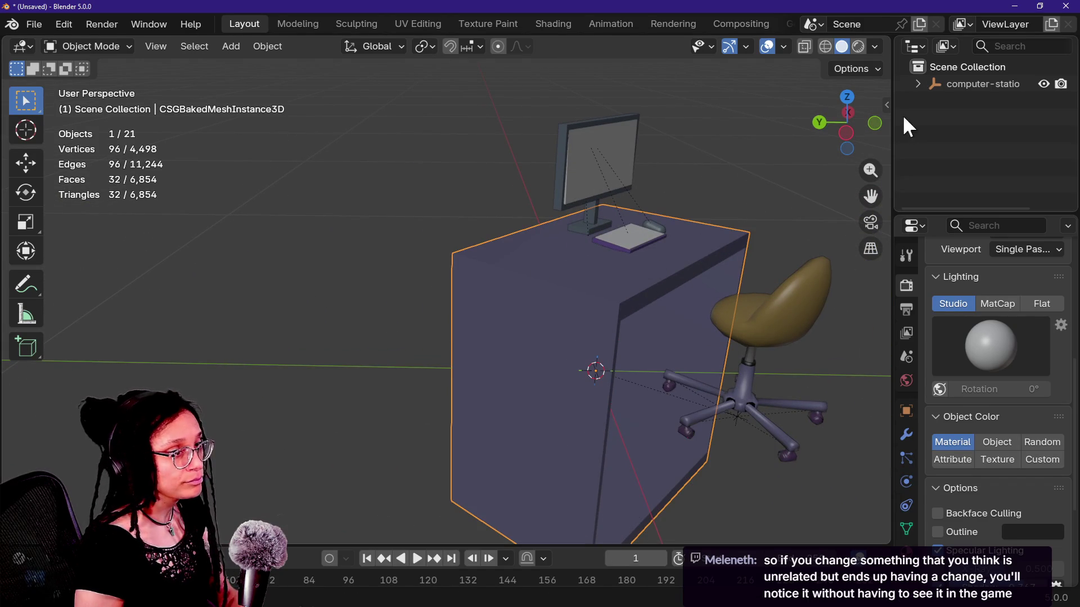
Expand and collapse the computer, desk and office_chair groups in the Outliner, then select computer-station
{"action": "left_click", "coordinate": [919, 84]}
{"action": "left_click", "coordinate": [935, 100]}
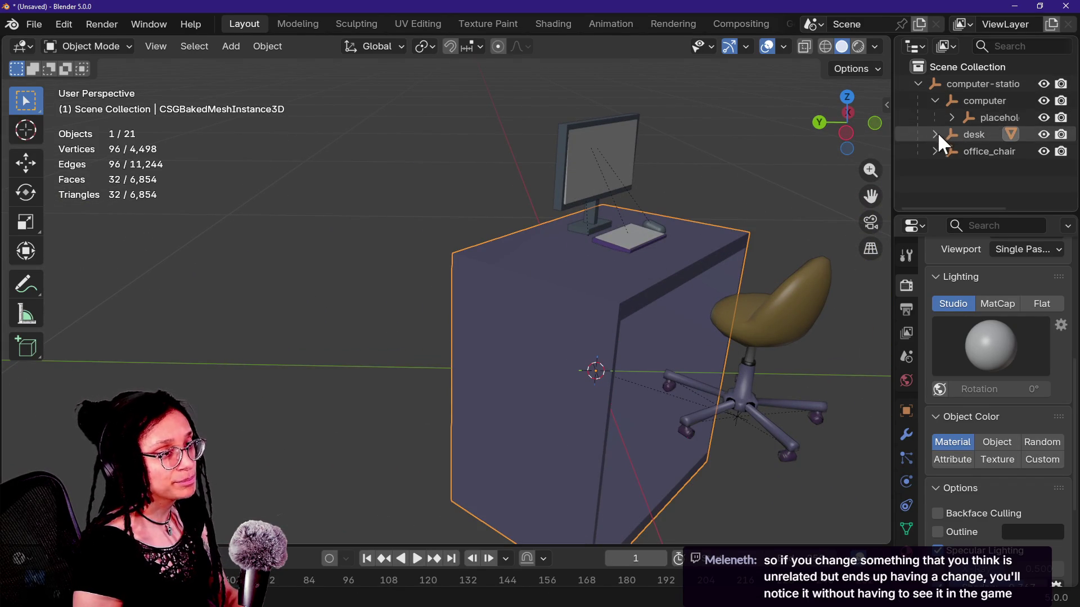
{"action": "left_click", "coordinate": [935, 135]}
{"action": "left_click", "coordinate": [935, 168]}
{"action": "scroll", "coordinate": [944, 192], "scroll_direction": "down", "scroll_amount": 5}
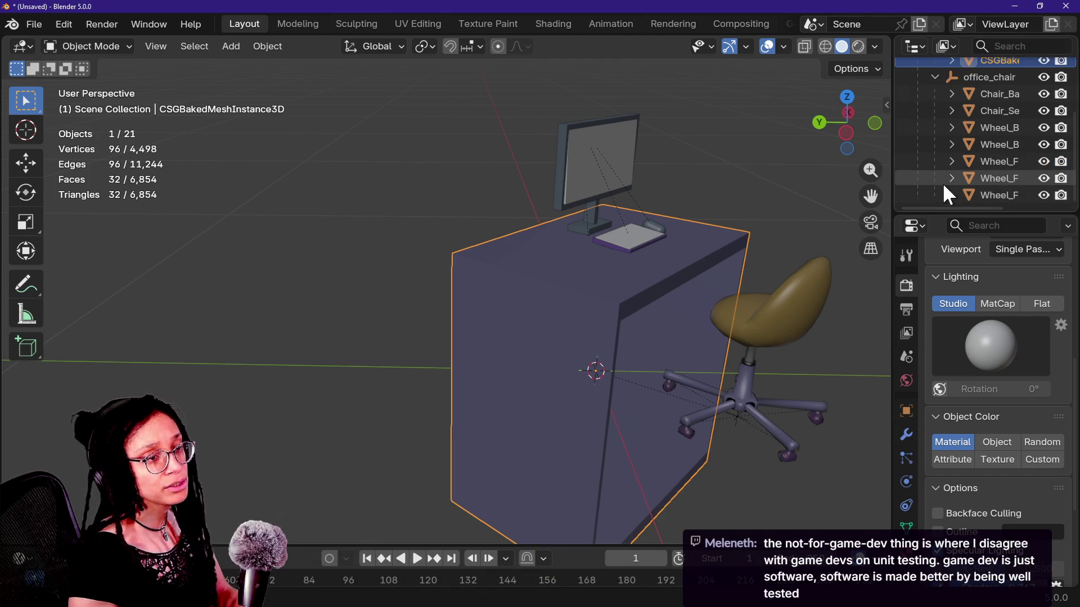
{"action": "scroll", "coordinate": [943, 154], "scroll_direction": "up", "scroll_amount": 5}
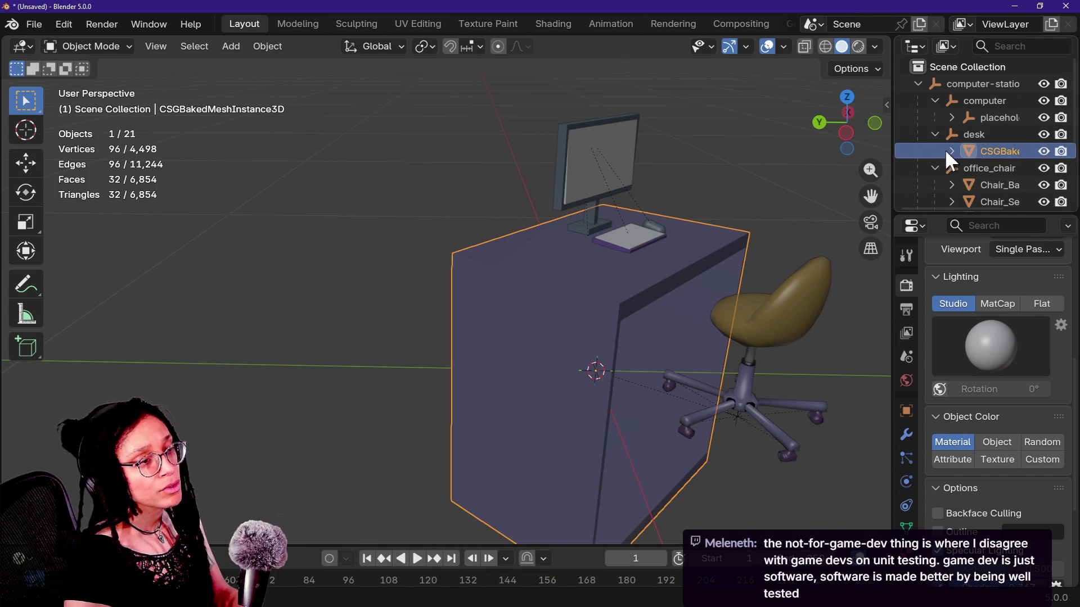
{"action": "left_click", "coordinate": [935, 134]}
{"action": "left_click", "coordinate": [935, 100]}
{"action": "left_click", "coordinate": [936, 134]}
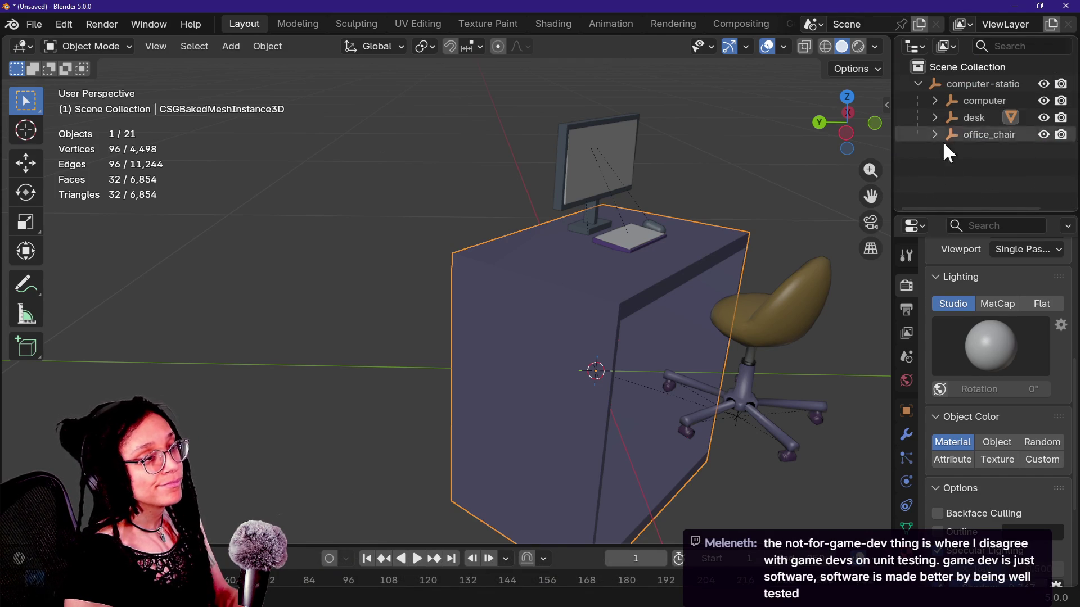
{"action": "left_click", "coordinate": [936, 82]}
Check the object options for computer and computer-station, then select the keyboard and monitor screen
{"action": "right_click", "coordinate": [945, 96]}
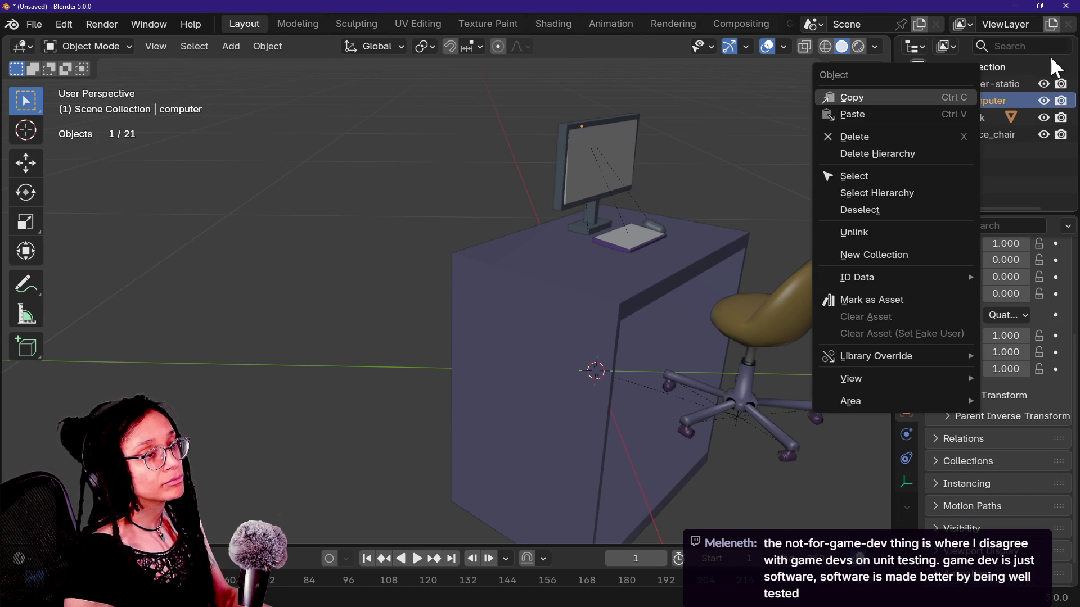
{"action": "key", "text": "Escape"}
{"action": "right_click", "coordinate": [1015, 84]}
{"action": "key", "text": "Escape"}
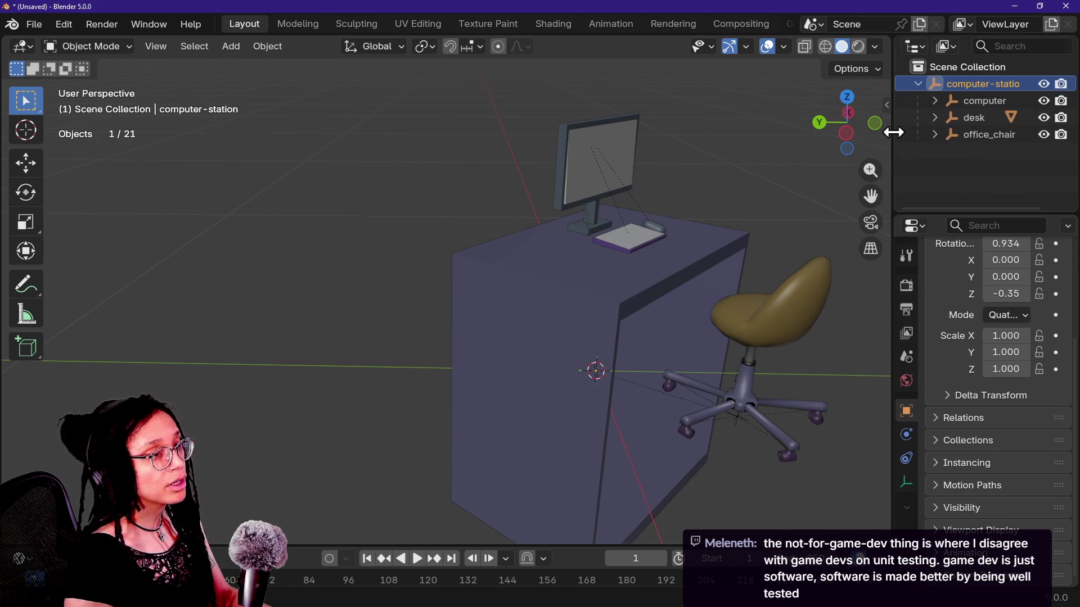
{"action": "left_click", "coordinate": [630, 234]}
{"action": "left_click", "coordinate": [631, 187]}
Walk the view around the desk's left side to frame the desk, monitor and chair
{"action": "key", "text": "shift+grave"}
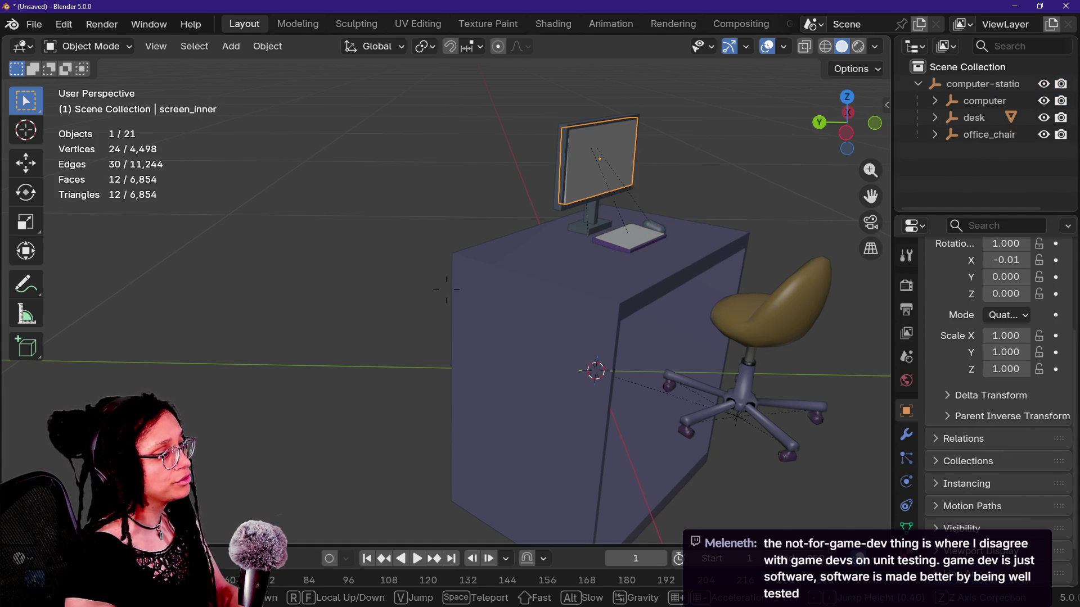
{"action": "key", "text": "s"}
{"action": "key", "text": "a"}
{"action": "key", "text": "w"}
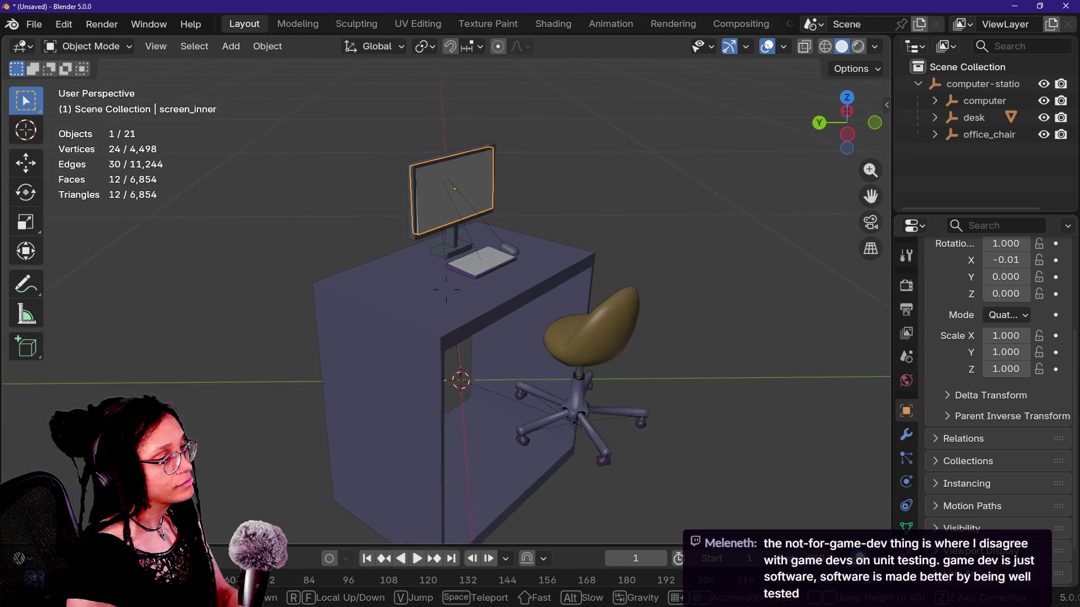
{"action": "left_click", "coordinate": [446, 290]}
{"action": "key", "text": "shift+grave"}
{"action": "key", "text": "s"}
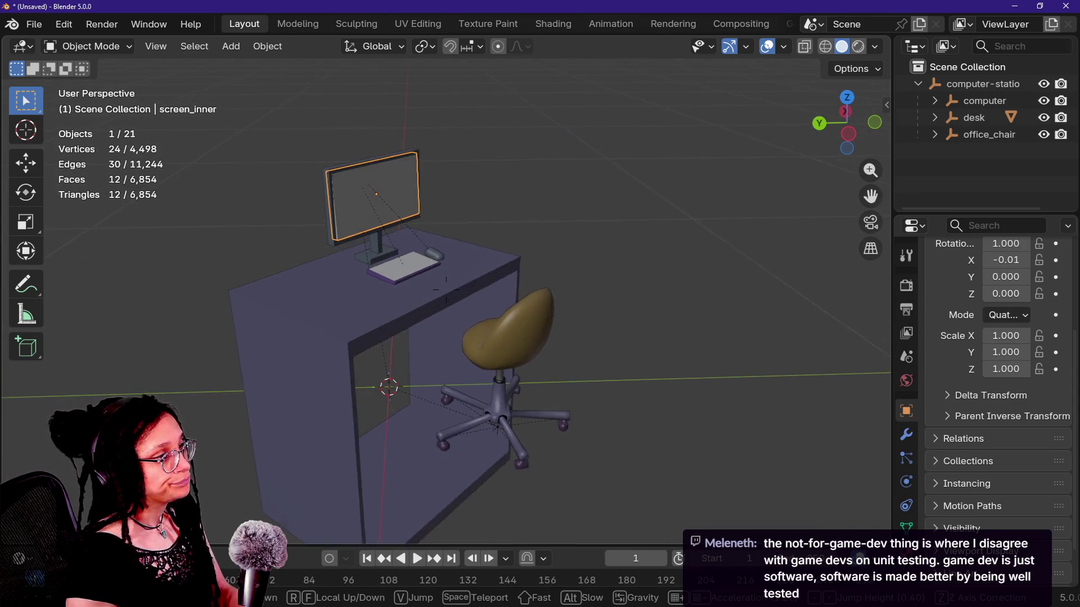
{"action": "left_click", "coordinate": [446, 290]}
Select all objects and join them into screen_inner with Ctrl+J
{"action": "key", "text": "a"}
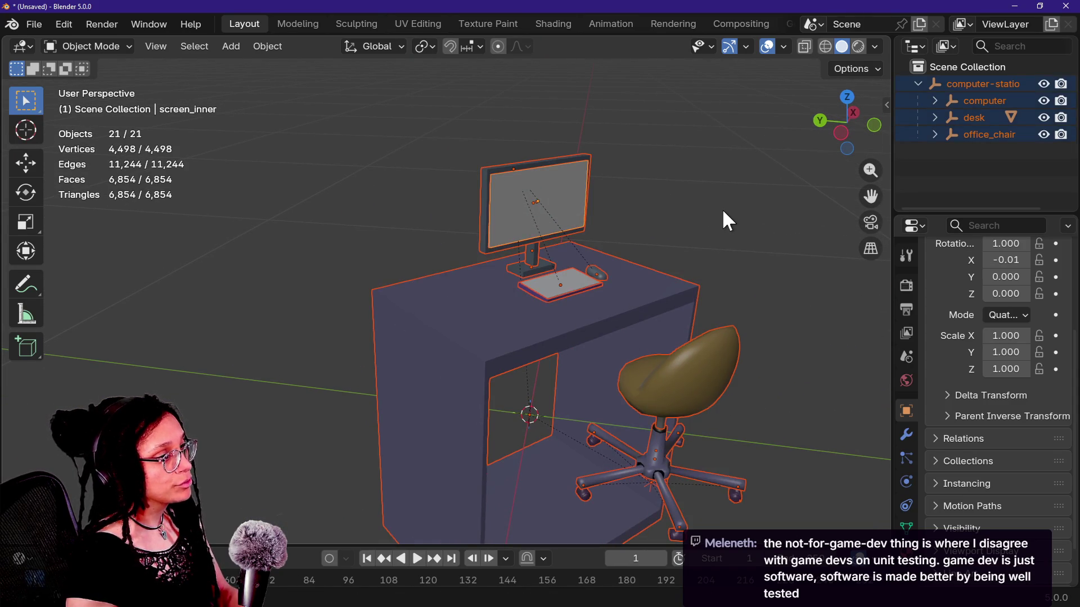
{"action": "key", "text": "ctrl+j"}
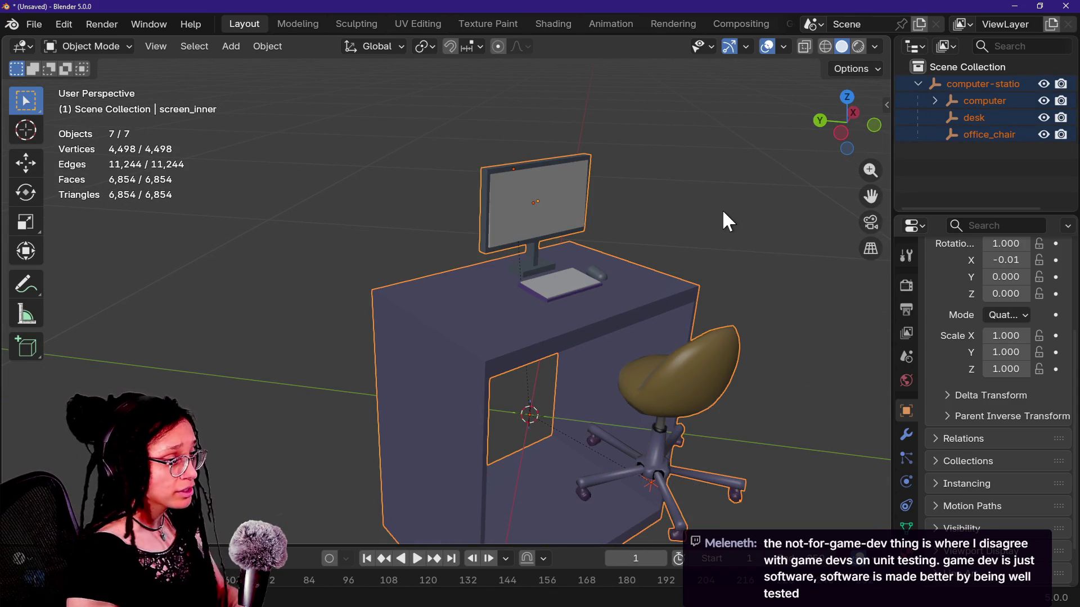
{"action": "left_click", "coordinate": [941, 83]}
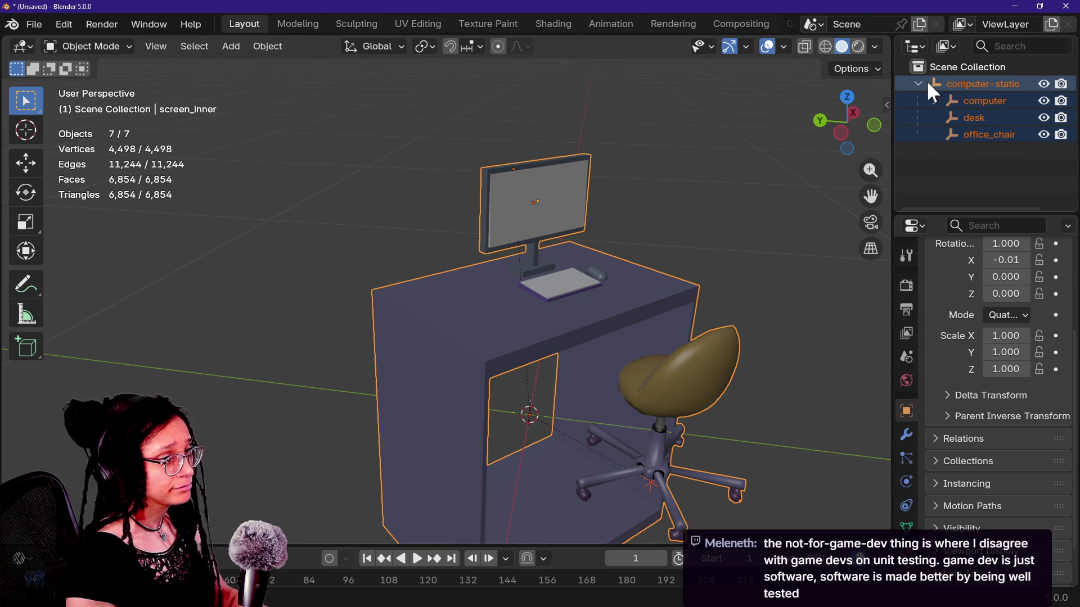
{"action": "left_click", "coordinate": [652, 238]}
{"action": "key", "text": "ctrl+z"}
Expand the computer group down to the monitor and select screen_inner
{"action": "left_click", "coordinate": [935, 101]}
{"action": "left_click", "coordinate": [935, 100]}
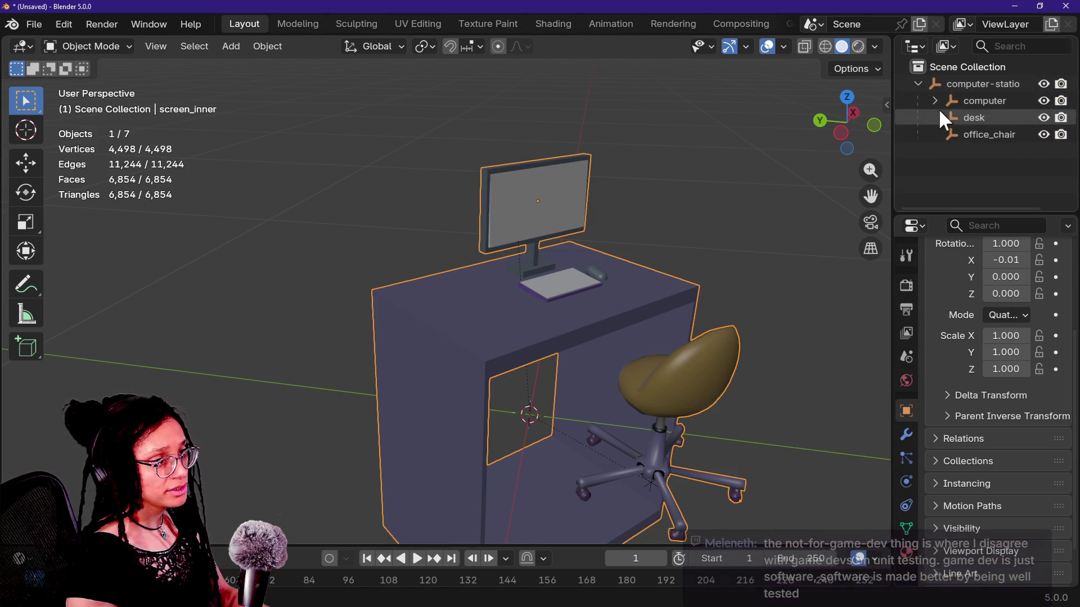
{"action": "left_click", "coordinate": [935, 101]}
{"action": "left_click", "coordinate": [951, 118]}
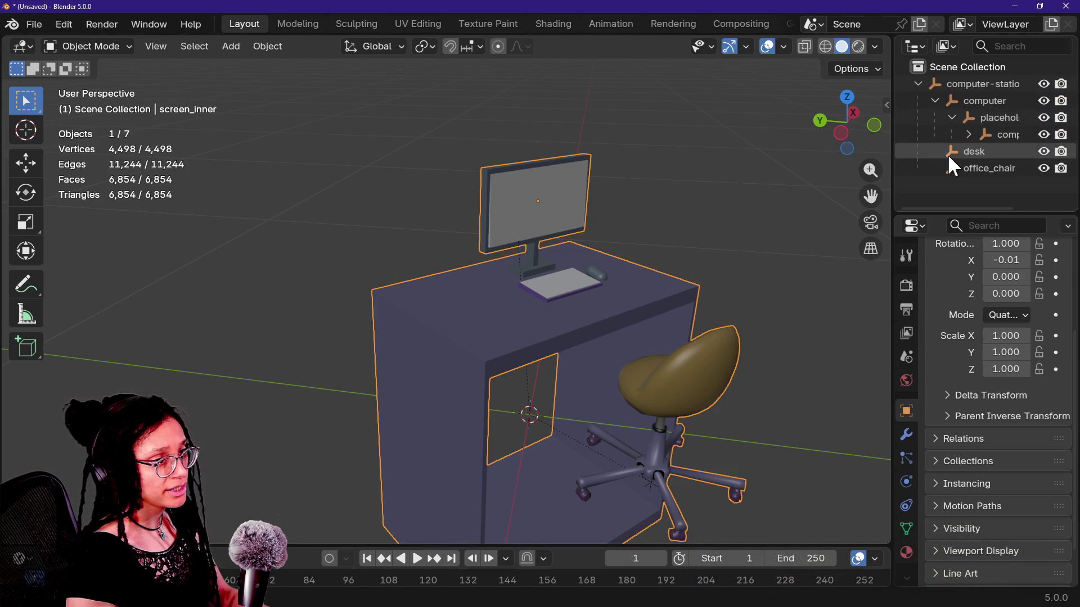
{"action": "left_click", "coordinate": [960, 134]}
{"action": "left_click", "coordinate": [985, 151]}
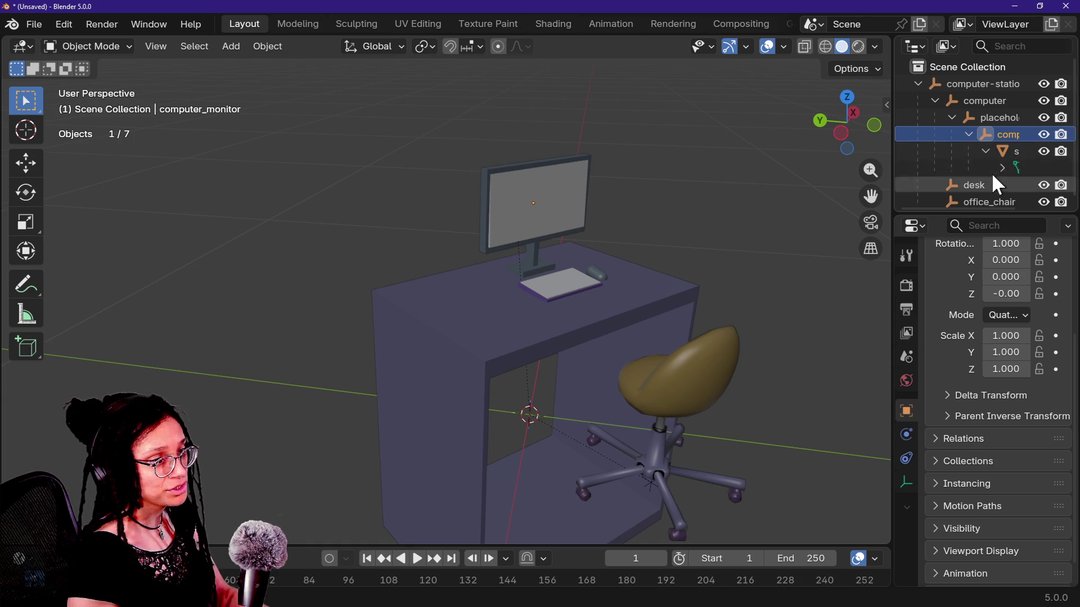
{"action": "left_click", "coordinate": [1000, 149]}
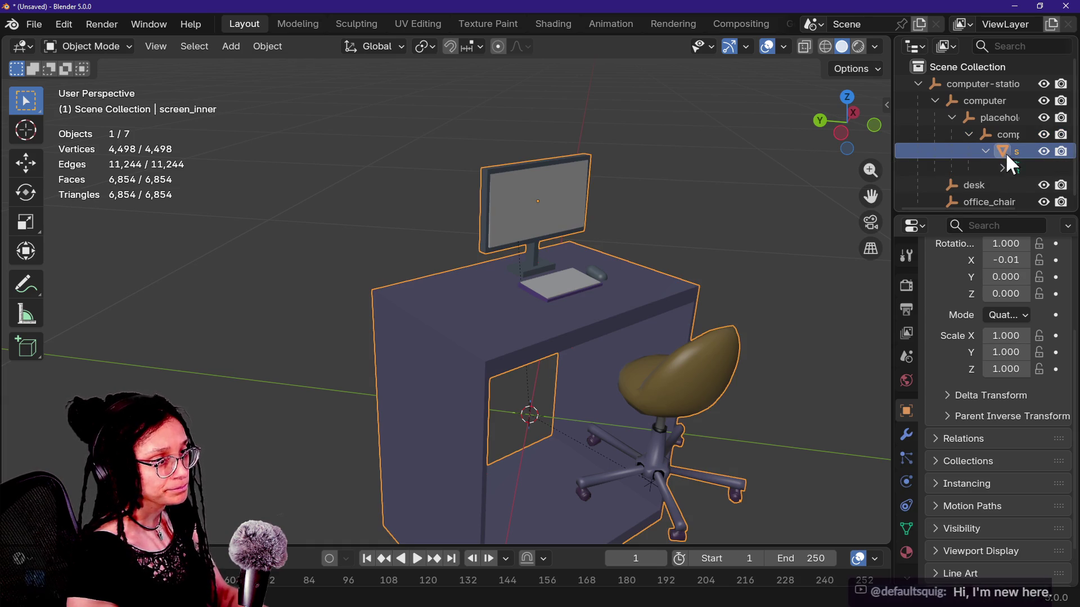
Drag screen_inner onto the Scene Collection to move it to the top level
{"action": "mouse_move", "coordinate": [997, 156]}
{"action": "left_mouse_down"}
{"action": "mouse_move", "coordinate": [953, 63]}
{"action": "mouse_move", "coordinate": [1000, 138]}
{"action": "mouse_move", "coordinate": [953, 67]}
{"action": "left_mouse_up"}
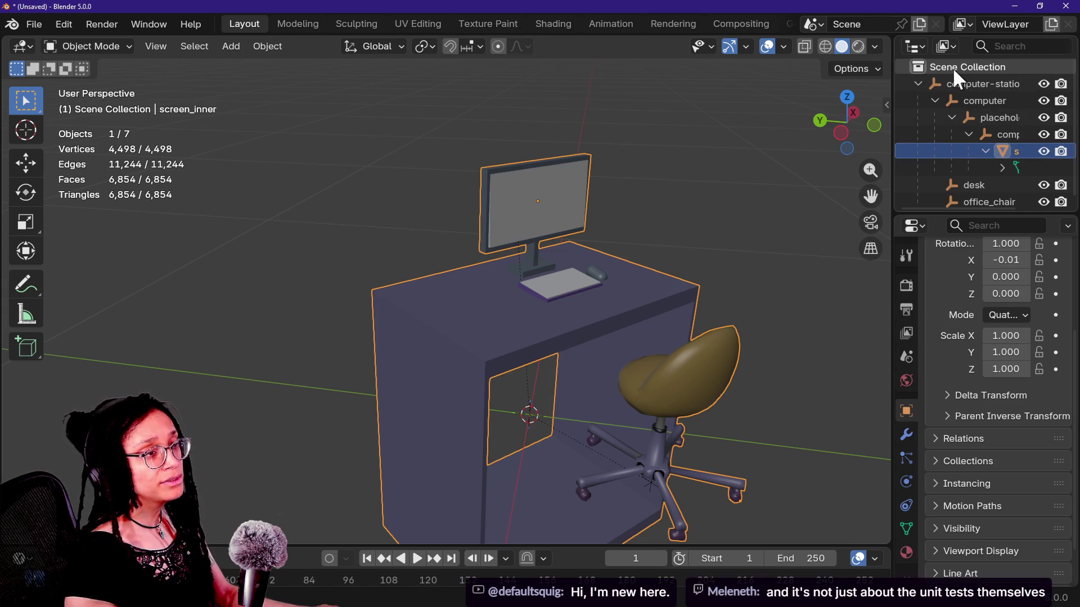
{"action": "mouse_move", "coordinate": [1008, 147]}
{"action": "left_mouse_down"}
{"action": "mouse_move", "coordinate": [981, 64]}
{"action": "mouse_move", "coordinate": [956, 62]}
{"action": "left_mouse_up"}
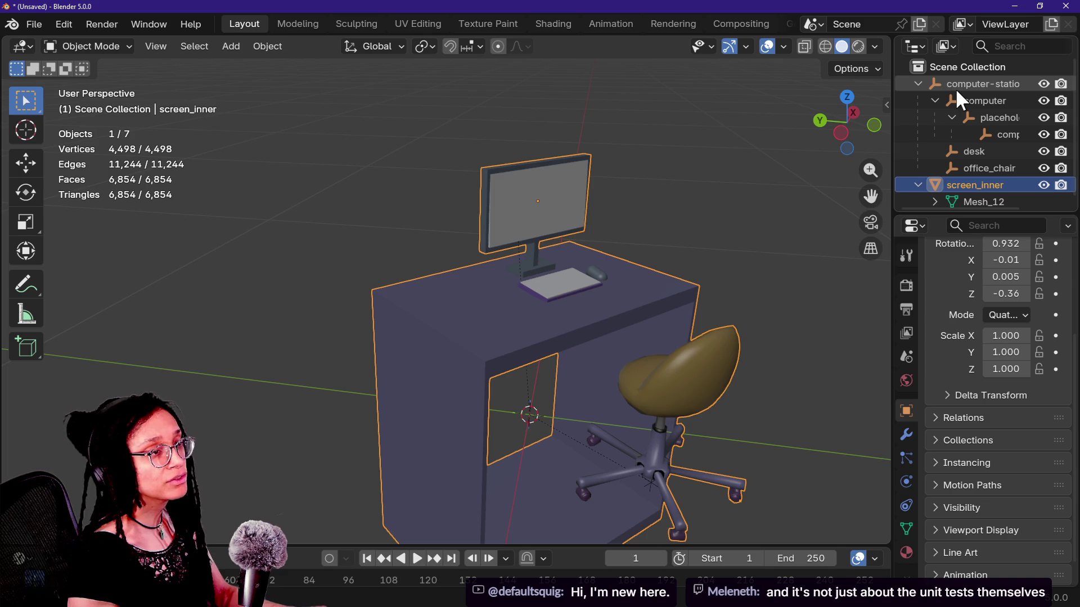
{"action": "left_click", "coordinate": [918, 84]}
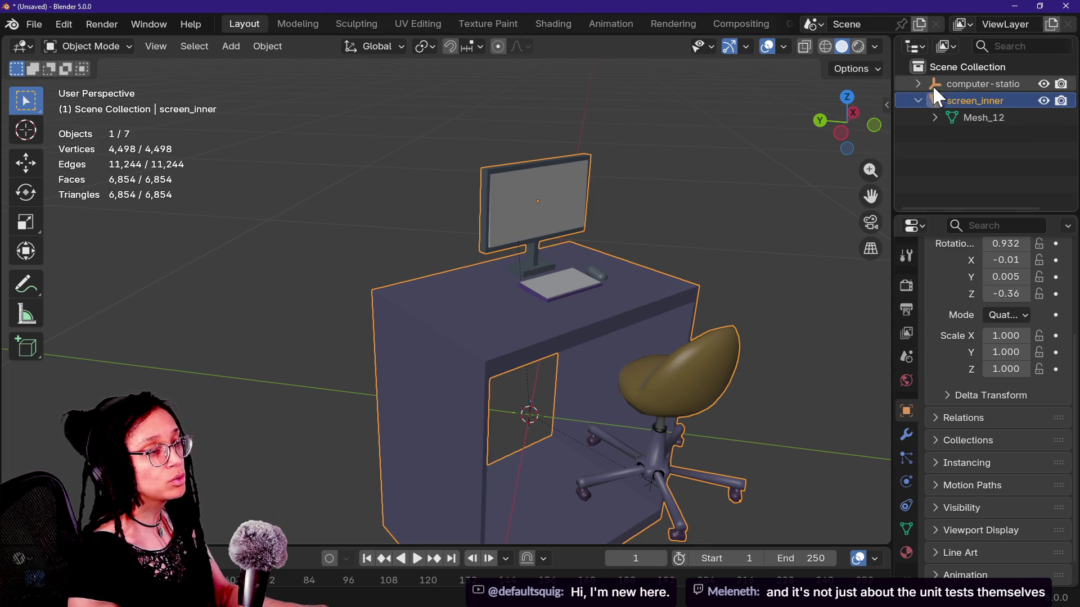
{"action": "left_click", "coordinate": [933, 84]}
Delete the empty computer-station hierarchy and orbit to a frontal view of the desk
{"action": "right_click", "coordinate": [930, 81]}
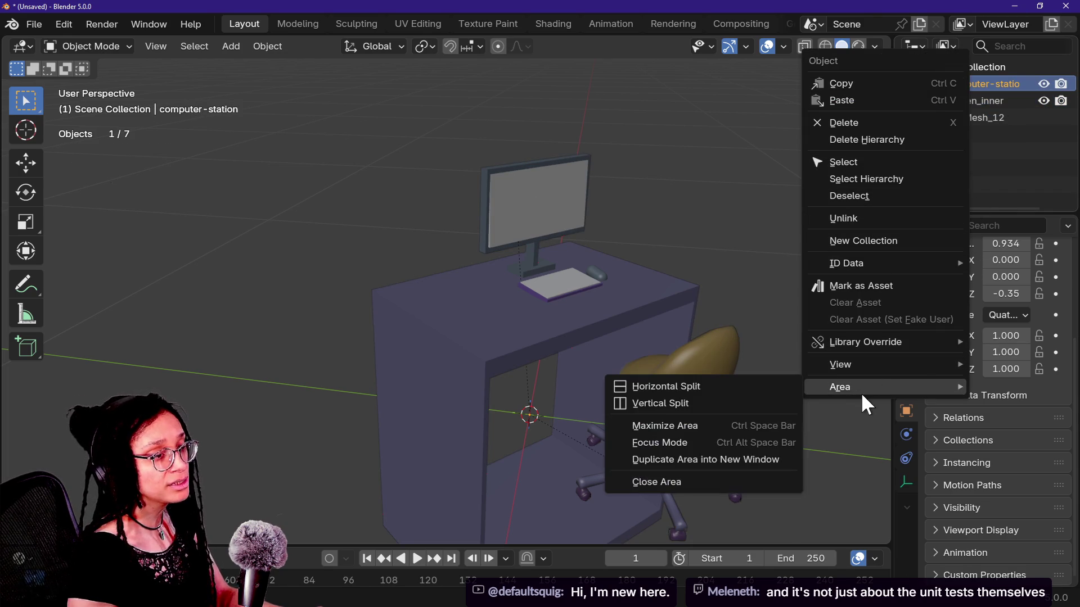
{"action": "left_click", "coordinate": [848, 140]}
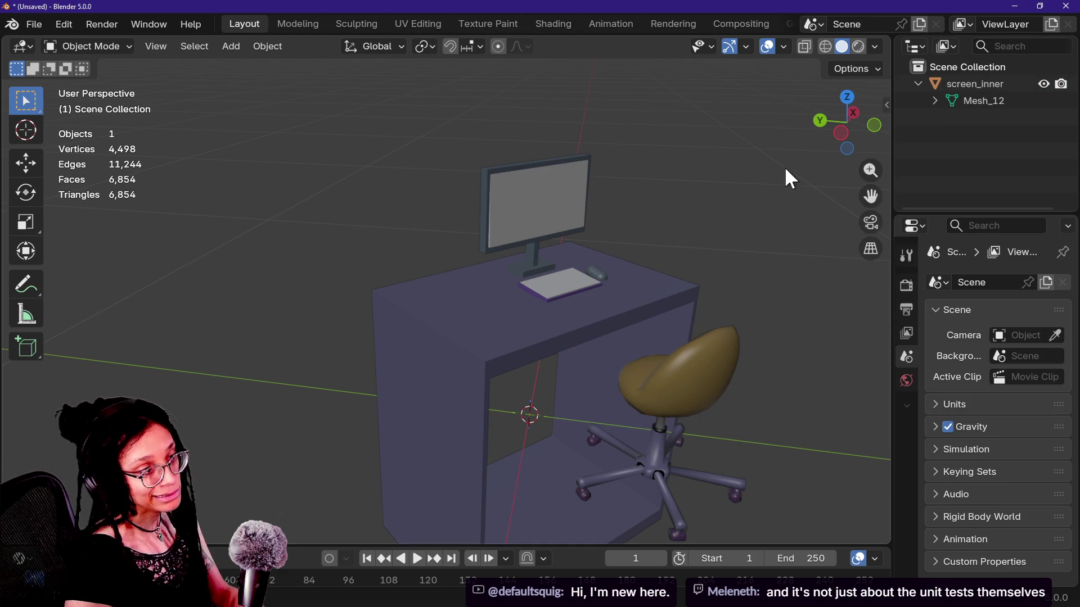
{"action": "mouse_move", "coordinate": [822, 129]}
{"action": "left_mouse_down"}
{"action": "mouse_move", "coordinate": [897, 134]}
{"action": "mouse_move", "coordinate": [838, 129]}
{"action": "left_mouse_up"}
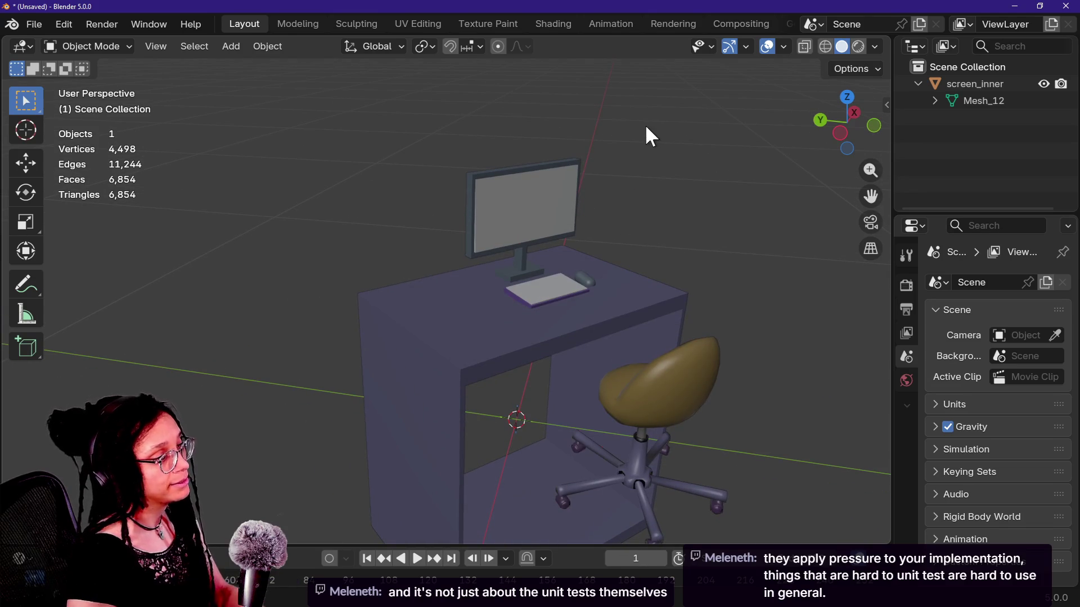
{"action": "left_click_drag", "start_coordinate": [427, 287], "coordinate": [446, 289]}
Walk around the desk's sides to inspect the desk and chair
{"action": "key", "text": "w"}
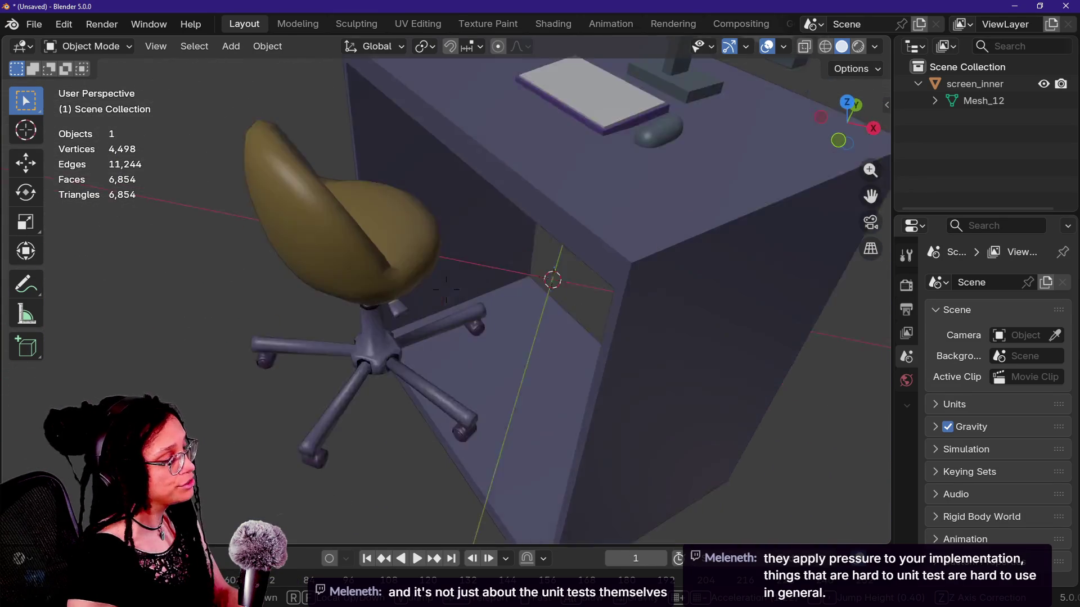
{"action": "key", "text": "s"}
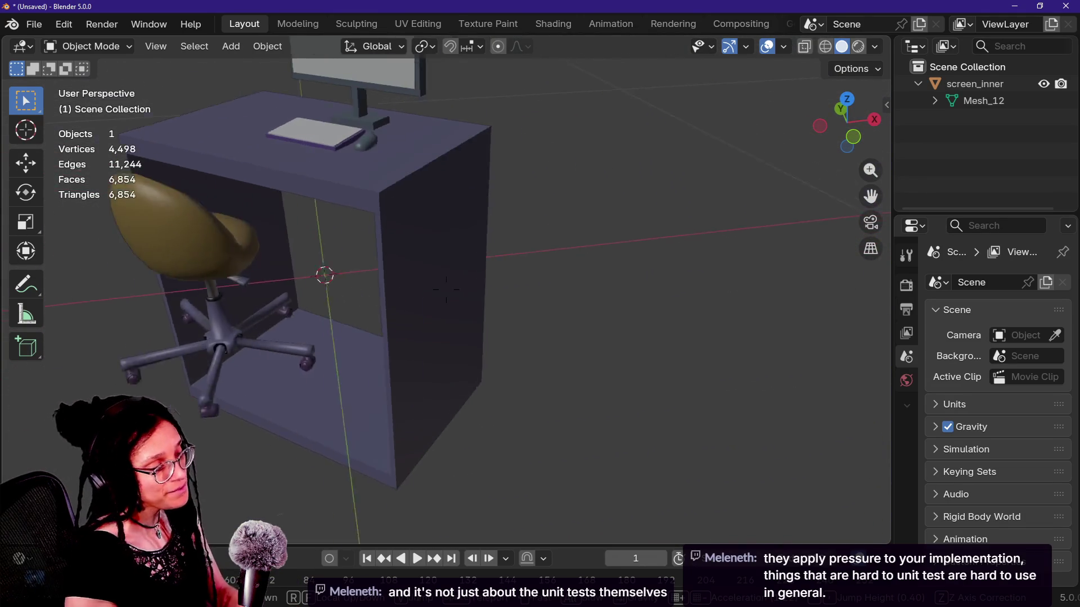
{"action": "key", "text": "a"}
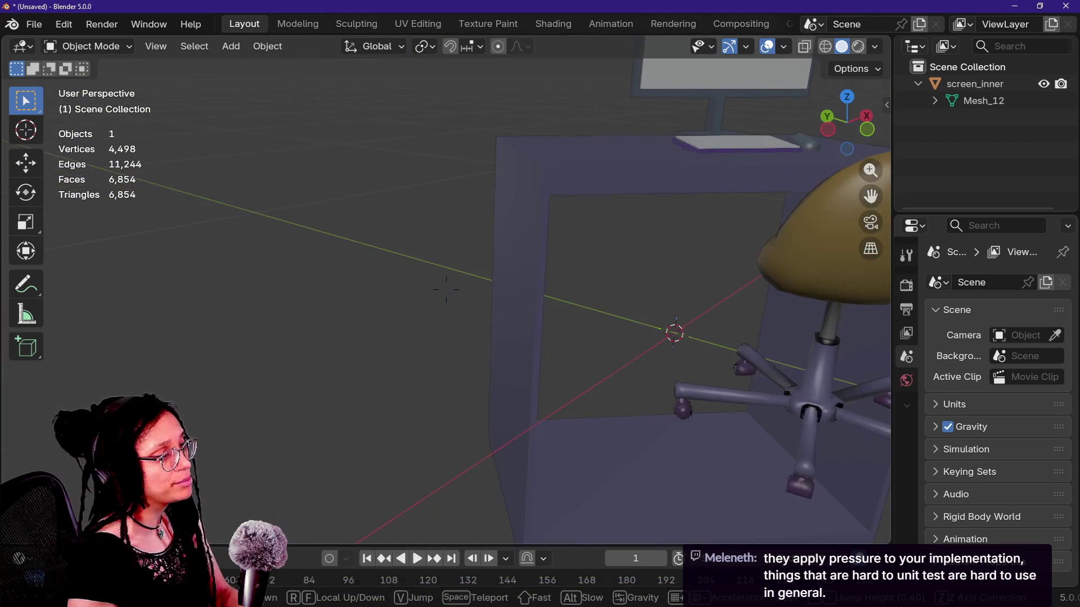
{"action": "key", "text": "a"}
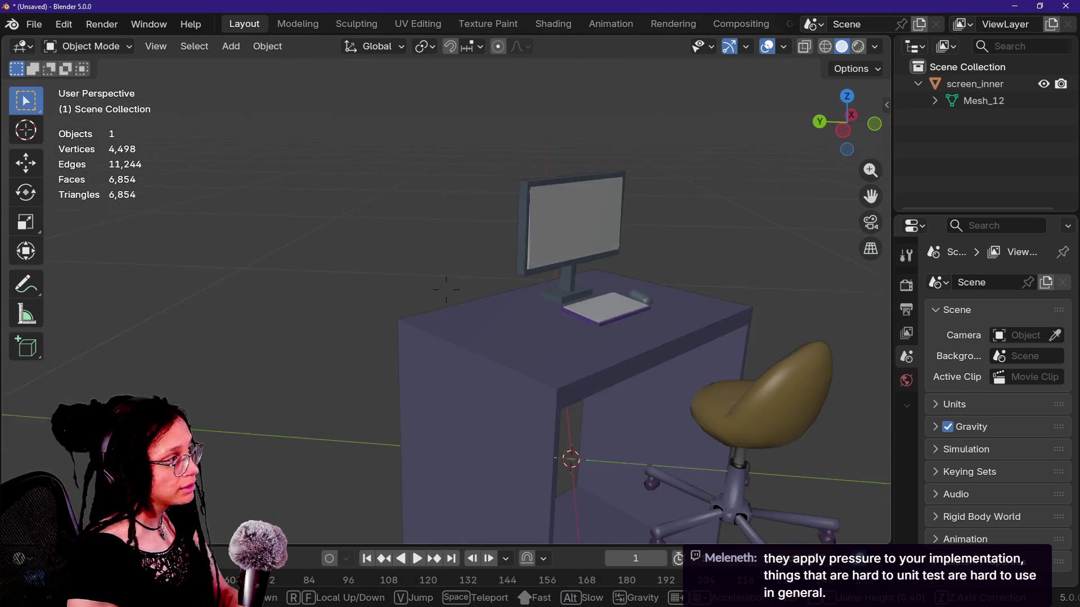
{"action": "key", "text": "d"}
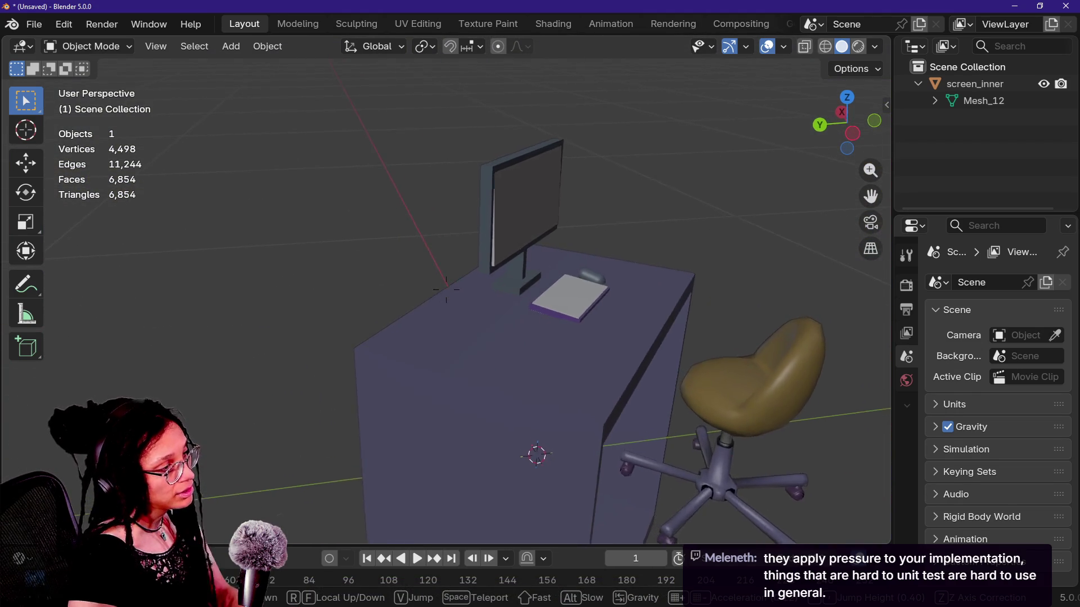
{"action": "key", "text": "w"}
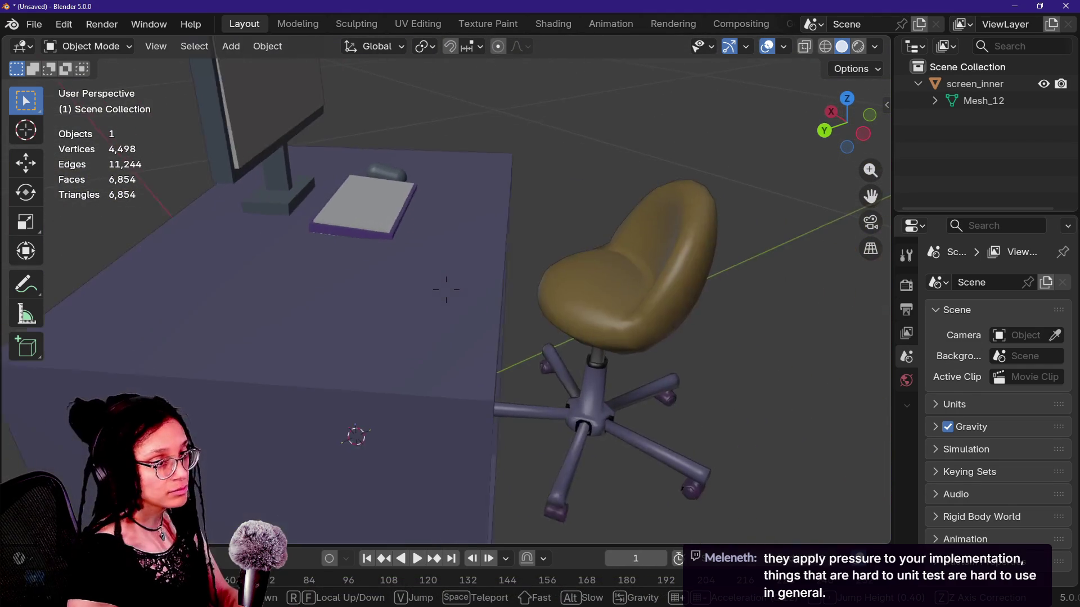
{"action": "key", "text": "s"}
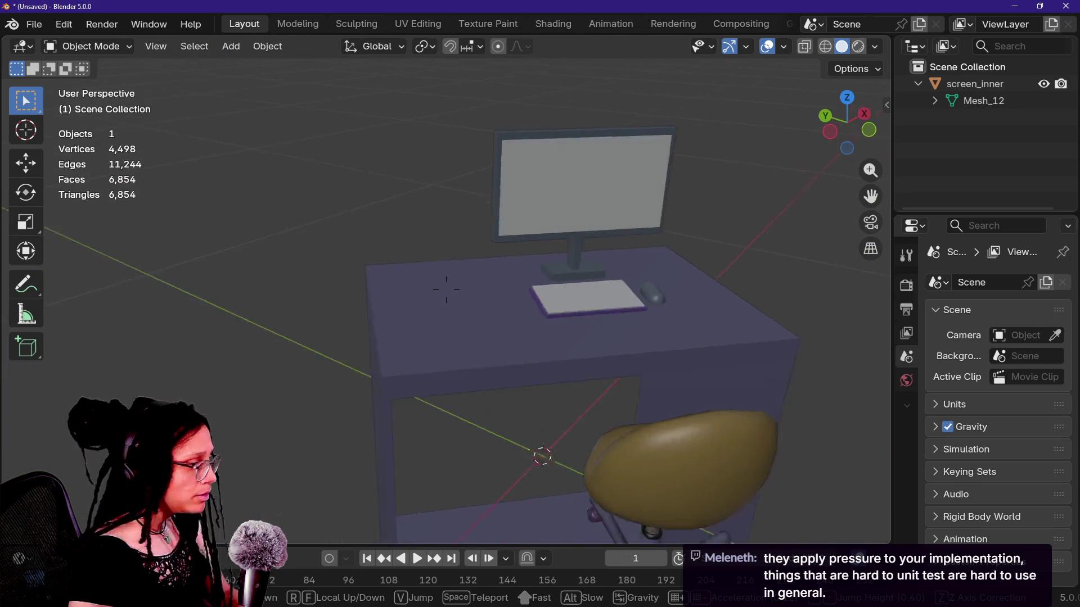
Walk to the desk's front corner, then back away until the whole desk and monitor show
{"action": "key", "text": "a"}
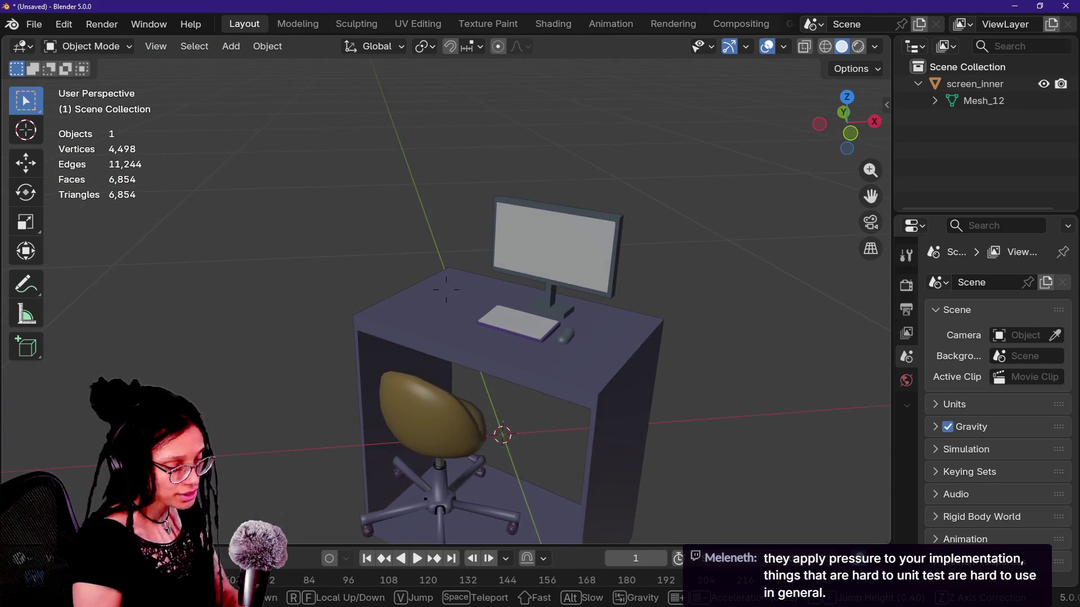
{"action": "key", "text": "w"}
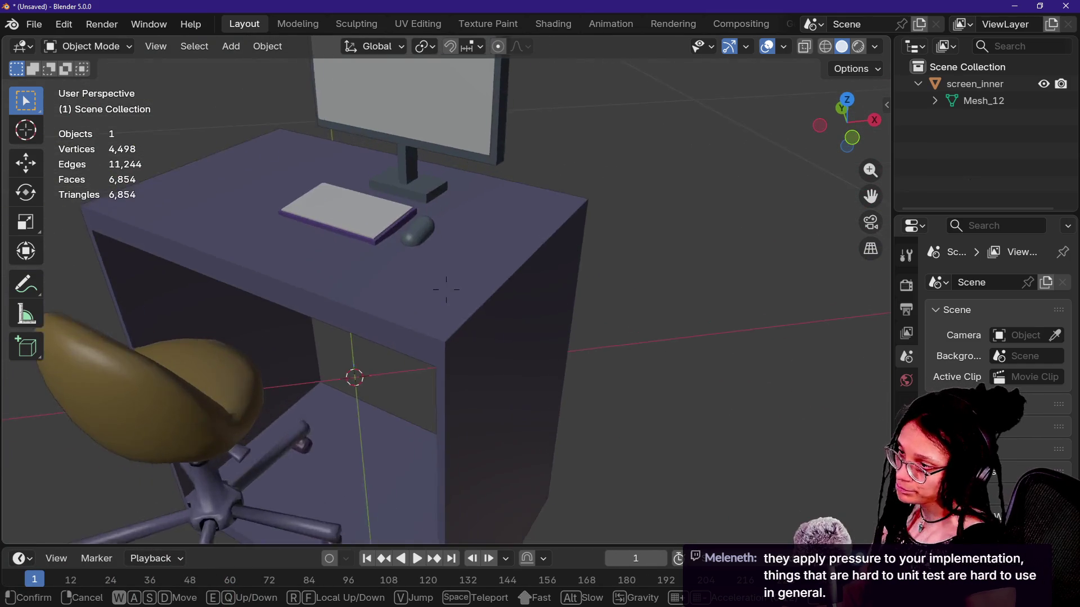
{"action": "key", "text": "s"}
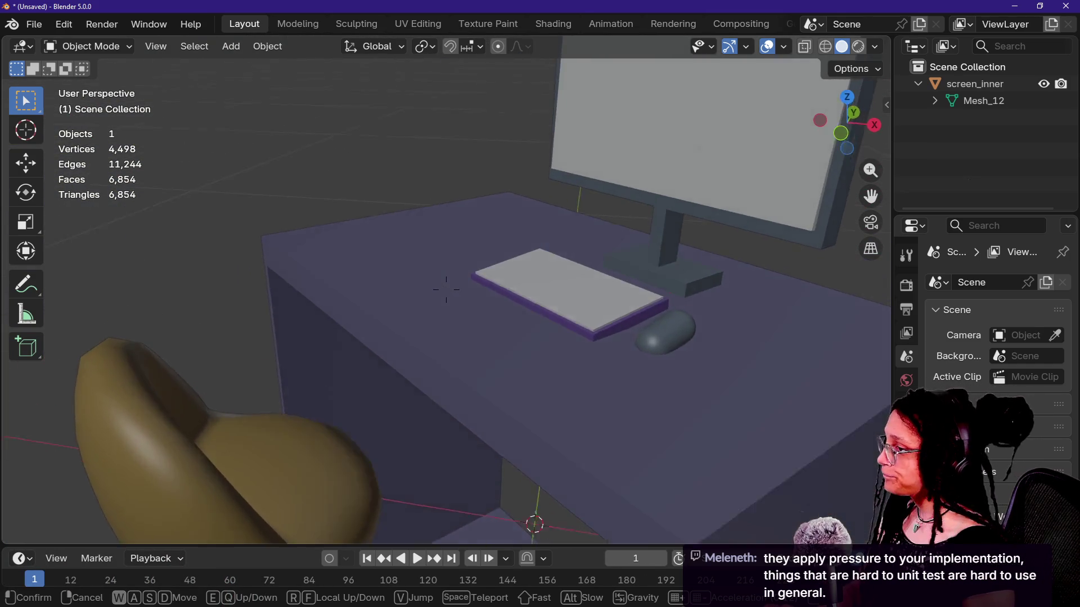
{"action": "key", "text": "s"}
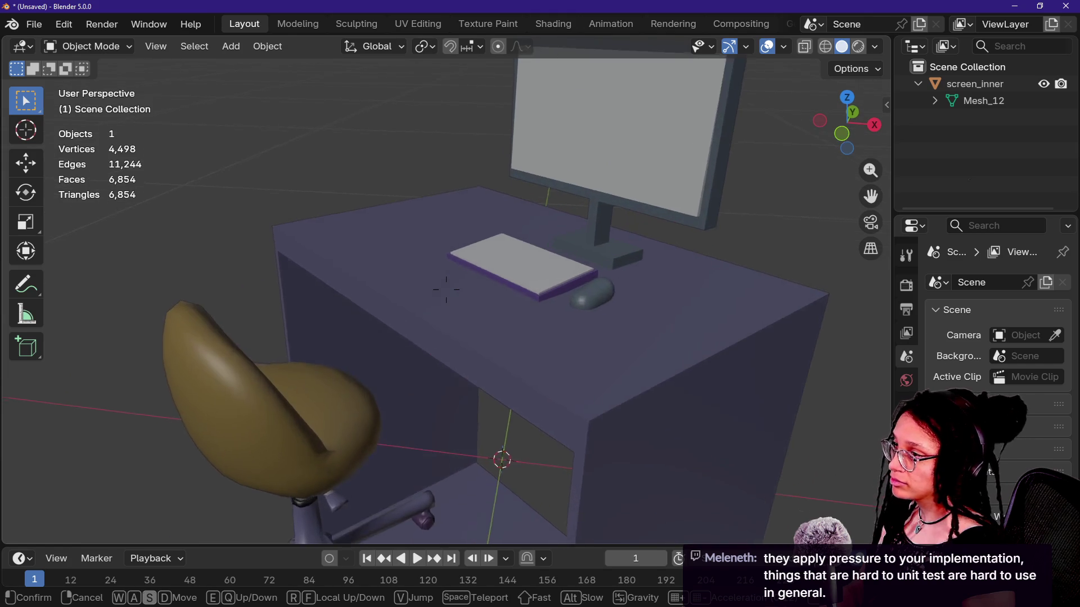
{"action": "key", "text": "w"}
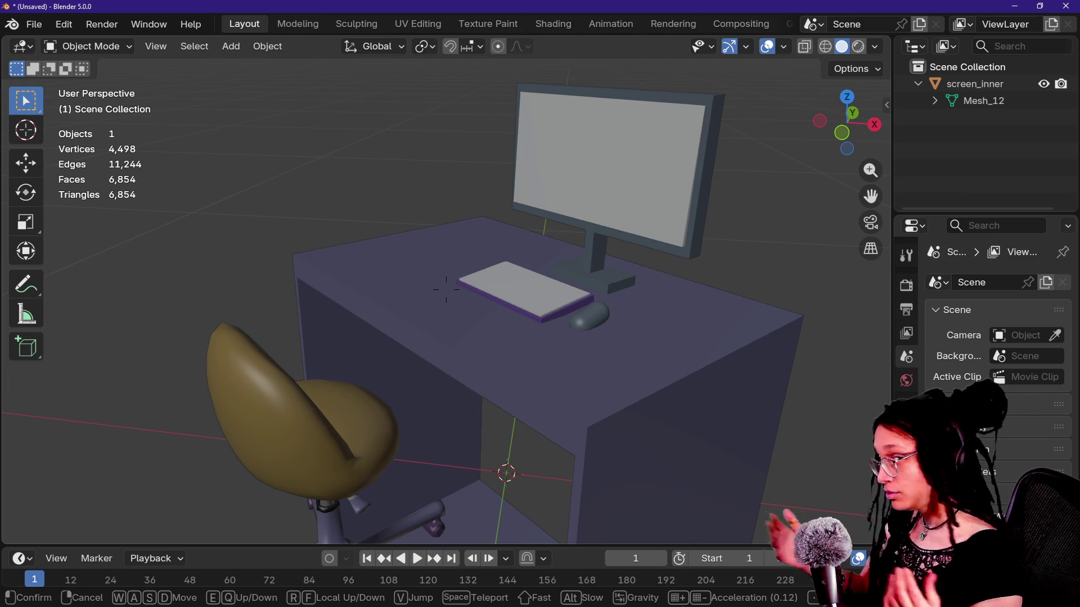
{"action": "key", "text": "s"}
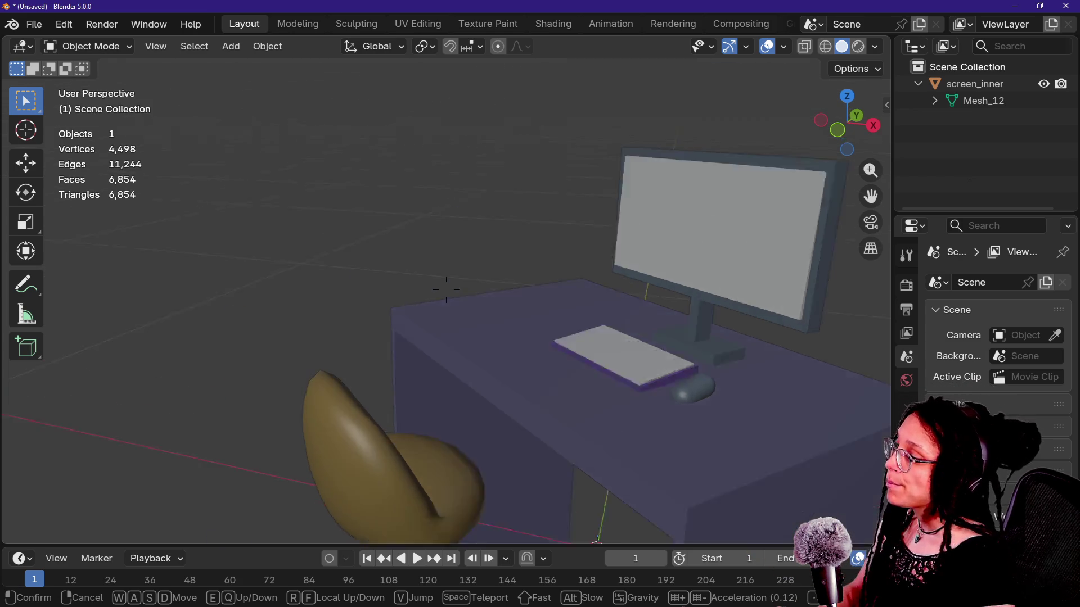
{"action": "key", "text": "shift+a"}
{"action": "key", "text": "s"}
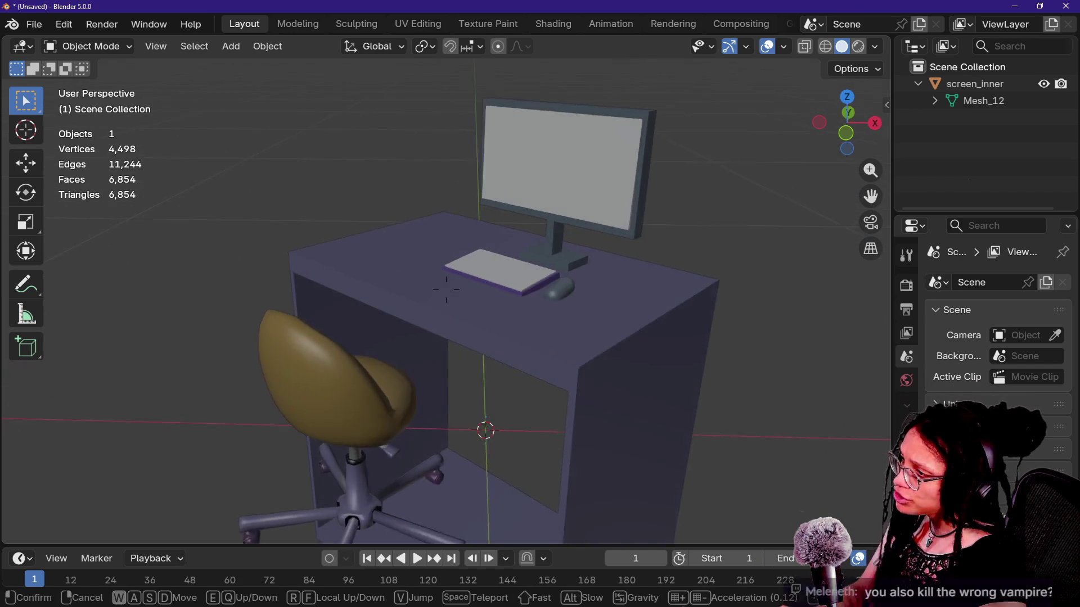
Select the merged model, try moving it with G, and undo the move
{"action": "left_click", "coordinate": [637, 201]}
{"action": "left_click", "coordinate": [568, 282]}
{"action": "left_click_drag", "start_coordinate": [569, 298], "coordinate": [558, 288]}
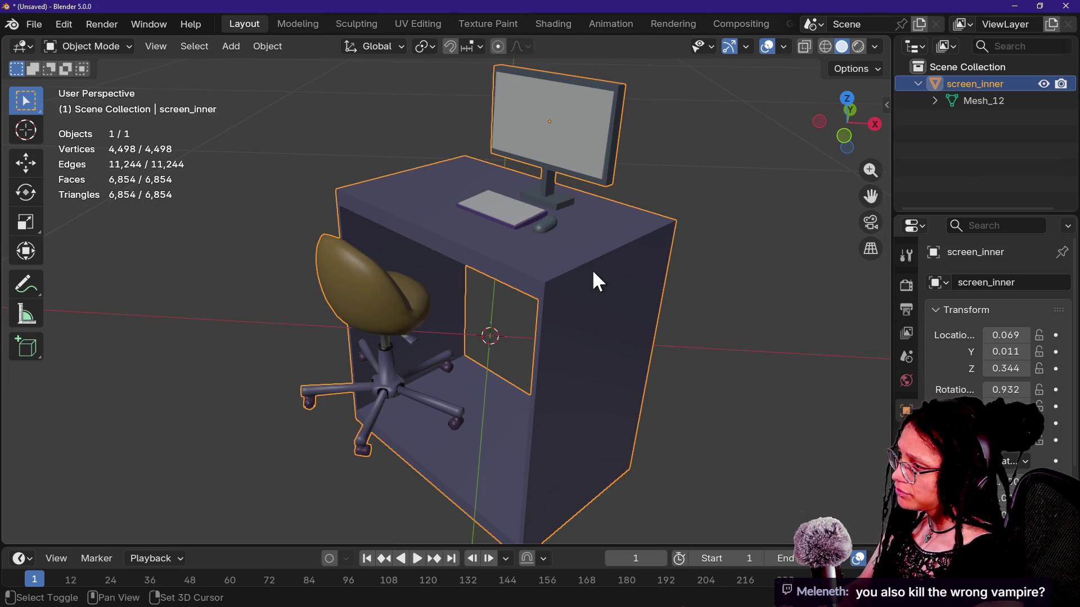
{"action": "key", "text": "g"}
{"action": "left_click", "coordinate": [633, 210]}
{"action": "key", "text": "ctrl+z"}
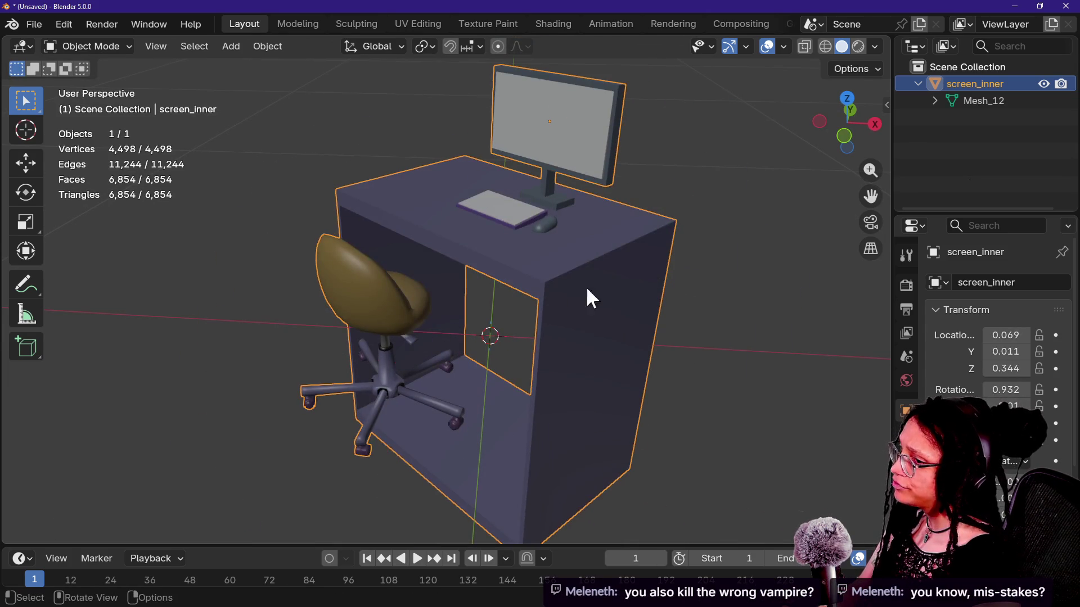
Walk a full circle around the desk, monitor and chair
{"action": "key", "text": "shift+grave"}
{"action": "key", "text": "w"}
{"action": "key", "text": "s"}
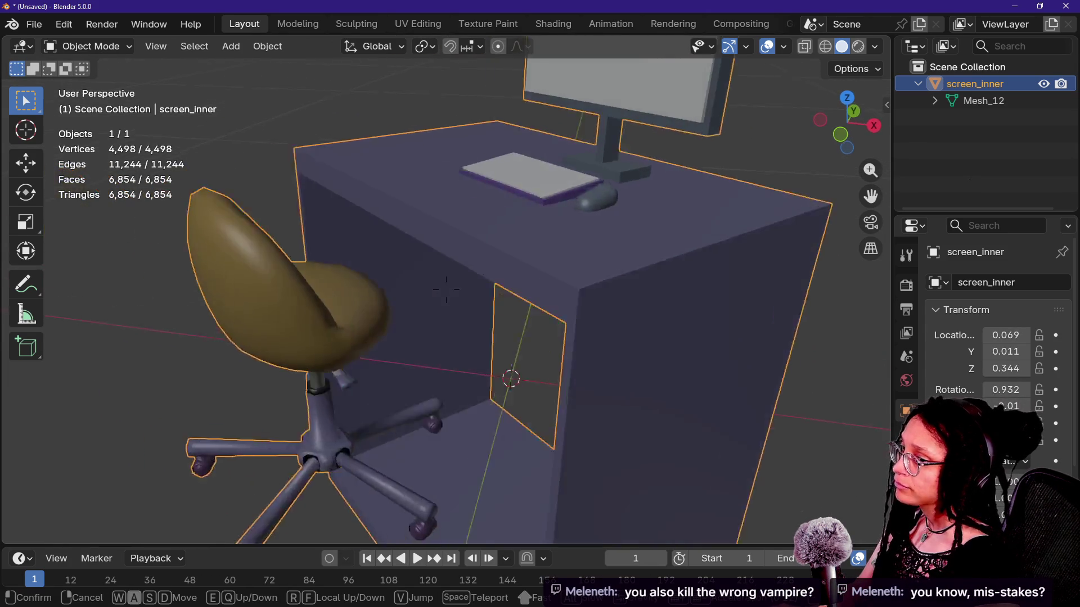
{"action": "key", "text": "d"}
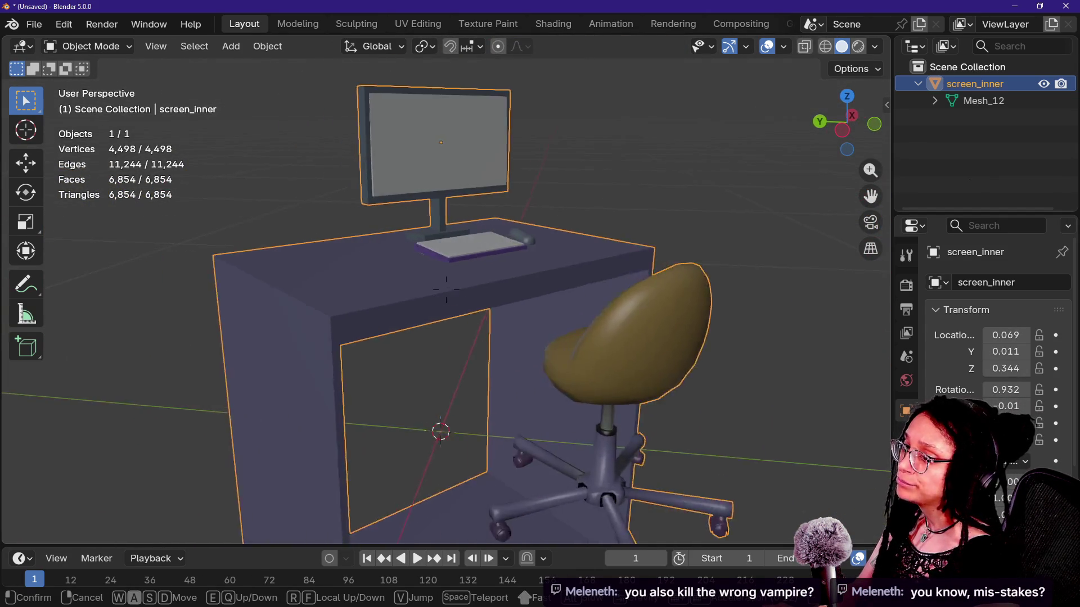
{"action": "key", "text": "d"}
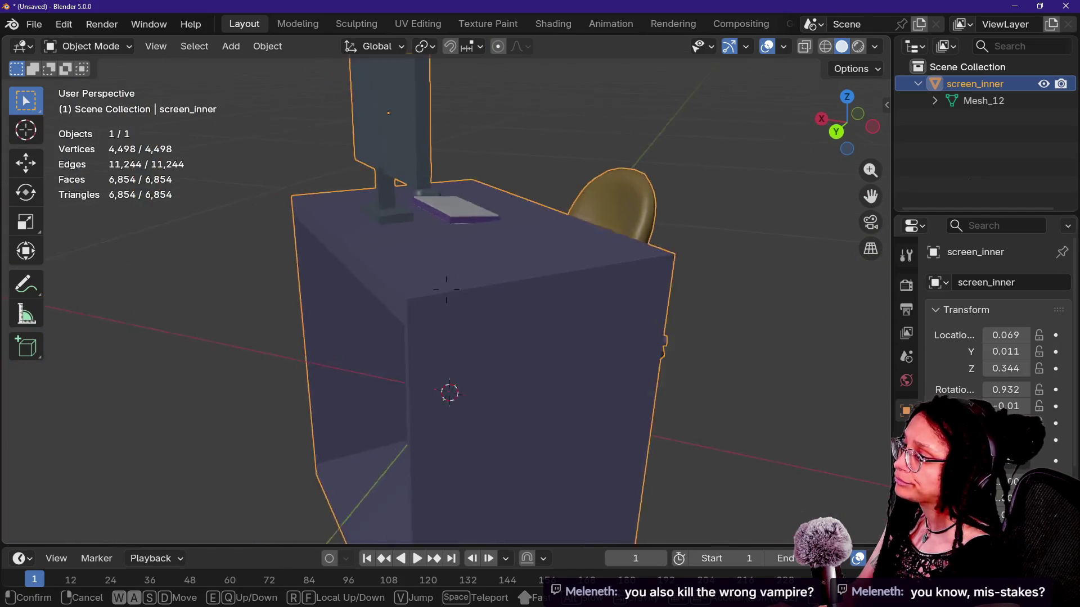
{"action": "key", "text": "d"}
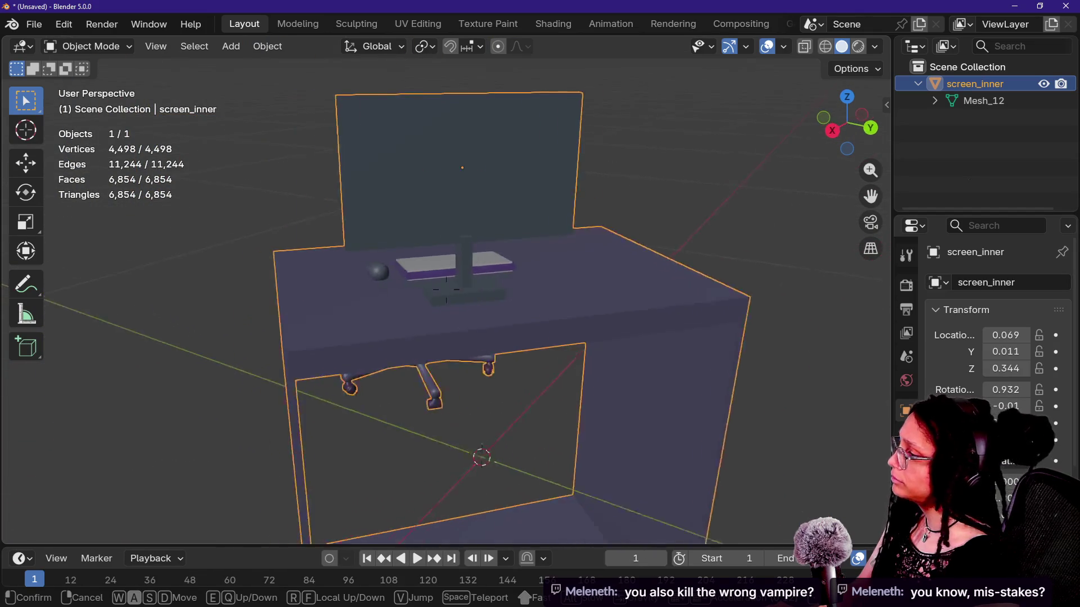
{"action": "key", "text": "d"}
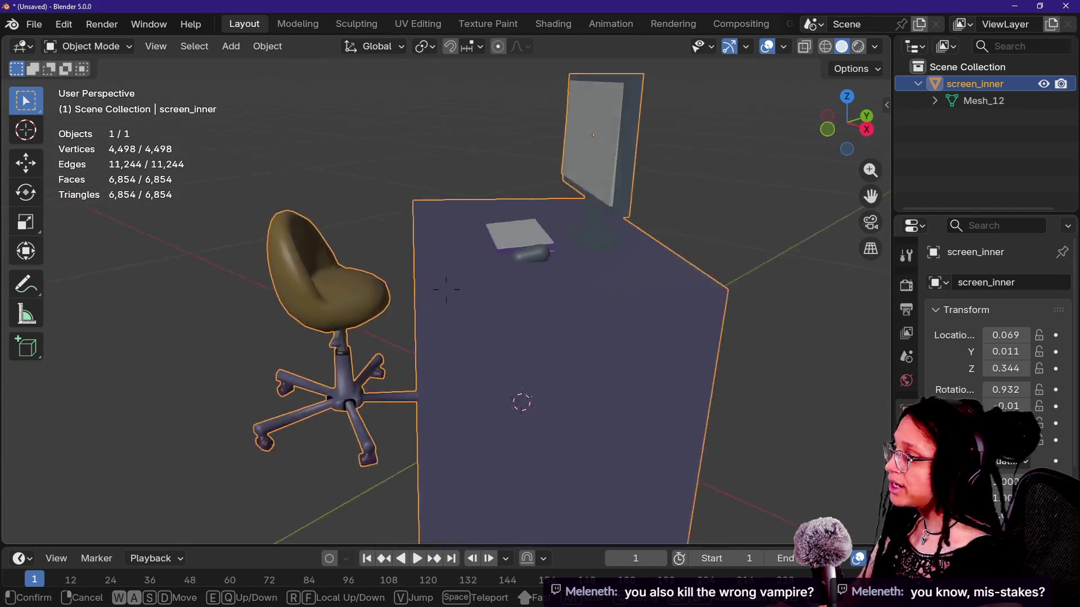
{"action": "key", "text": "d"}
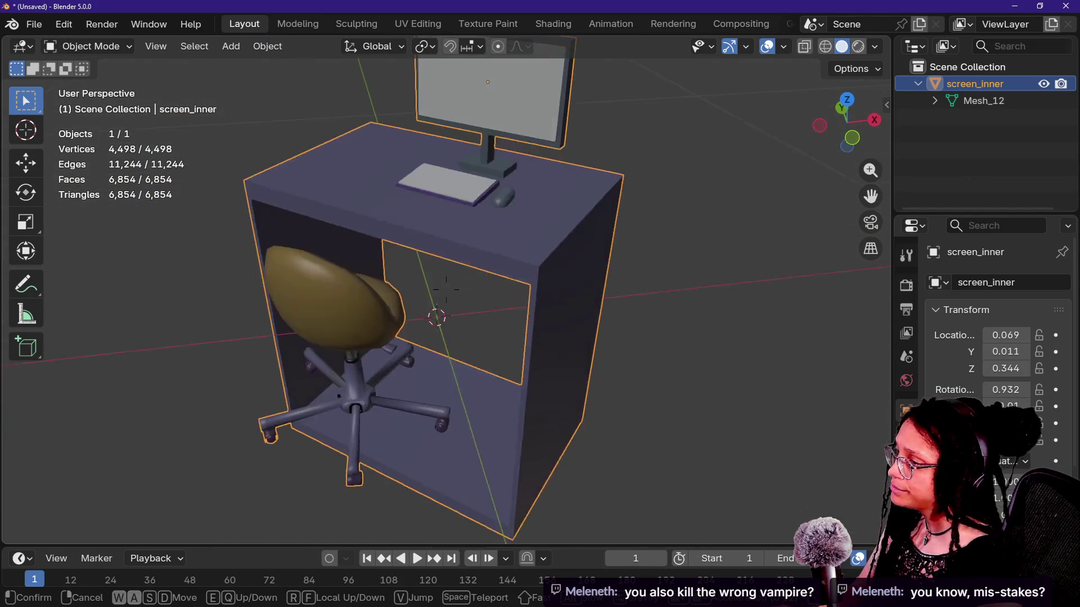
{"action": "key", "text": "d"}
{"action": "left_click", "coordinate": [446, 290]}
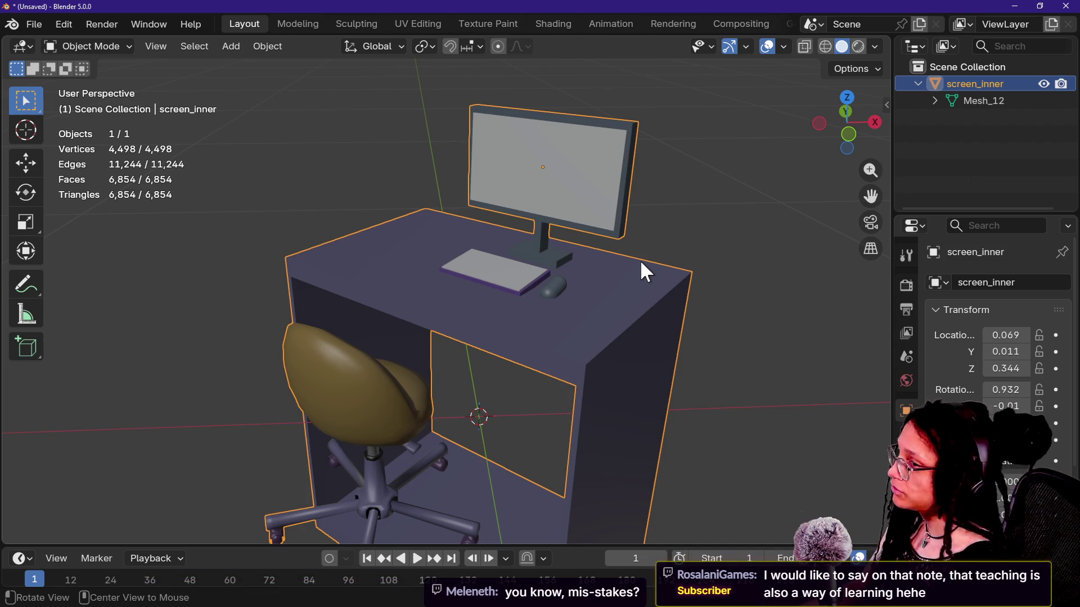
Glance at the Godot editor, then switch through Blender to the stream chat window
{"action": "key", "text": "alt+Tab"}
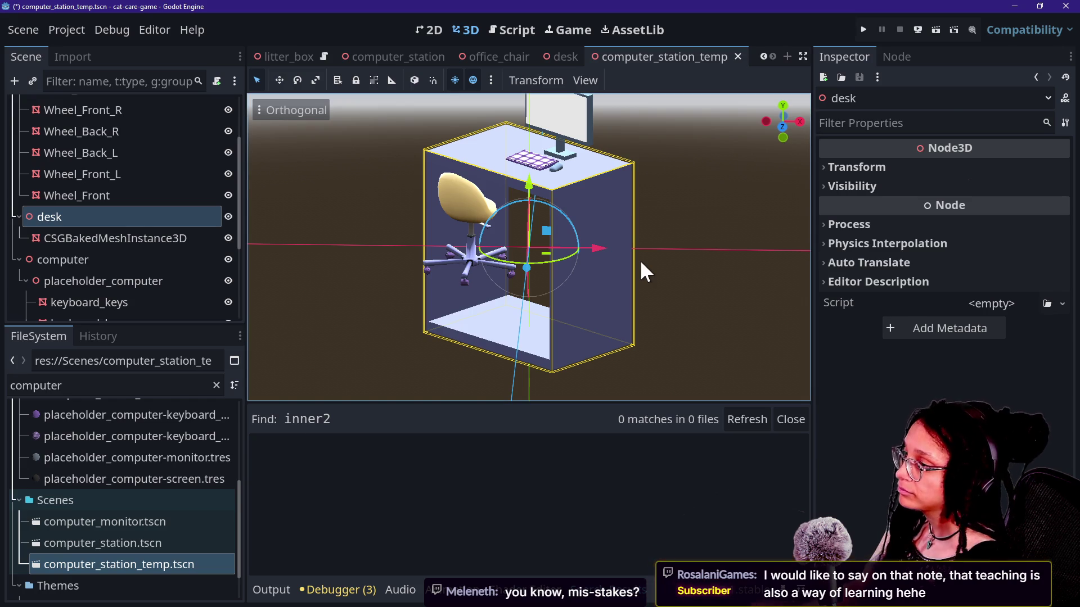
{"action": "key", "text": "alt+Tab"}
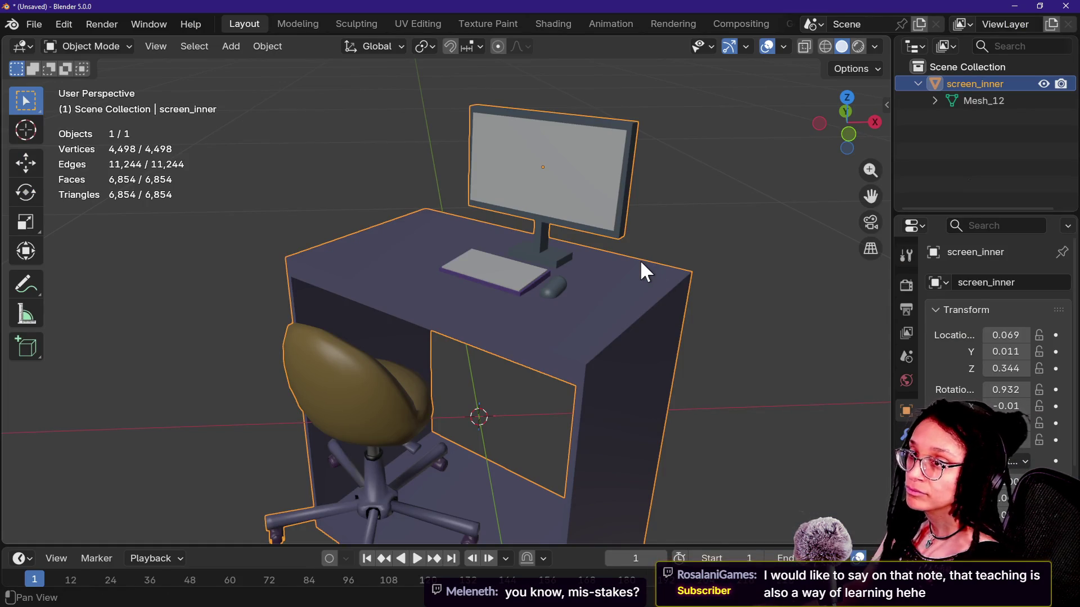
{"action": "key", "text": "alt+Tab"}
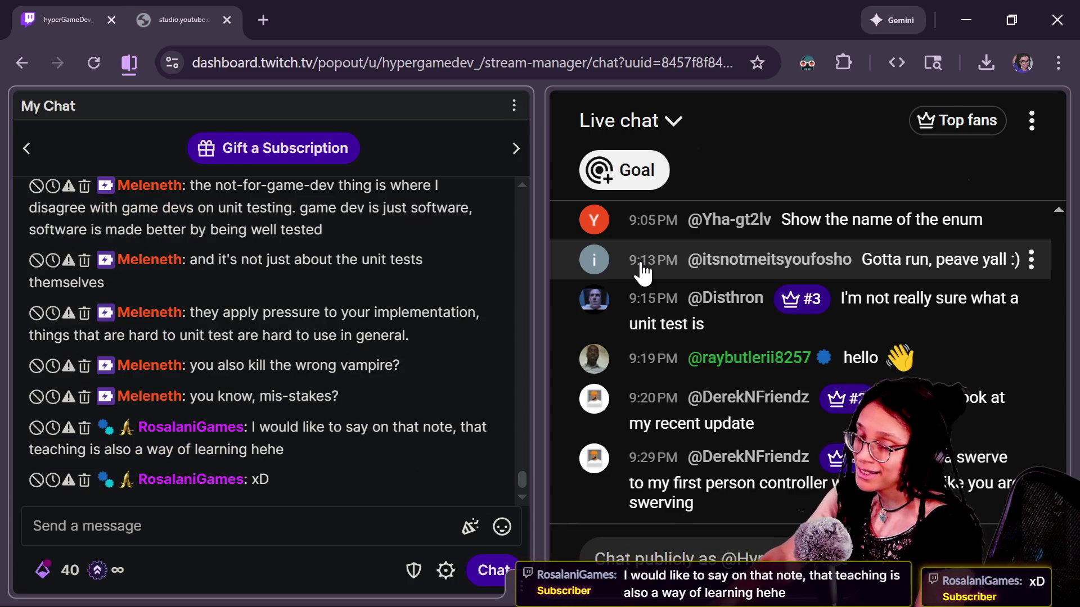
Reload the YouTube live chat with F5, read the Twitch chat, and return to Blender
{"action": "key", "text": "Tab"}
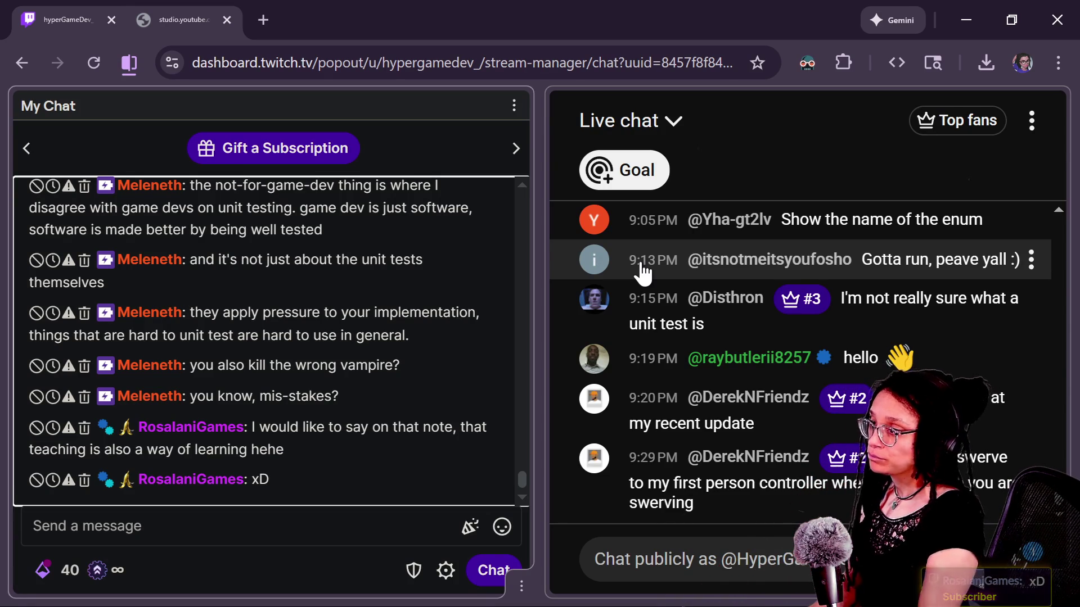
{"action": "left_click", "coordinate": [677, 571]}
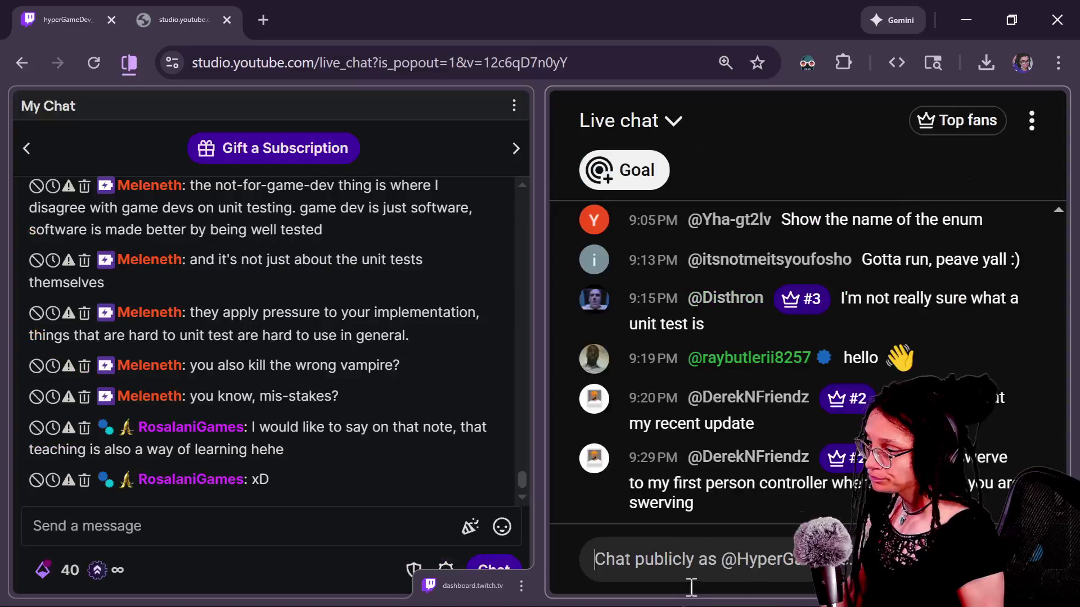
{"action": "key", "text": "F5"}
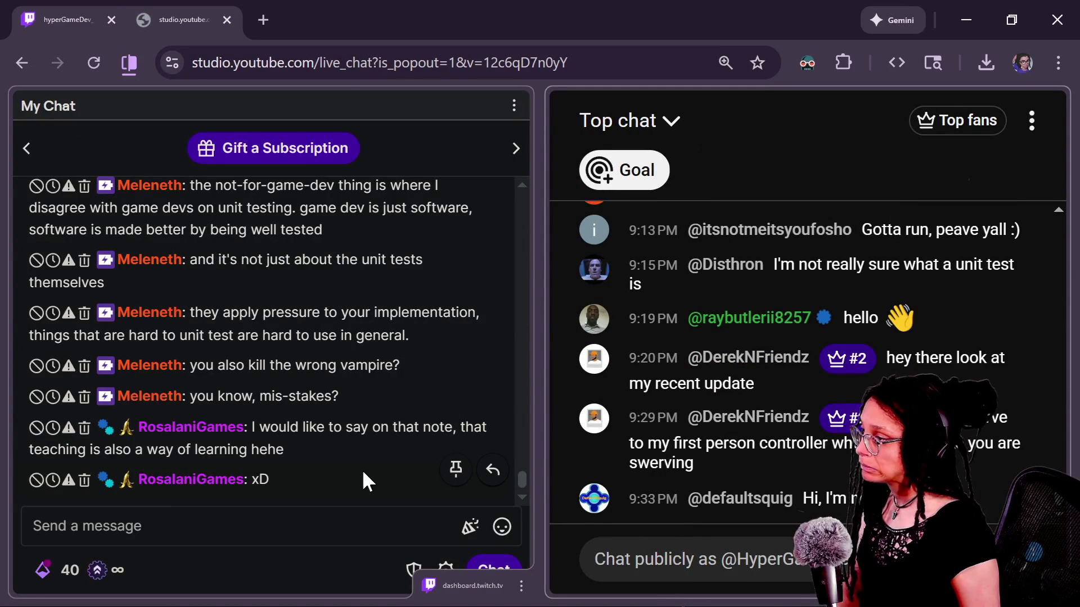
{"action": "left_click", "coordinate": [525, 478]}
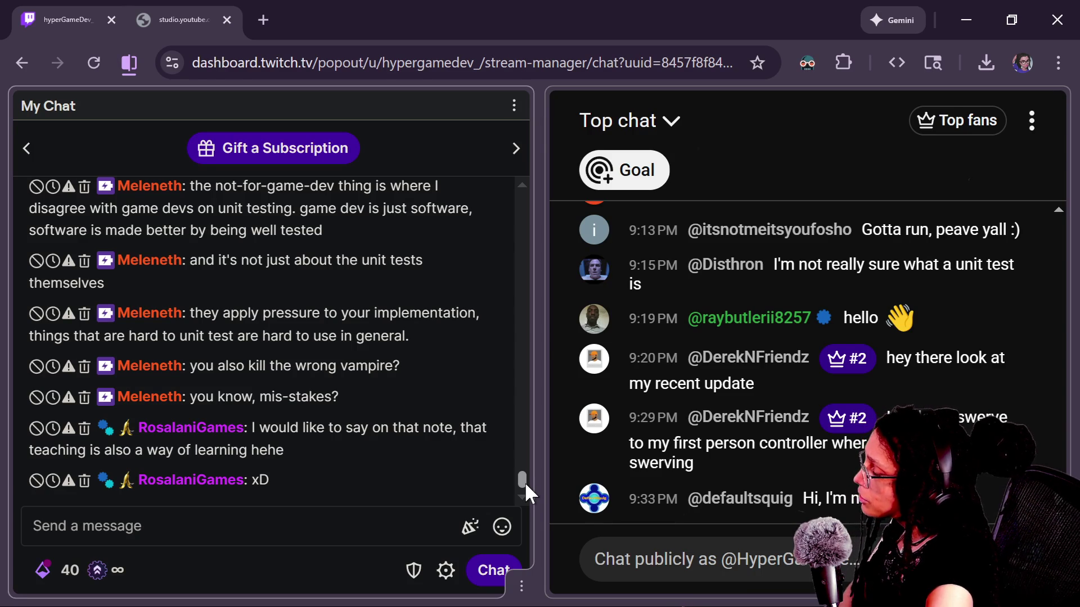
{"action": "key", "text": "alt+Tab"}
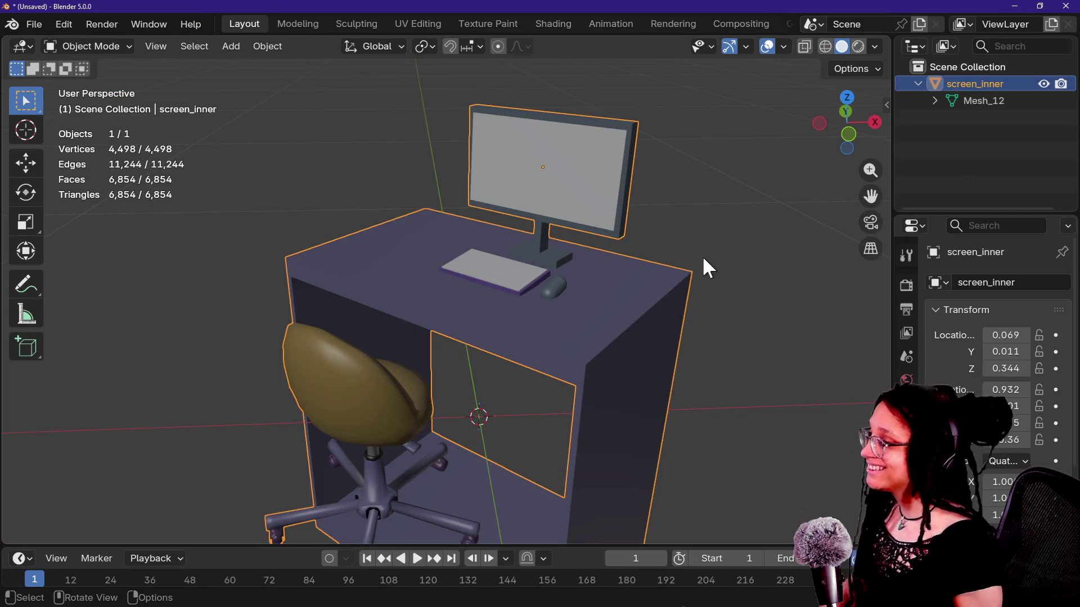
{"action": "key", "text": "shift+grave"}
{"action": "key", "text": "shift+a"}
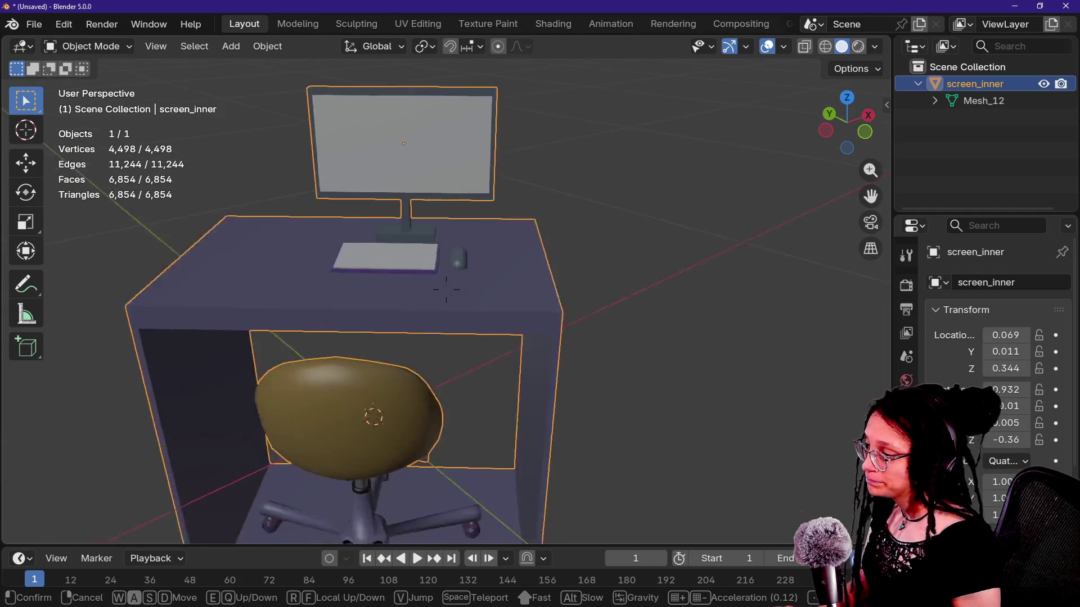
{"action": "key", "text": "w"}
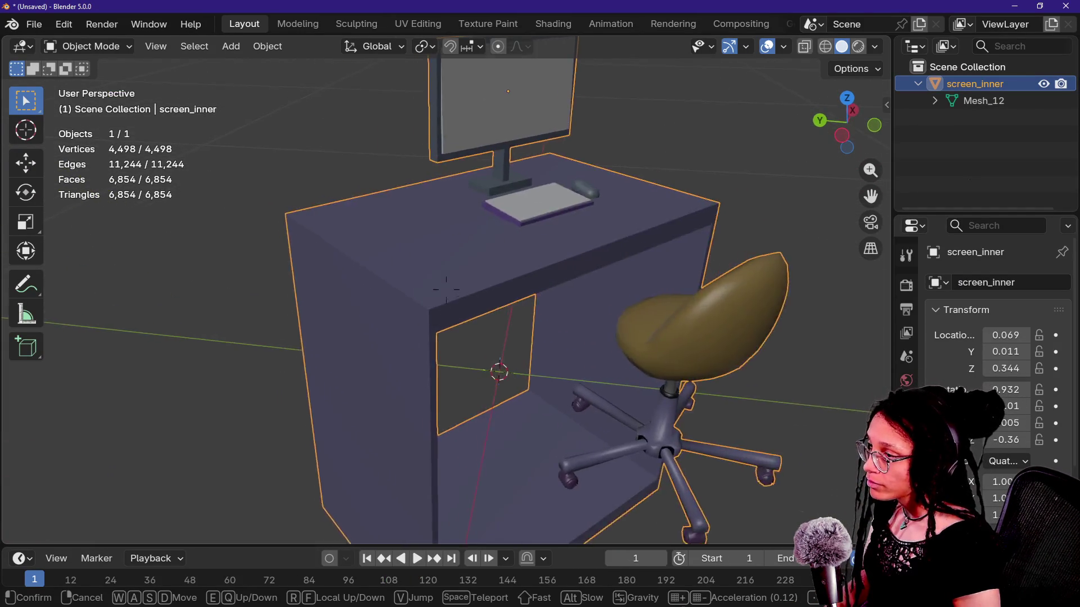
{"action": "key", "text": "s"}
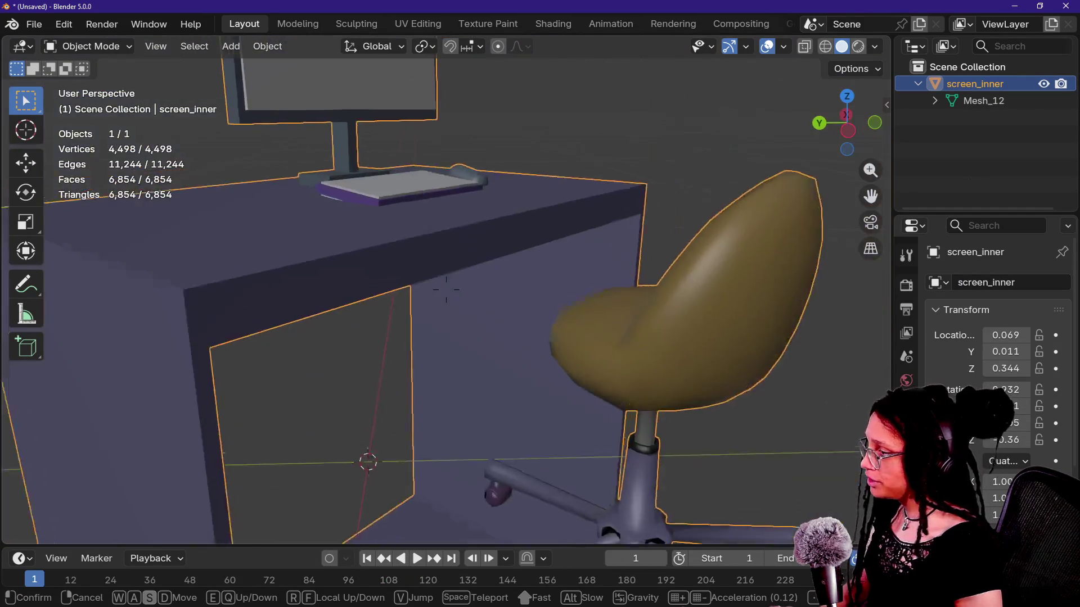
{"action": "key", "text": "s"}
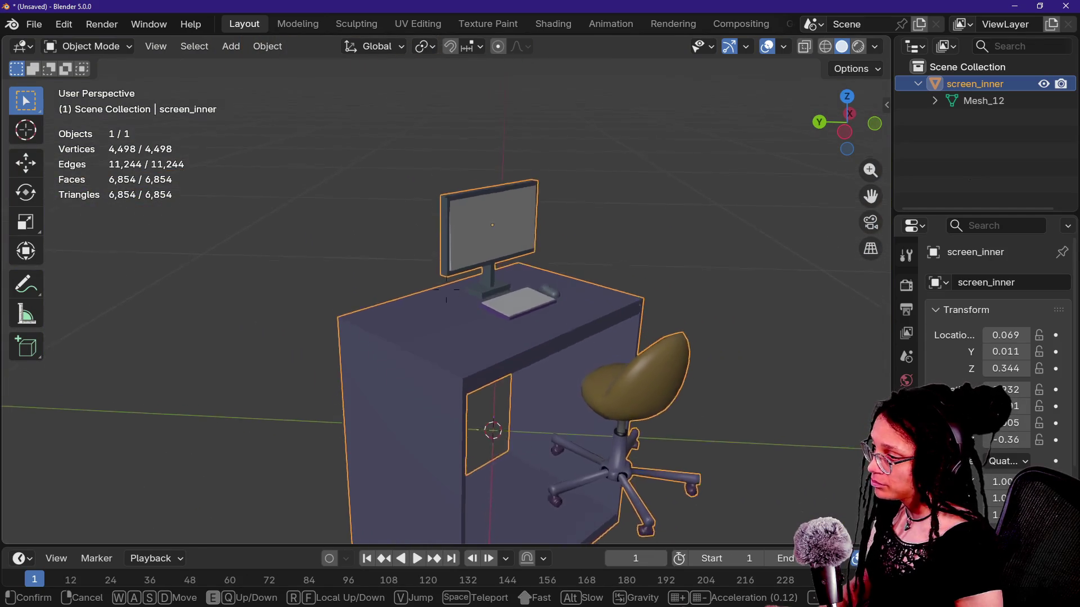
{"action": "key", "text": "Return"}
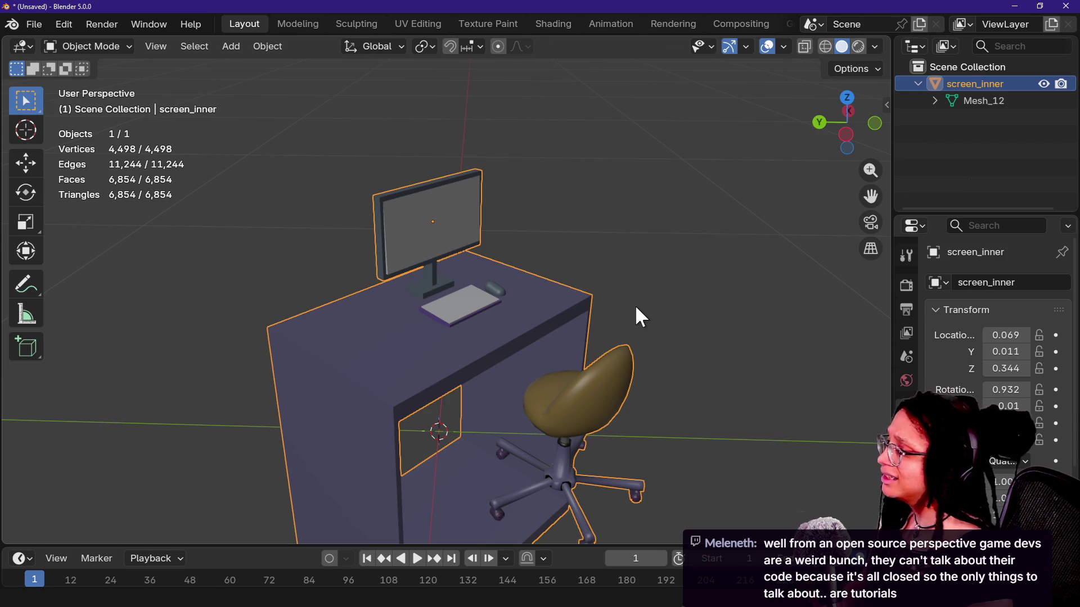
{"action": "key", "text": "alt+a"}
{"action": "key", "text": "shift+grave"}
{"action": "key", "text": "w"}
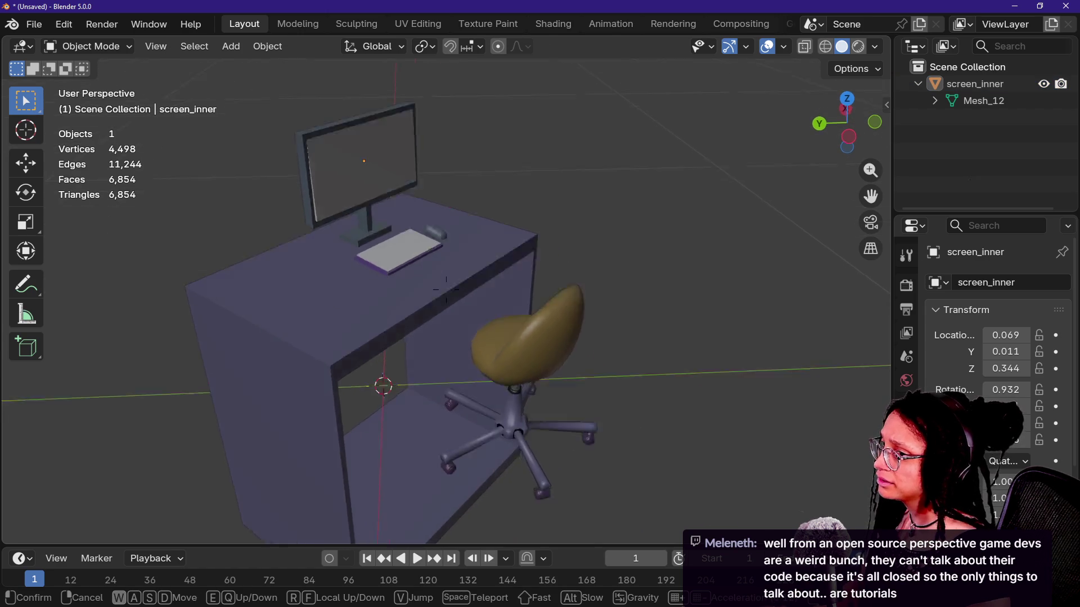
{"action": "key", "text": "s"}
{"action": "left_click", "coordinate": [446, 290]}
{"action": "left_click", "coordinate": [541, 280]}
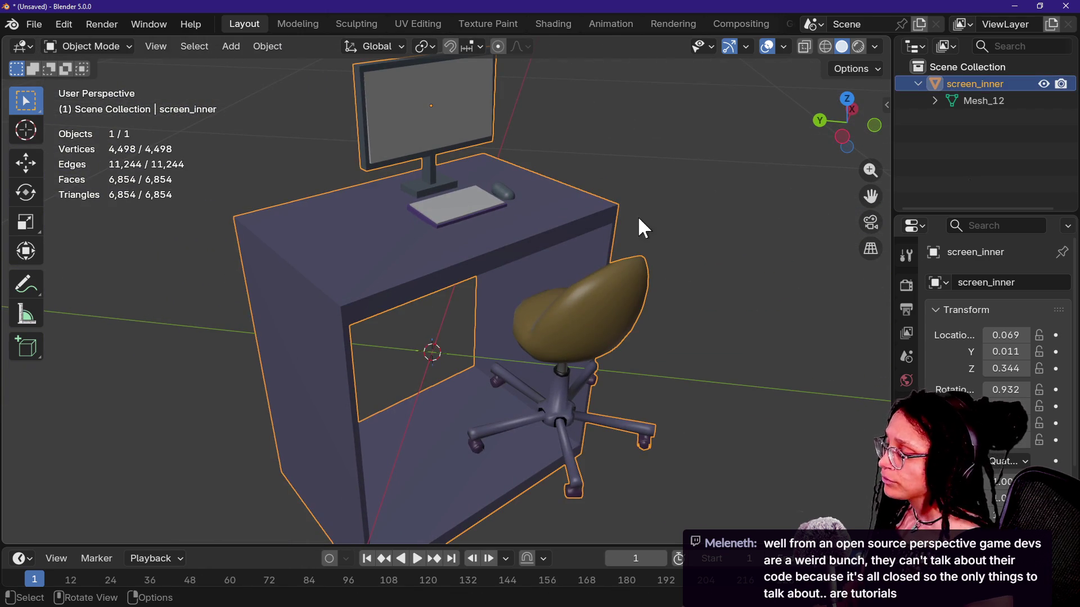
{"action": "key", "text": "shift+grave"}
{"action": "key", "text": "d"}
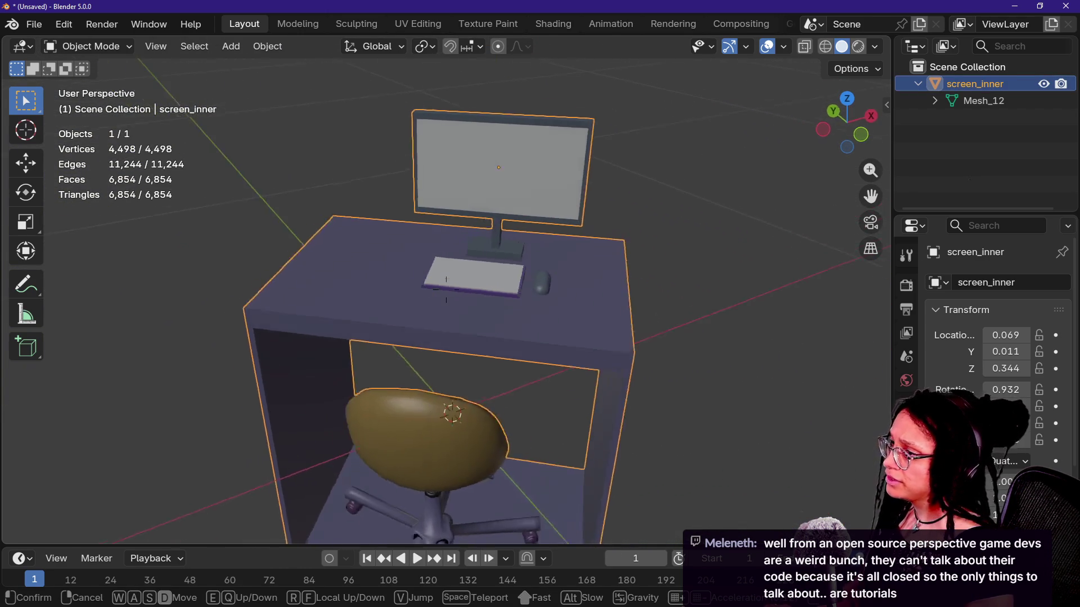
{"action": "left_click", "coordinate": [446, 290]}
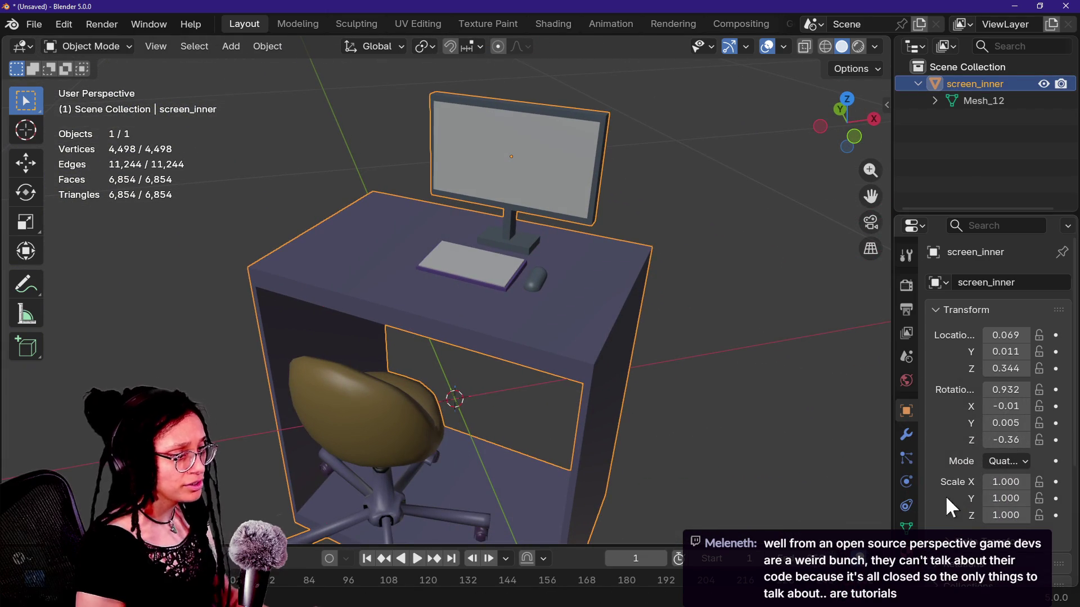
{"action": "left_click", "coordinate": [906, 434]}
Remove every material slot from screen_inner in Material Properties
{"action": "left_click", "coordinate": [906, 411]}
{"action": "left_click", "coordinate": [906, 551]}
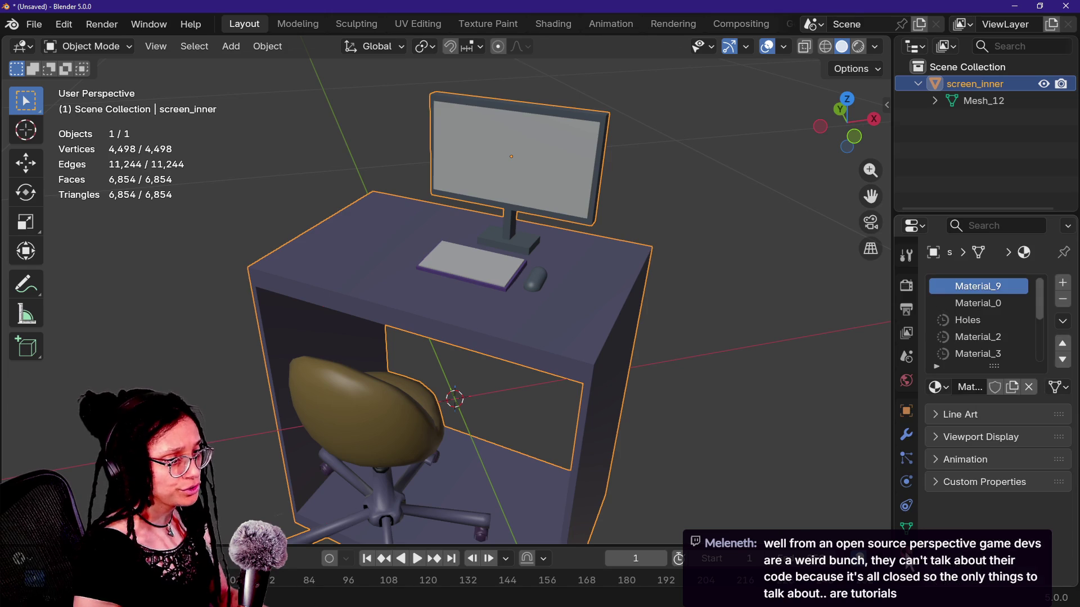
{"action": "left_click", "coordinate": [1062, 300]}
{"action": "double_click", "coordinate": [1062, 299]}
{"action": "double_click", "coordinate": [1063, 299]}
{"action": "double_click", "coordinate": [1063, 299]}
{"action": "double_click", "coordinate": [1063, 299]}
{"action": "double_click", "coordinate": [1061, 301]}
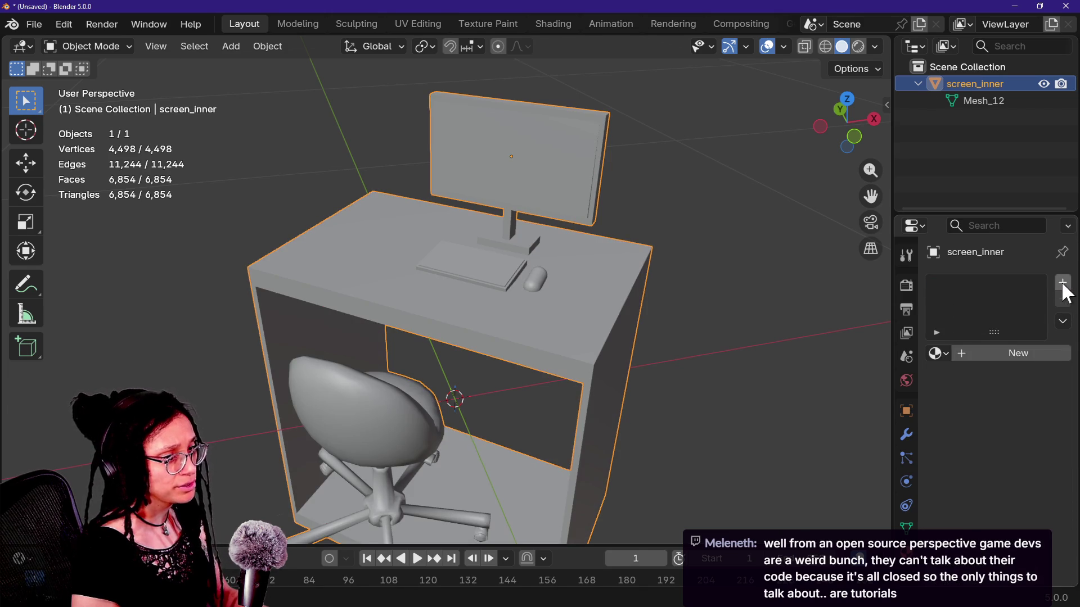
Deselect and walk around to check the plain grey model, then start saving with Ctrl+S
{"action": "left_click", "coordinate": [725, 281]}
{"action": "key", "text": "shift+grave"}
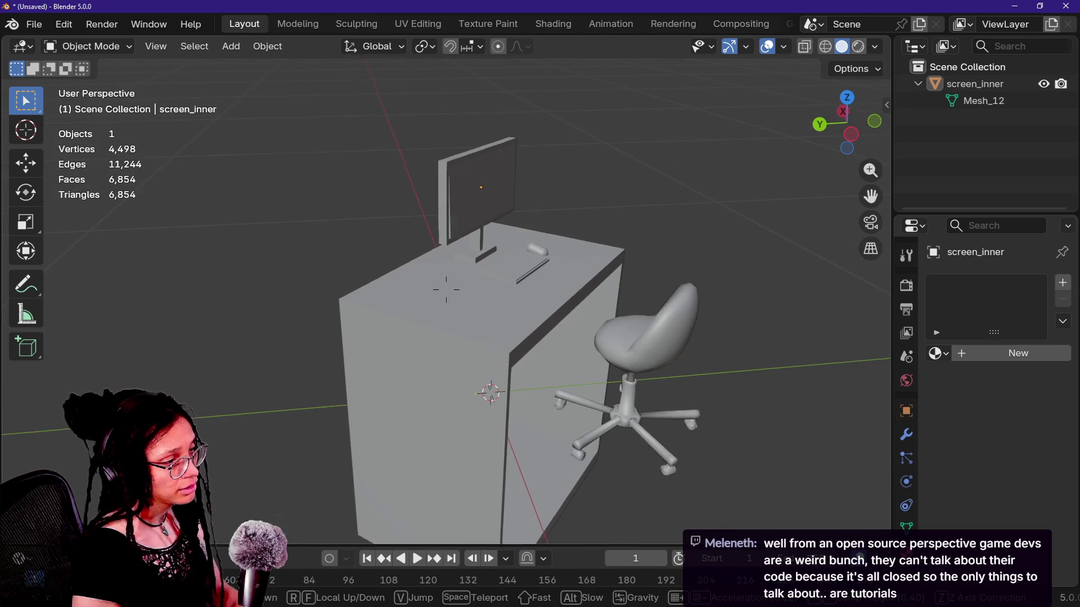
{"action": "key", "text": "Return"}
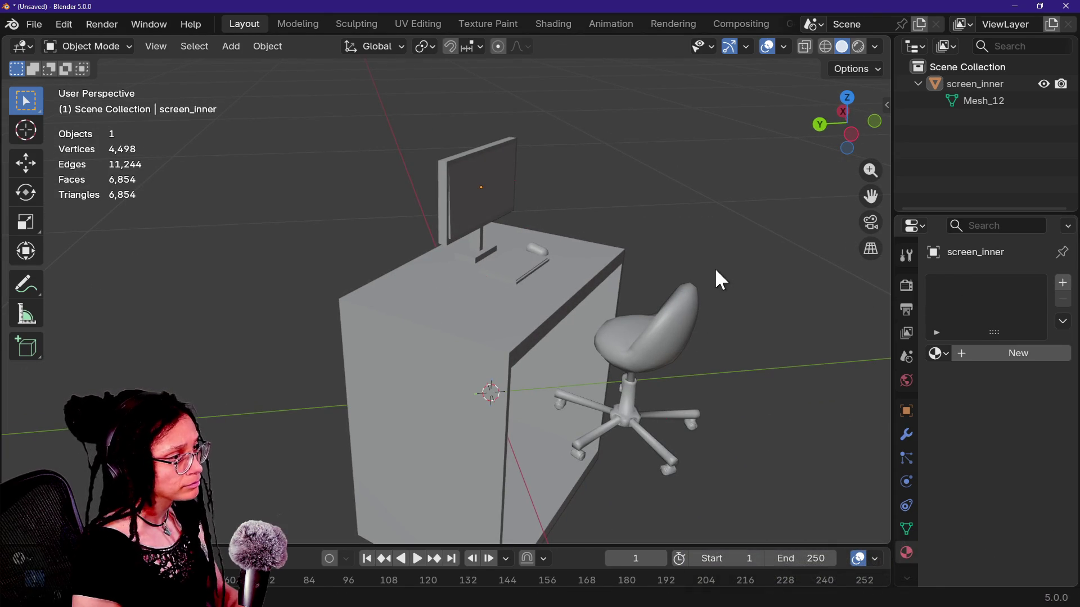
{"action": "key", "text": "shift+grave"}
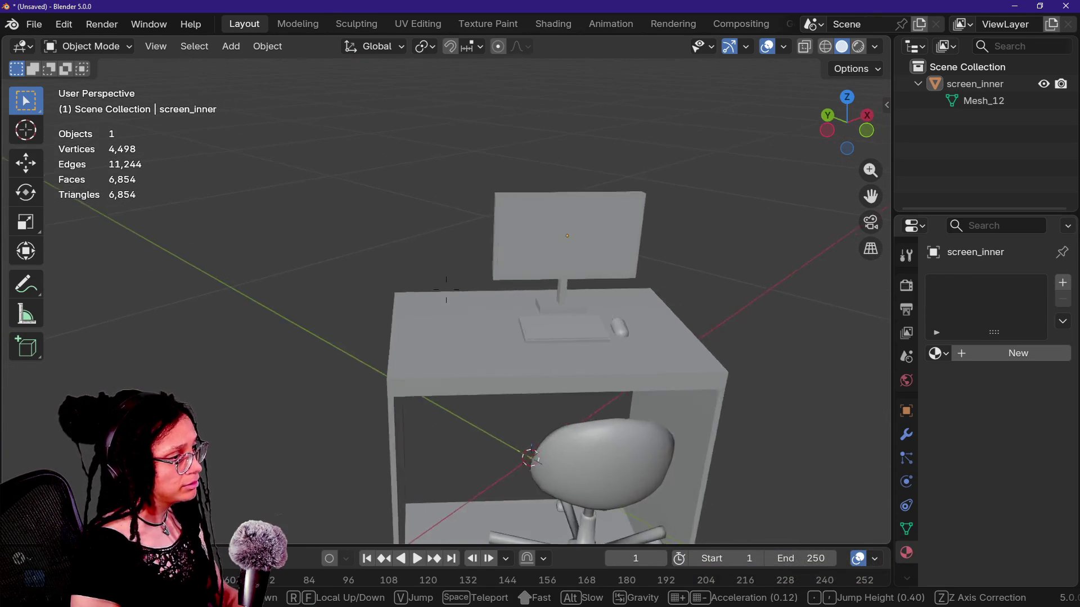
{"action": "key", "text": "s"}
{"action": "key", "text": "Return"}
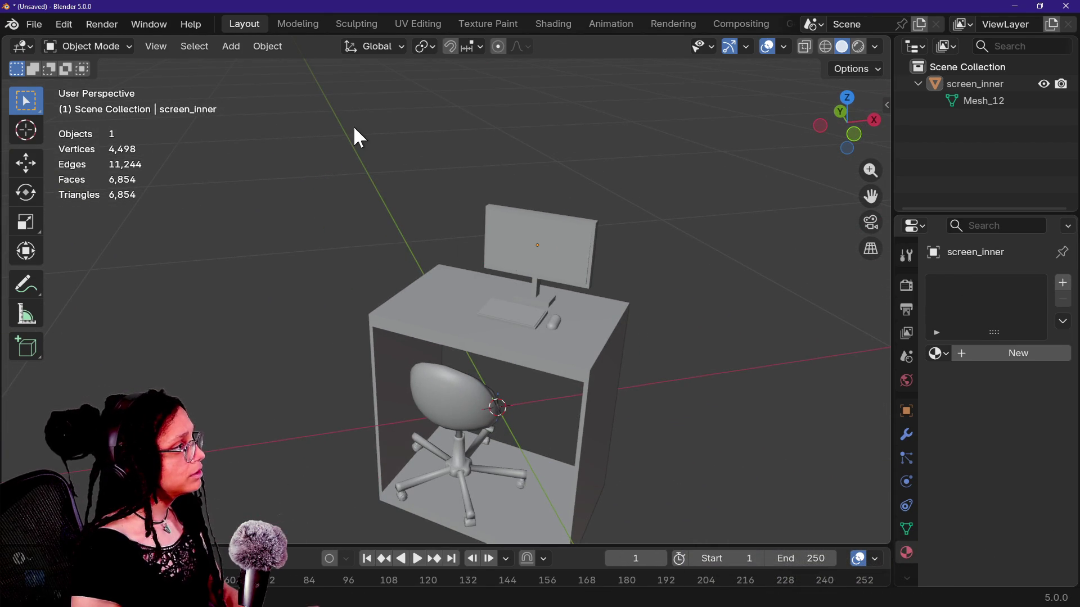
{"action": "key", "text": "ctrl+s"}
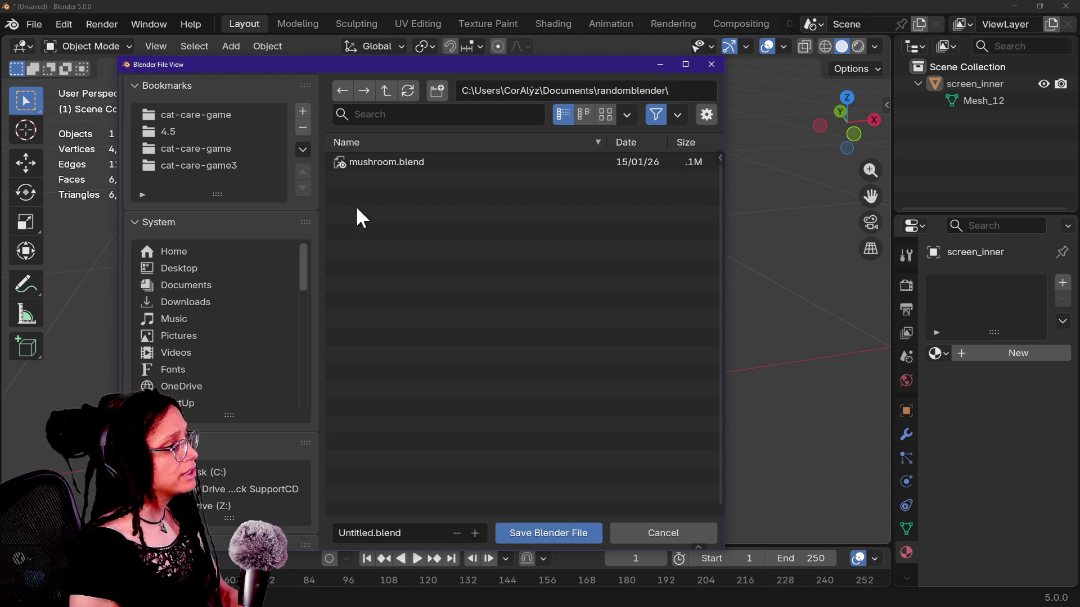
Save the station model as computer_station.blend in cat-care-game3's Blend Files folder
{"action": "left_click", "coordinate": [387, 91]}
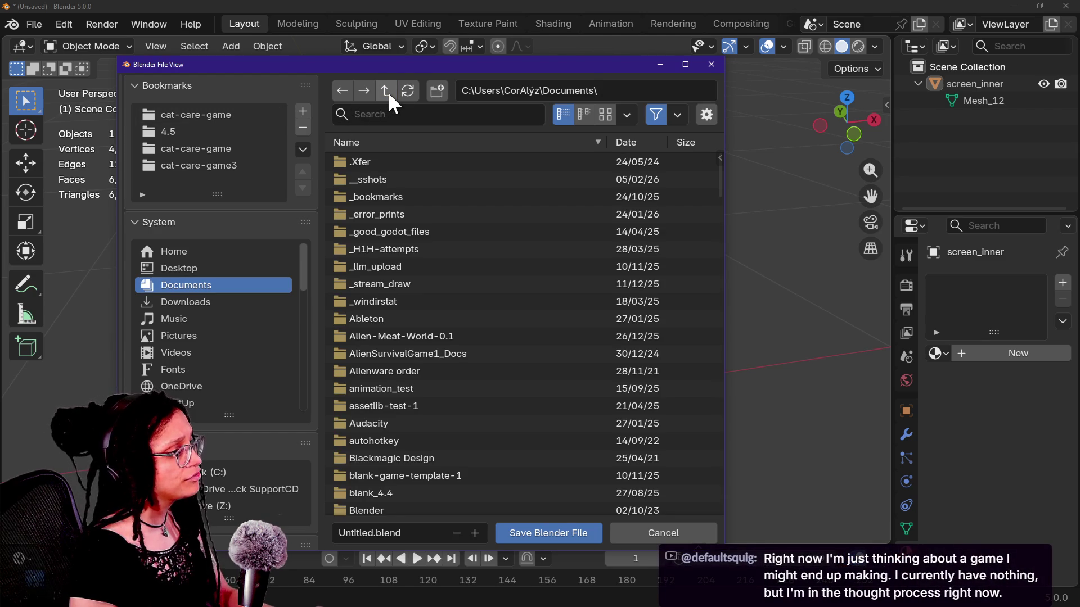
{"action": "left_click", "coordinate": [235, 165]}
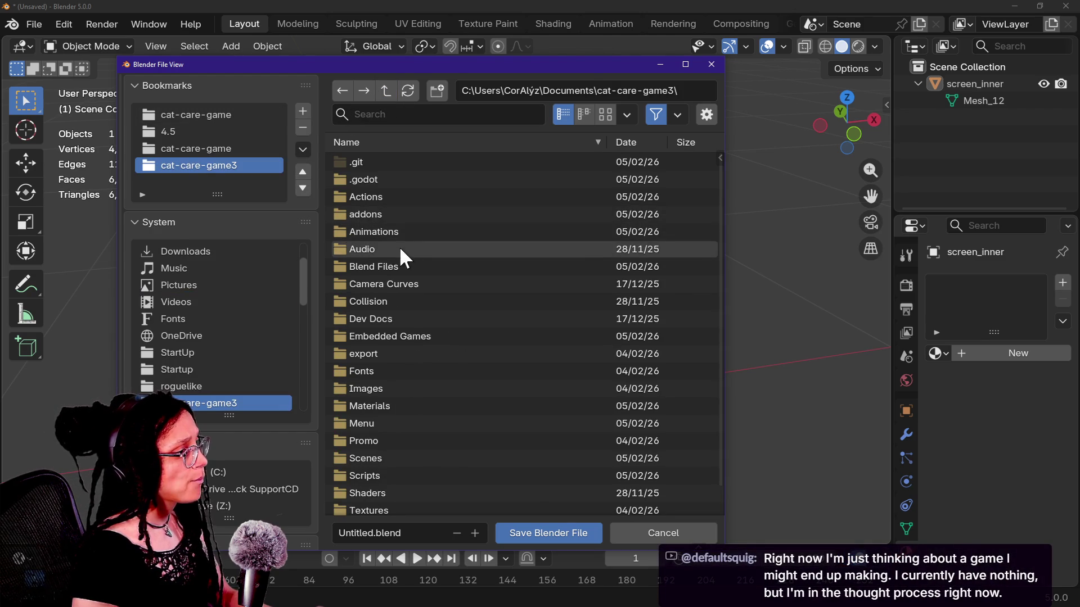
{"action": "left_click", "coordinate": [396, 266]}
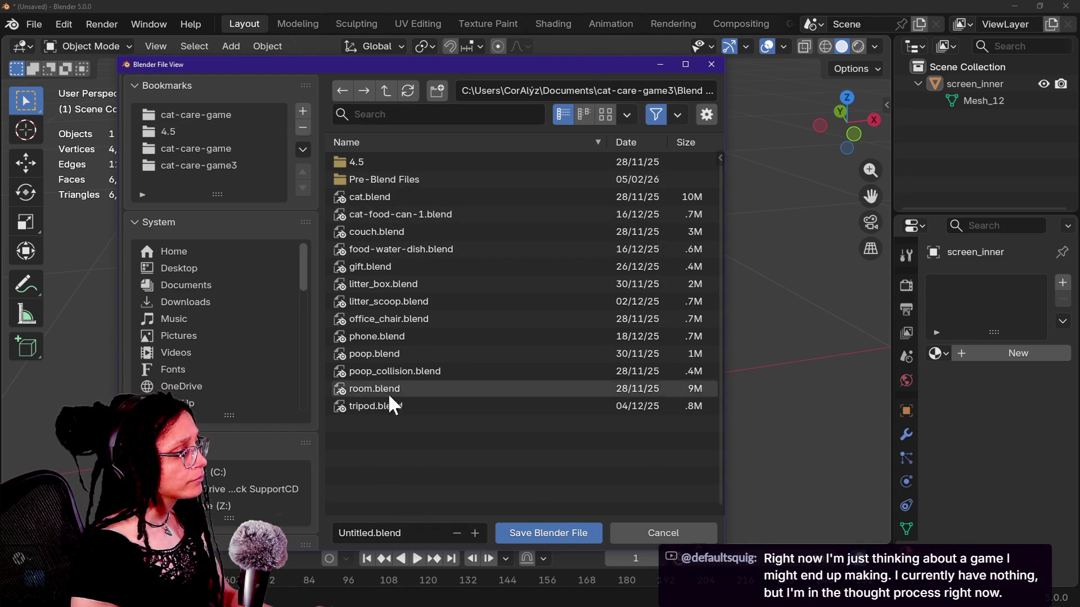
{"action": "left_click", "coordinate": [387, 284]}
{"action": "left_click", "coordinate": [389, 533]}
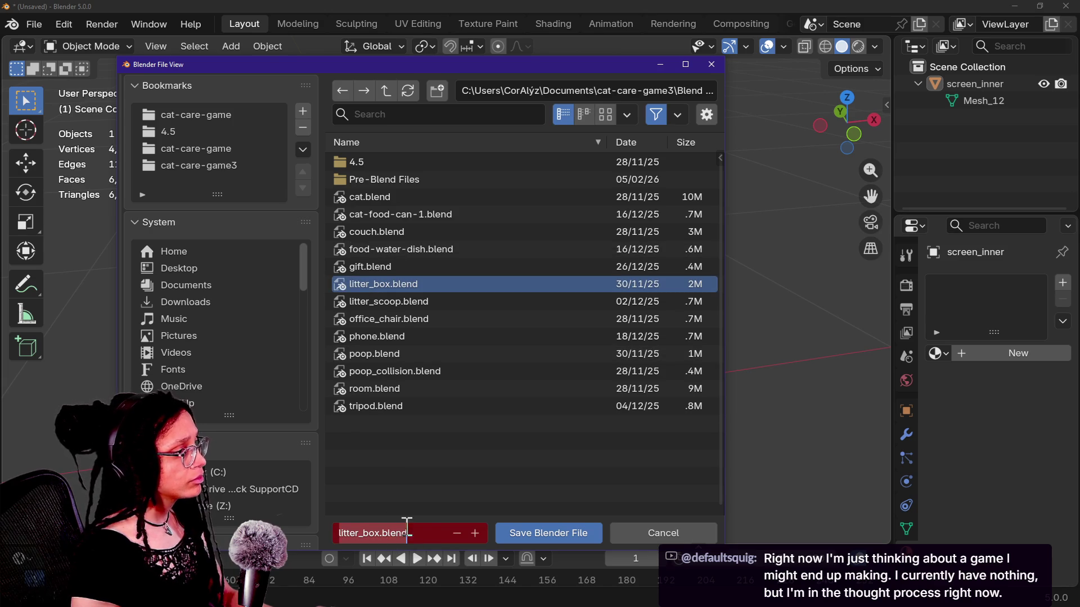
{"action": "left_click_drag", "start_coordinate": [364, 533], "coordinate": [236, 528]}
{"action": "key", "text": "BackSpace"}
{"action": "type", "text": "computer_station"}
{"action": "key", "text": "Return"}
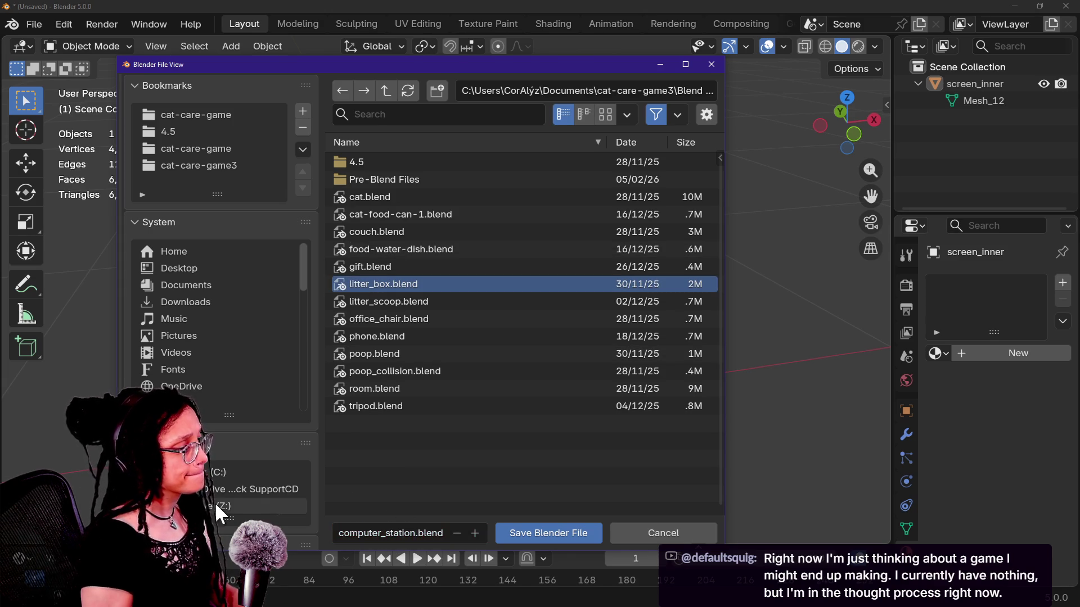
{"action": "left_click", "coordinate": [558, 526]}
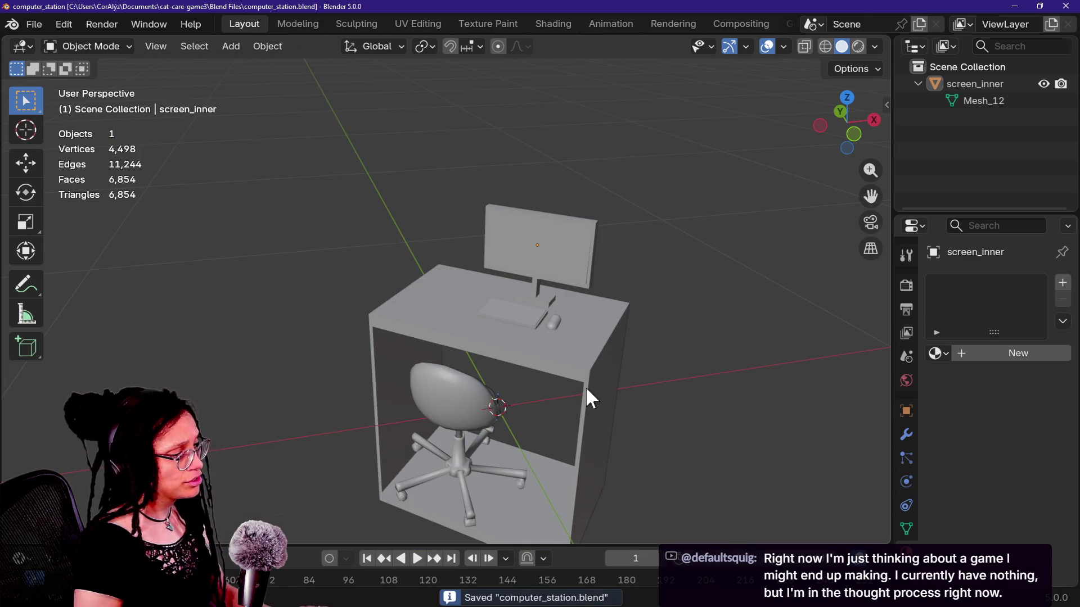
{"action": "left_click", "coordinate": [1015, 6]}
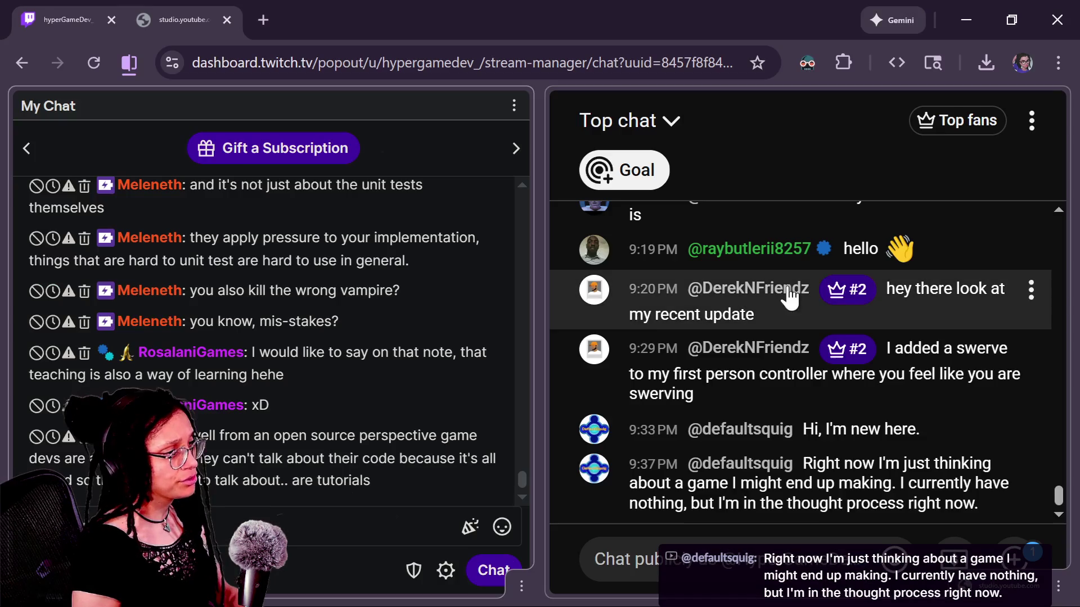
Switch from the stream chat back to the Godot editor
{"action": "key", "text": "alt+Tab"}
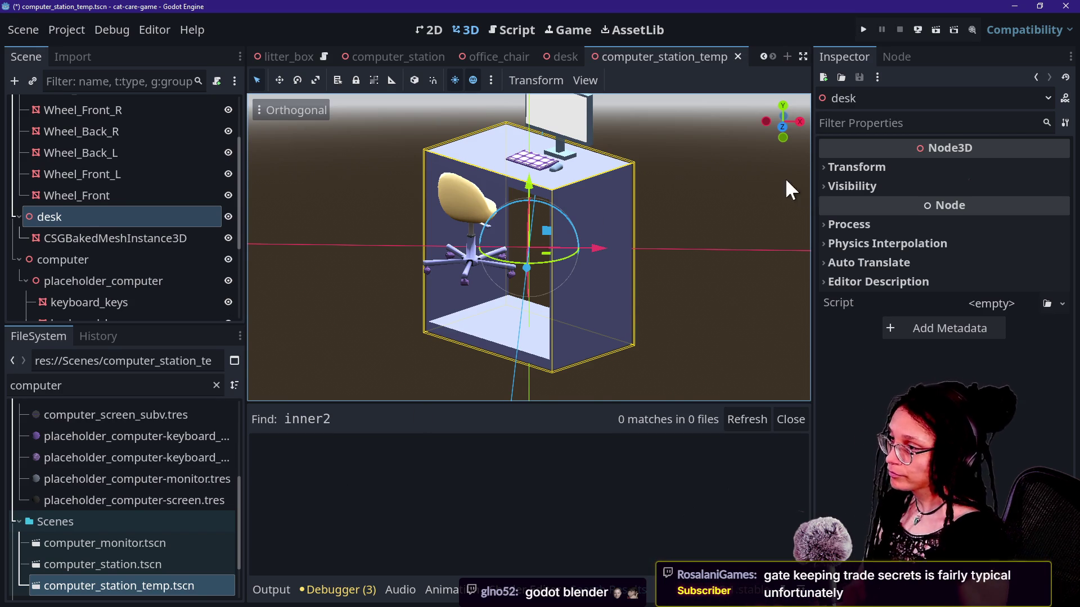
Deselect the desk, pan to show the monitor, and close the computer_station_temp scene
{"action": "left_click", "coordinate": [776, 203]}
{"action": "mouse_move", "coordinate": [719, 188]}
{"action": "left_mouse_down"}
{"action": "mouse_move", "coordinate": [716, 302]}
{"action": "mouse_move", "coordinate": [716, 282]}
{"action": "left_mouse_up"}
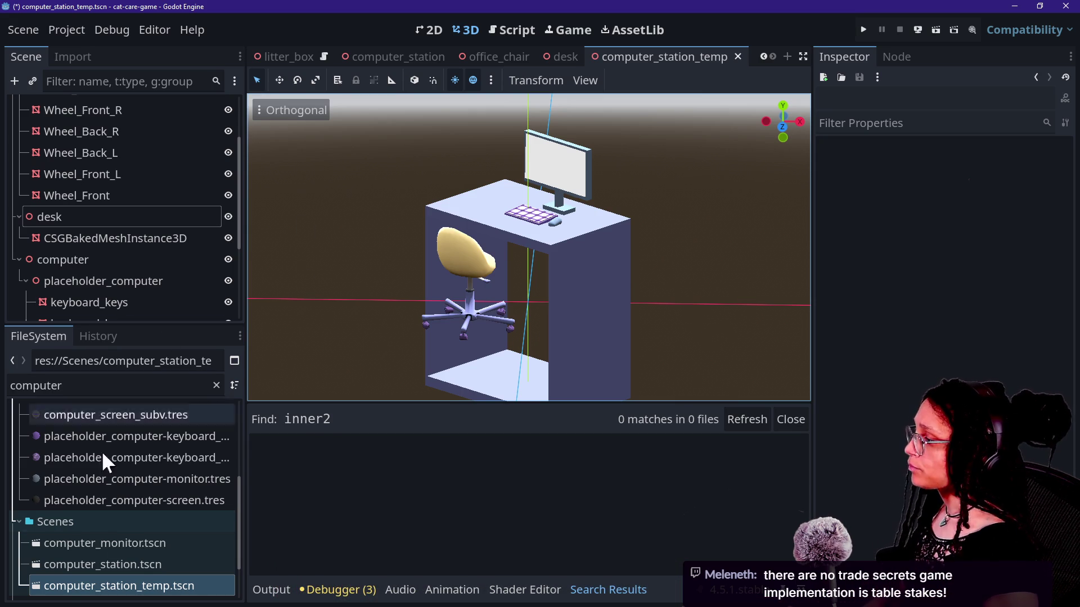
{"action": "left_click", "coordinate": [87, 386]}
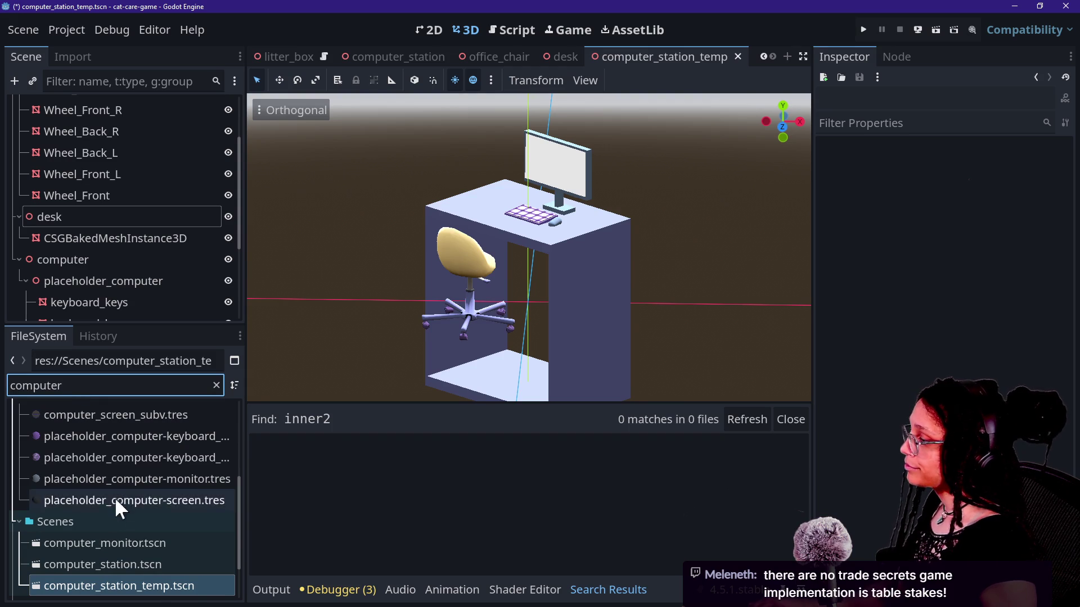
{"action": "mouse_move", "coordinate": [149, 586]}
{"action": "left_mouse_down"}
{"action": "mouse_move", "coordinate": [44, 200]}
{"action": "mouse_move", "coordinate": [66, 113]}
{"action": "mouse_move", "coordinate": [120, 284]}
{"action": "left_mouse_up"}
{"action": "left_click", "coordinate": [738, 57]}
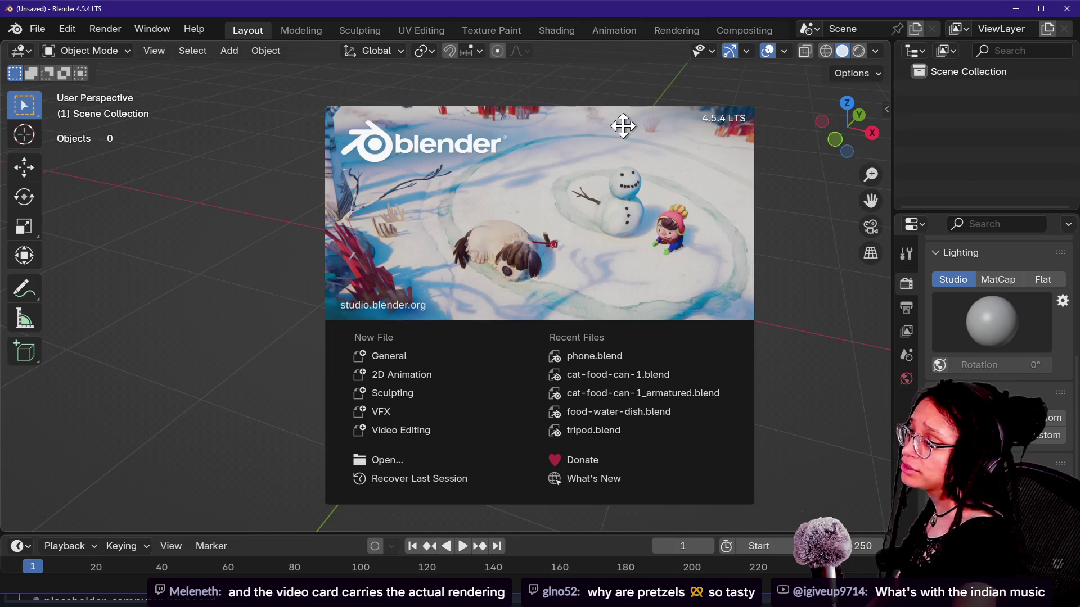
Close Blender 4.5 and open computer_station.blend from Blender 5.0's recent files
{"action": "left_click", "coordinate": [1065, 10]}
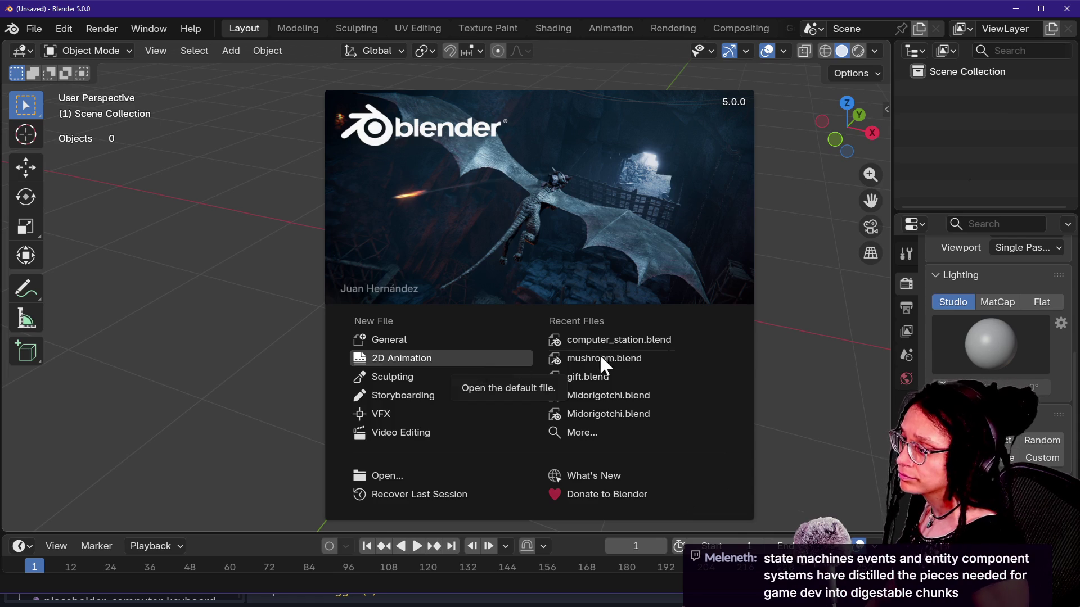
{"action": "left_click", "coordinate": [672, 337]}
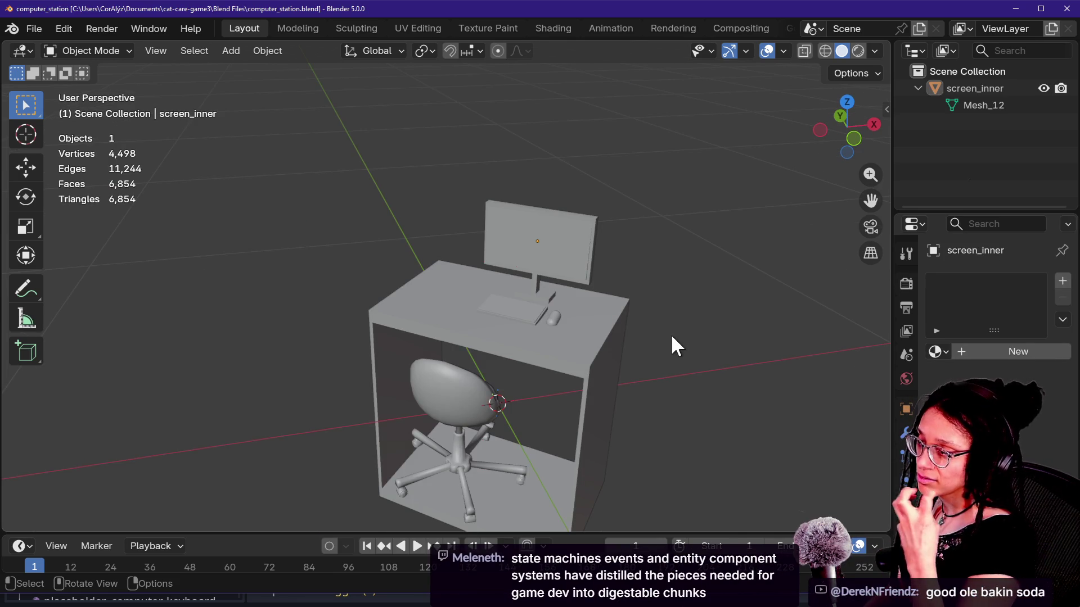
Rename the screen_inner object to computer_station, save the file, and close Blender
{"action": "key", "text": "Right"}
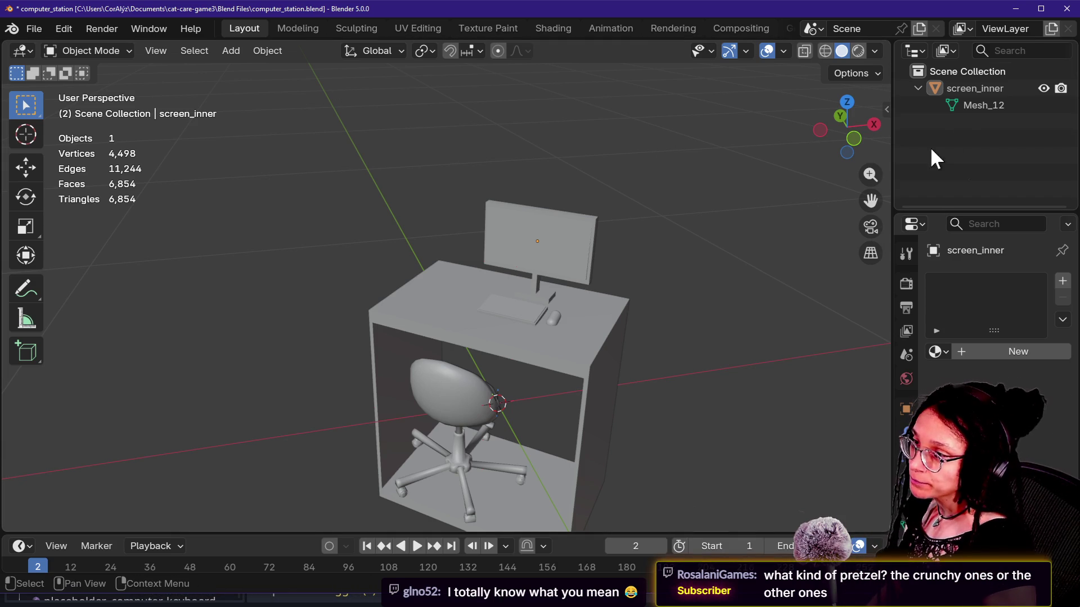
{"action": "double_click", "coordinate": [967, 88]}
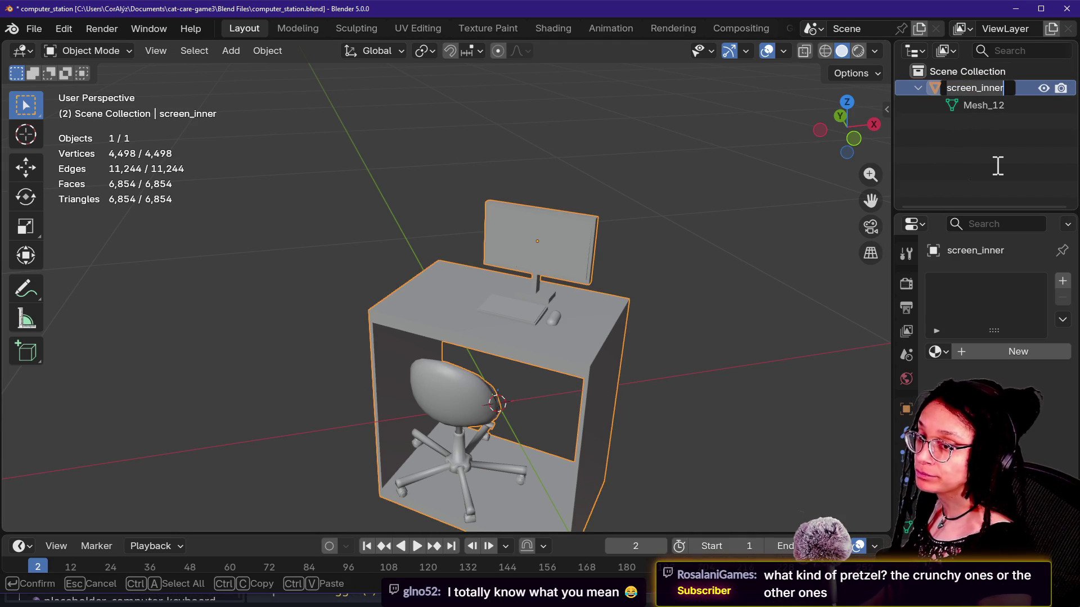
{"action": "key", "text": "BackSpace"}
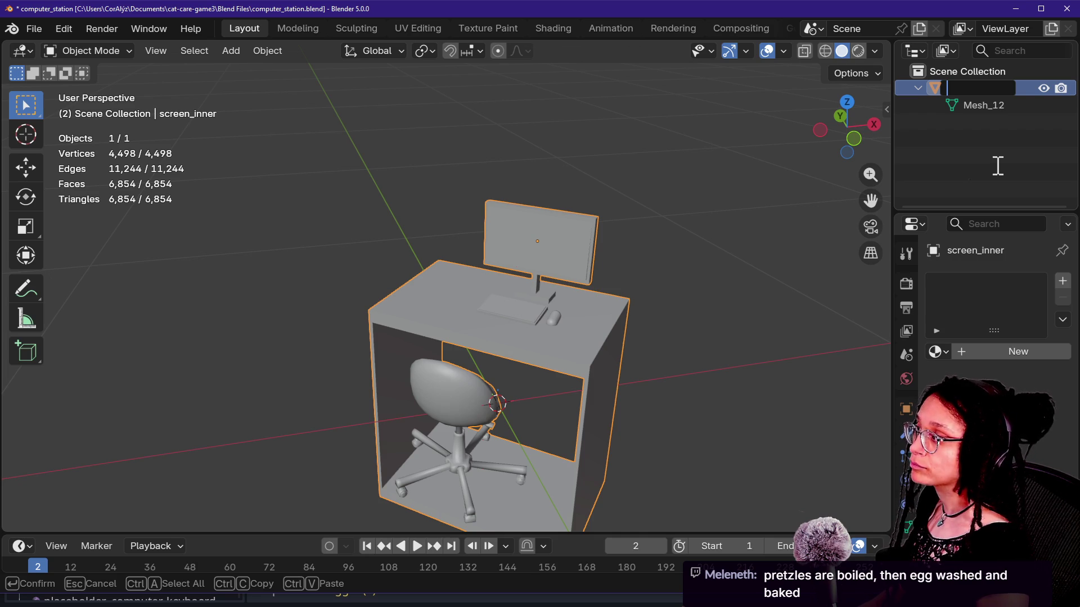
{"action": "type", "text": "computer_station"}
{"action": "key", "text": "Return"}
{"action": "key", "text": "ctrl+s"}
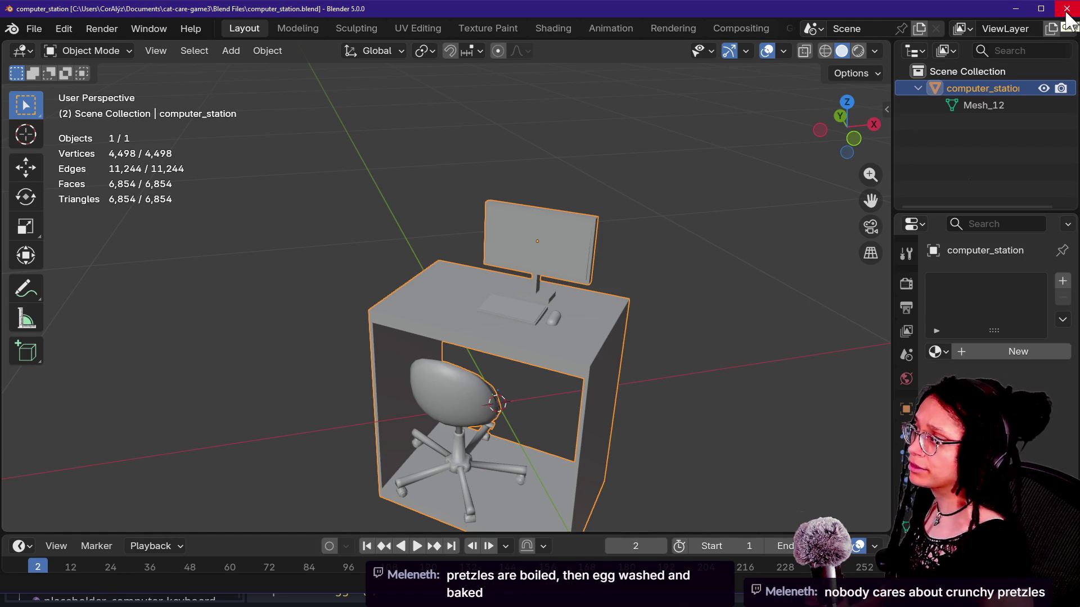
{"action": "left_click", "coordinate": [1068, 15]}
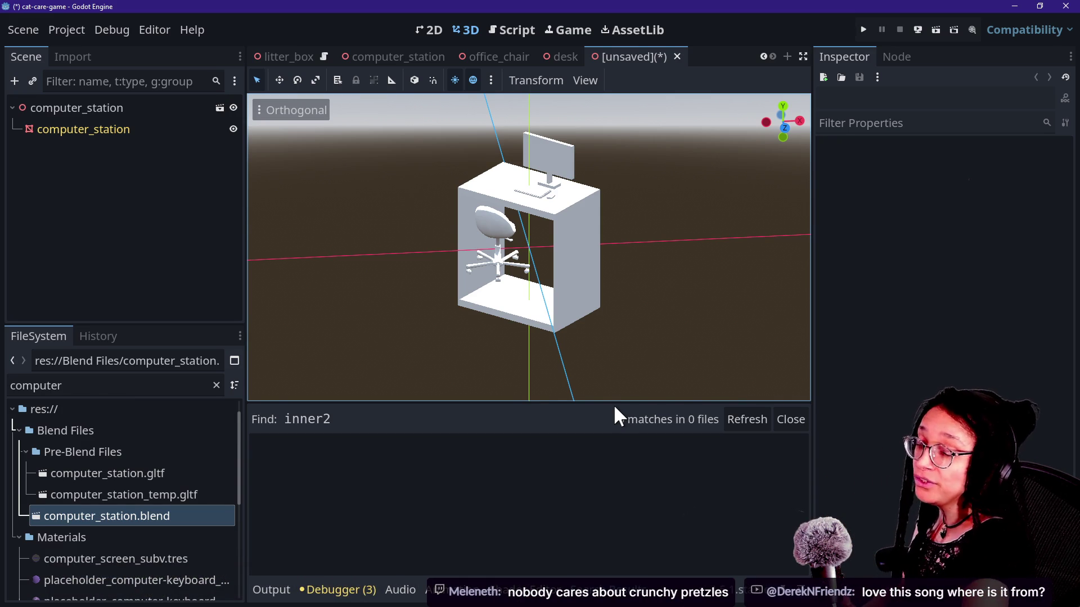
Select the reimported computer_station MeshInstance3D node in Godot's Scene dock
{"action": "left_click", "coordinate": [396, 441]}
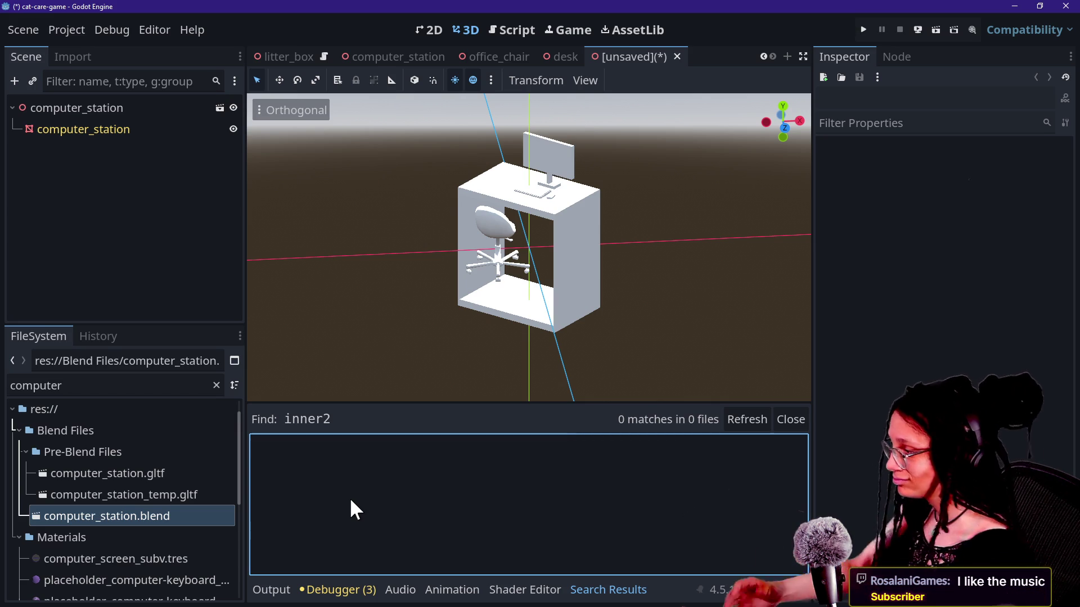
{"action": "left_click", "coordinate": [41, 122]}
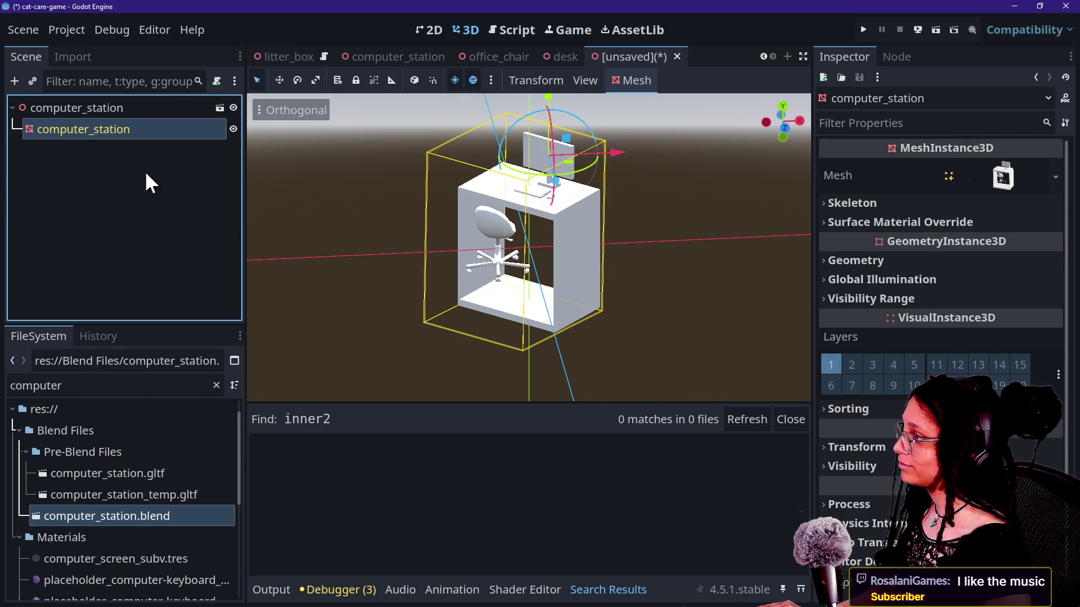
{"action": "scroll", "coordinate": [913, 497], "scroll_direction": "down", "scroll_amount": 1}
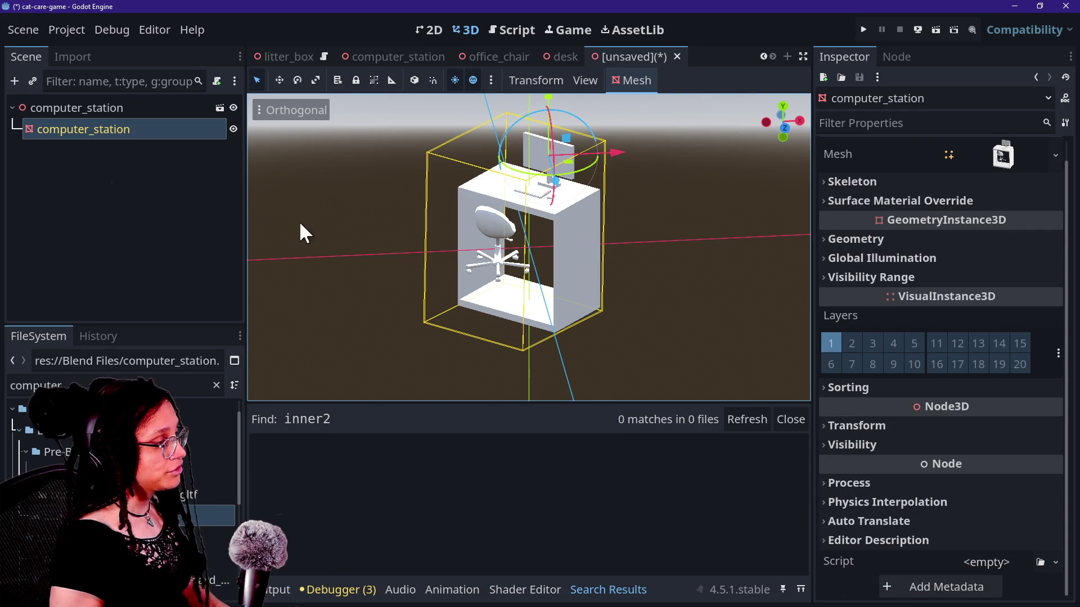
Save the scene in the Scenes folder, appending _model to make computer_station_model.tscn
{"action": "key", "text": "ctrl+s"}
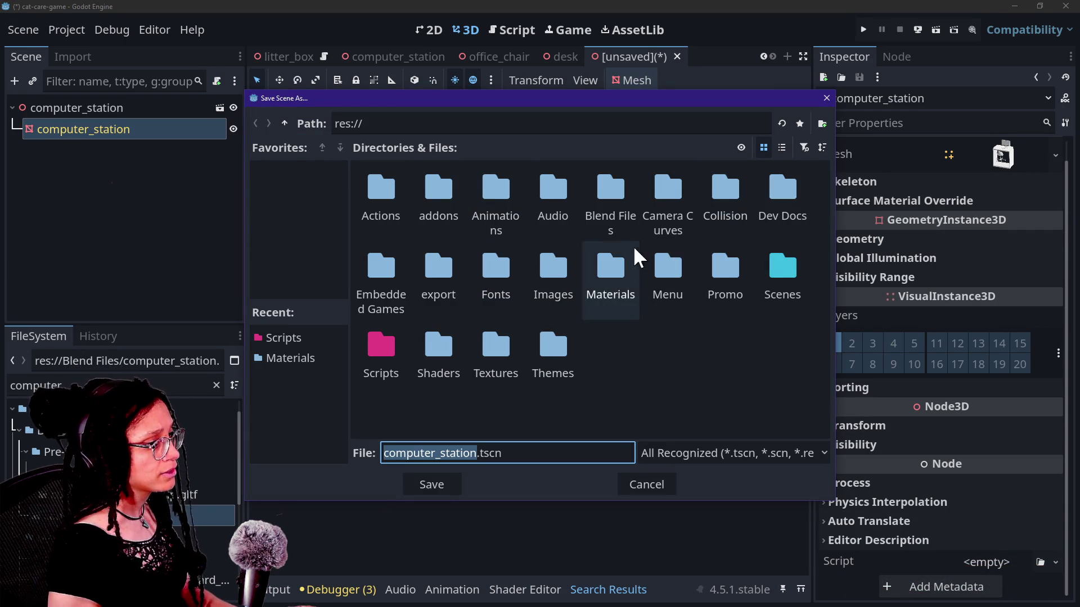
{"action": "double_click", "coordinate": [781, 268]}
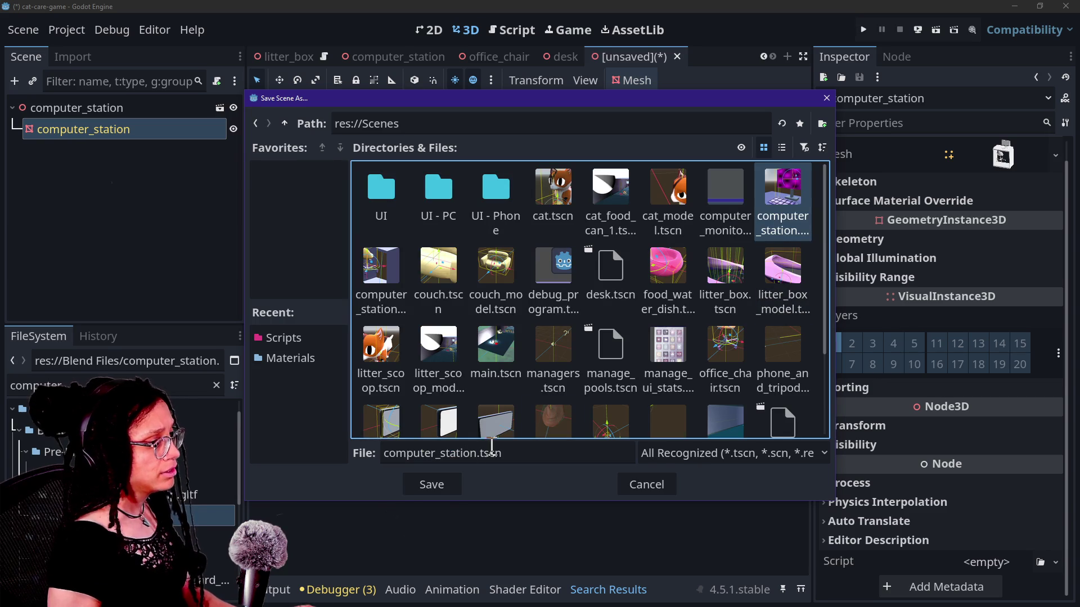
{"action": "left_click", "coordinate": [500, 450]}
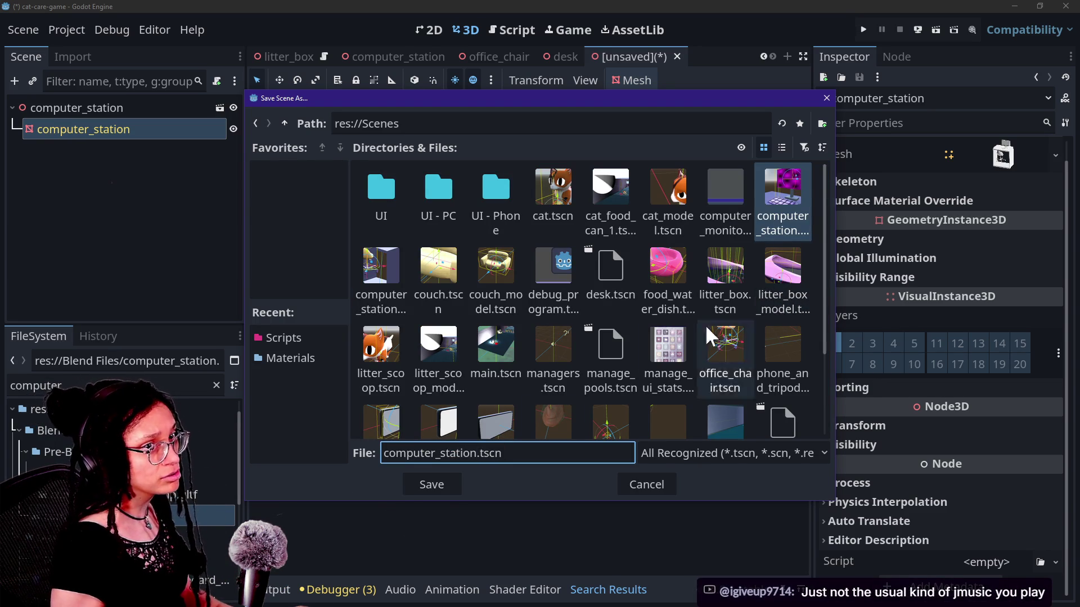
{"action": "type", "text": "_model"}
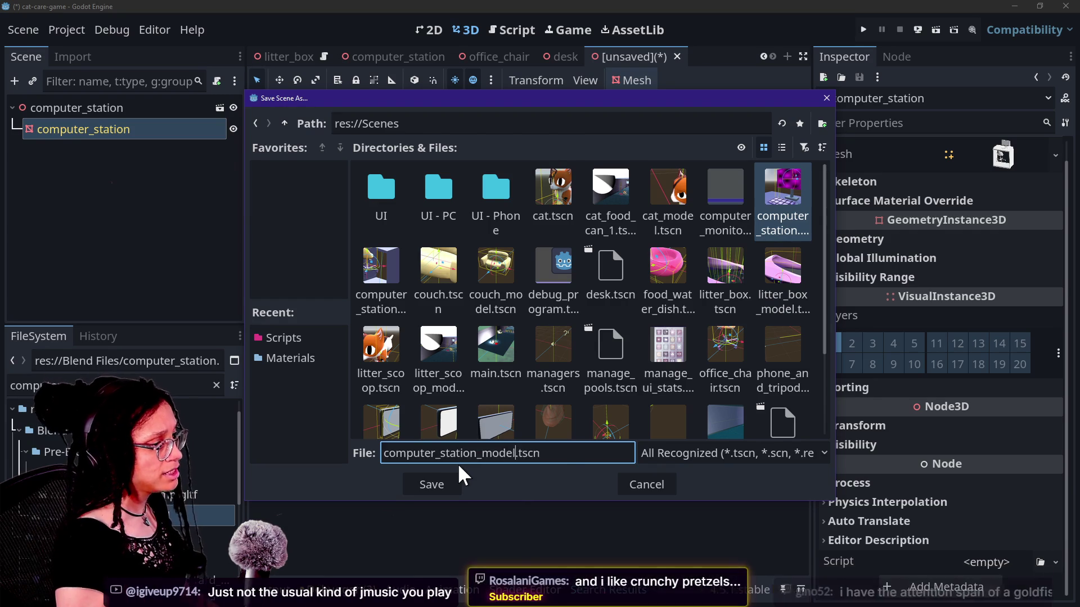
{"action": "key", "text": "Return"}
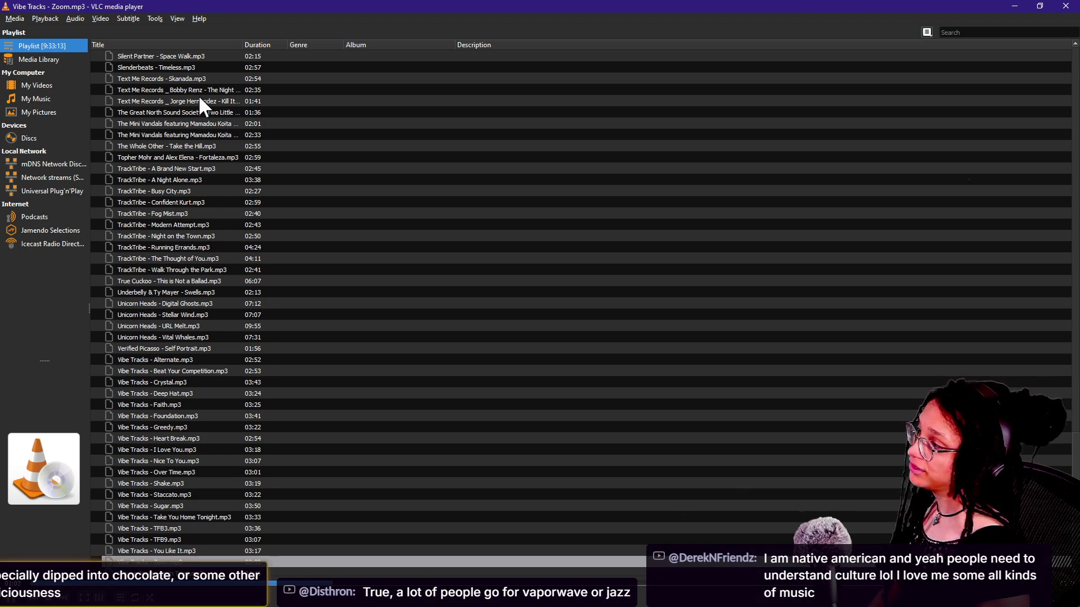
Scroll up and down through the tracks in VLC's playlist
{"action": "scroll", "coordinate": [199, 97], "scroll_direction": "up", "scroll_amount": 20}
{"action": "scroll", "coordinate": [334, 157], "scroll_direction": "down", "scroll_amount": 20}
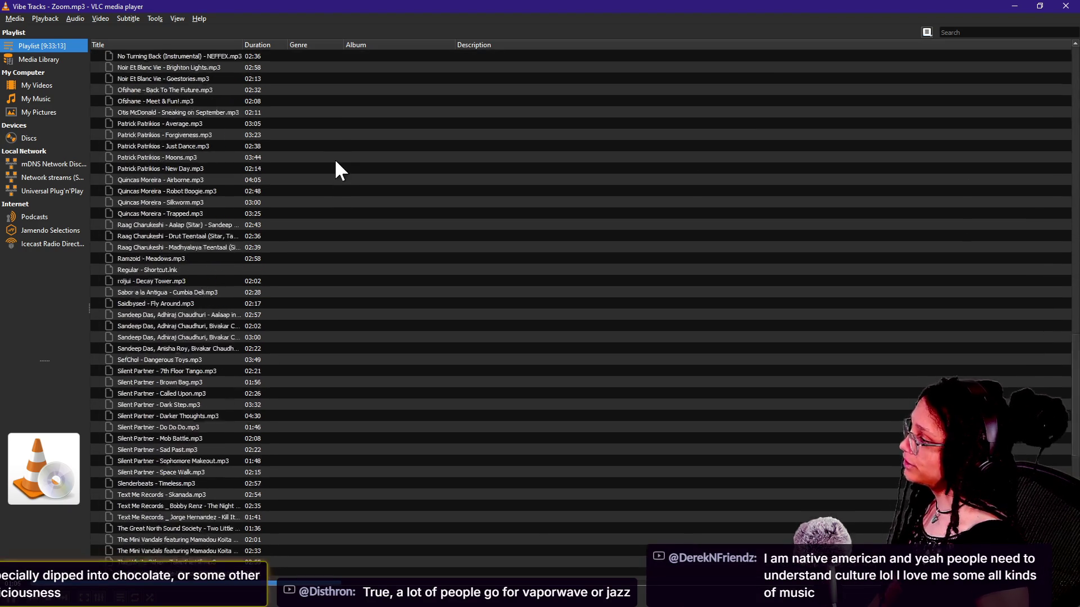
{"action": "scroll", "coordinate": [336, 171], "scroll_direction": "up", "scroll_amount": 20}
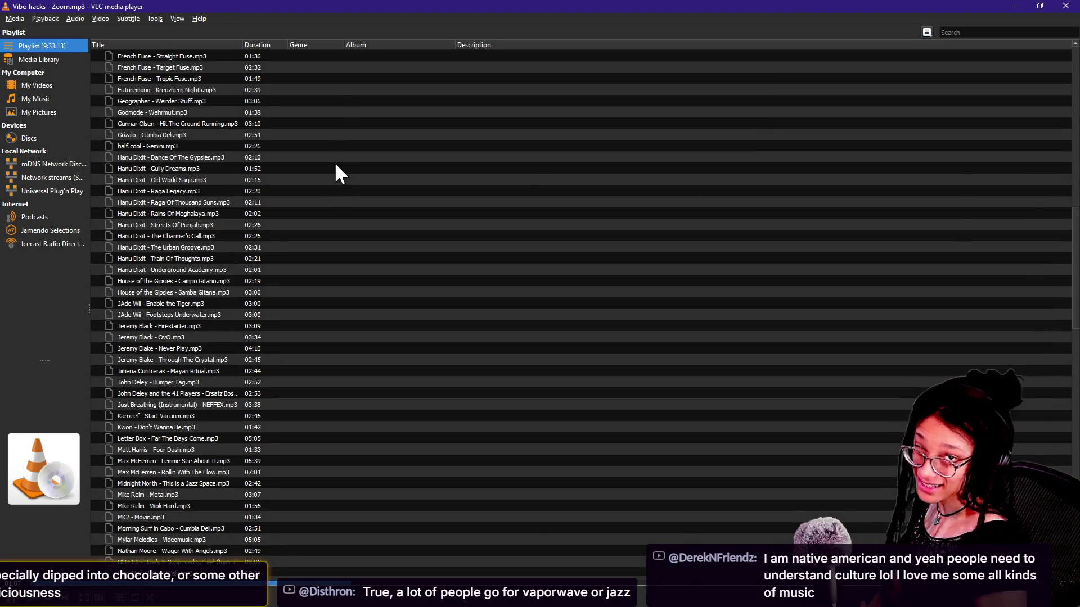
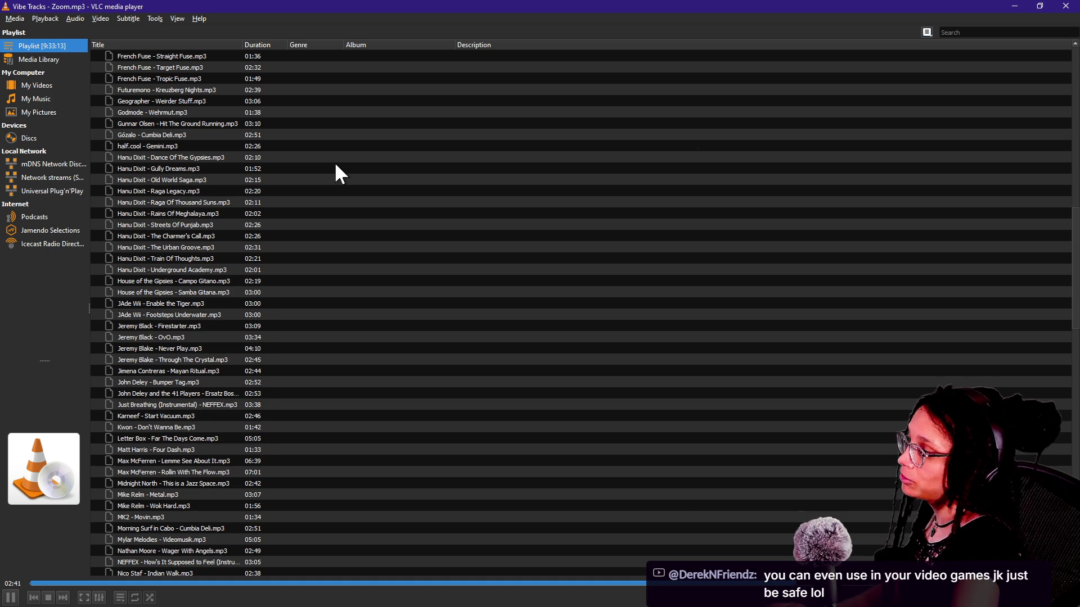
Return from VLC's playlist to the Godot computer_station_model scene and clear the viewport selection
{"action": "key", "text": "alt+Tab"}
{"action": "left_click", "coordinate": [219, 227]}
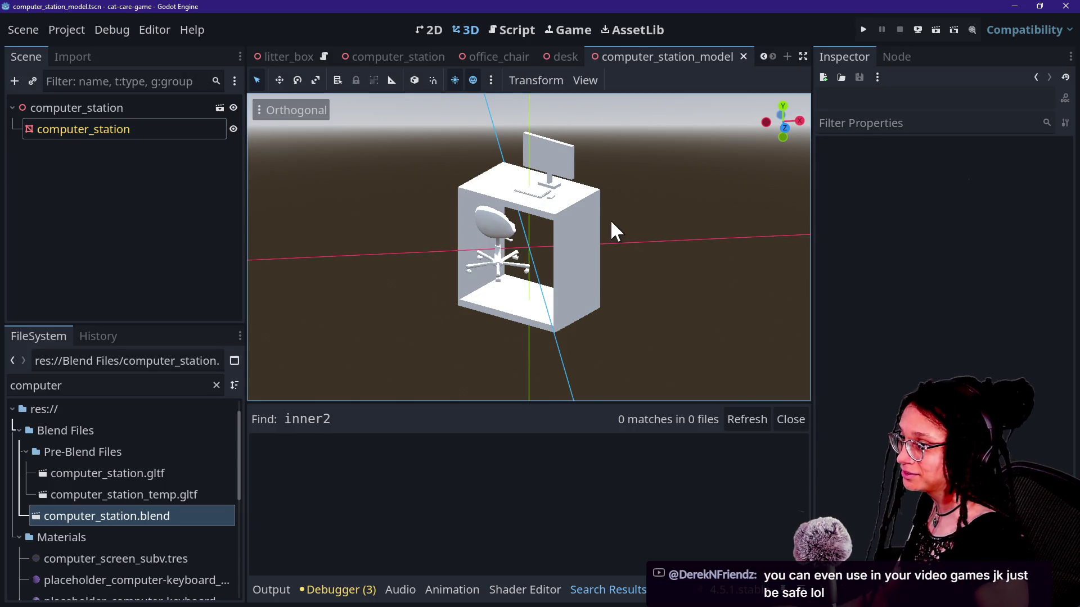
{"action": "scroll", "coordinate": [610, 228], "scroll_direction": "up", "scroll_amount": 5}
{"action": "left_click_drag", "start_coordinate": [780, 119], "coordinate": [653, 160]}
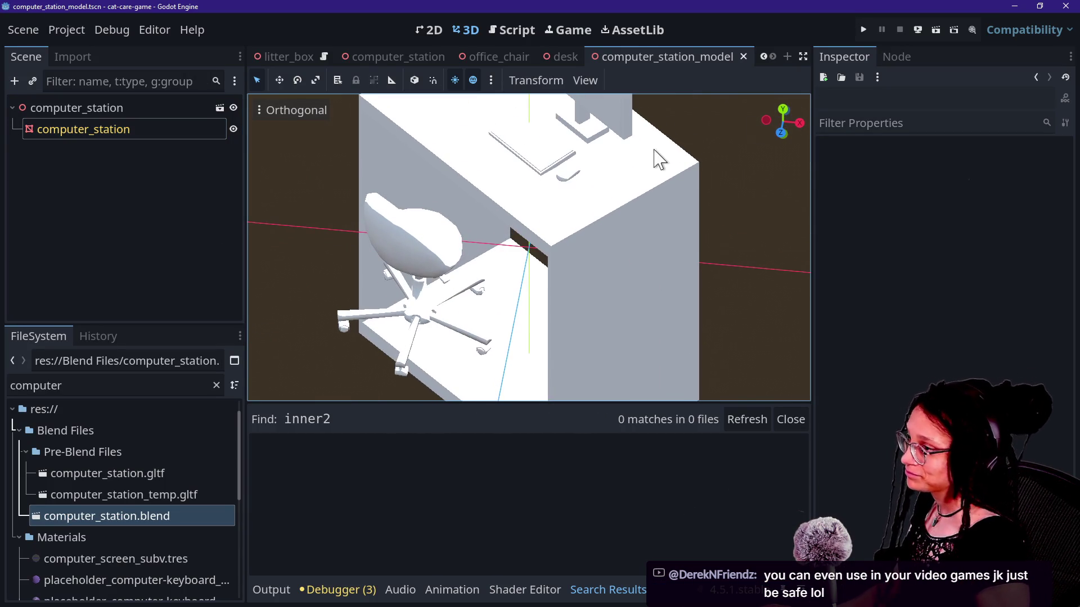
{"action": "scroll", "coordinate": [680, 115], "scroll_direction": "down", "scroll_amount": 4}
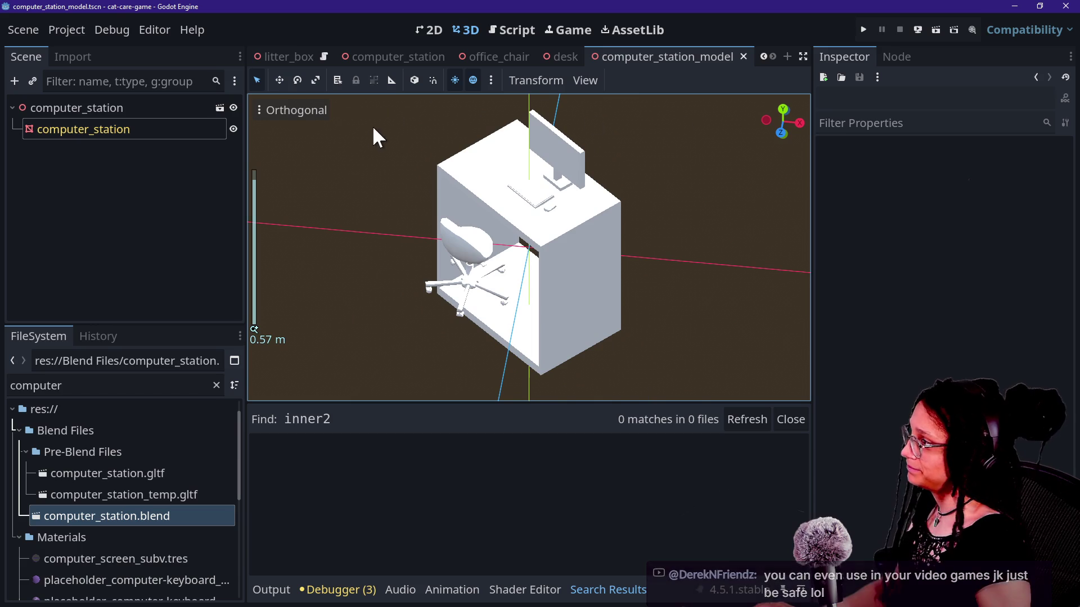
{"action": "left_click", "coordinate": [433, 58]}
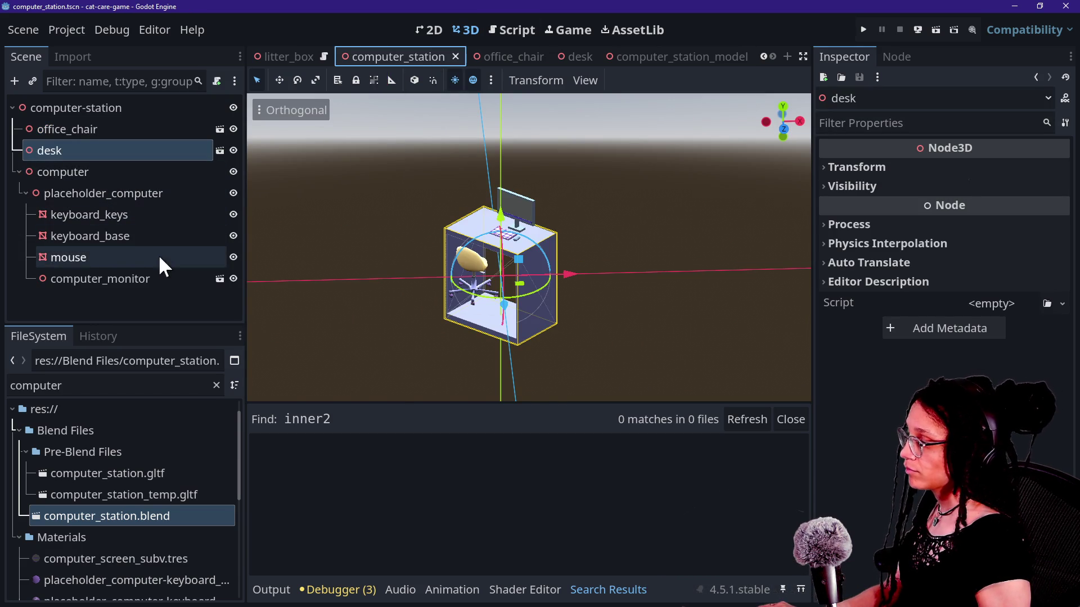
Filter FileSystem for '_station' and drag computer_station_model.tscn into the computer_station scene tree
{"action": "left_click", "coordinate": [134, 385]}
{"action": "type", "text": "_station"}
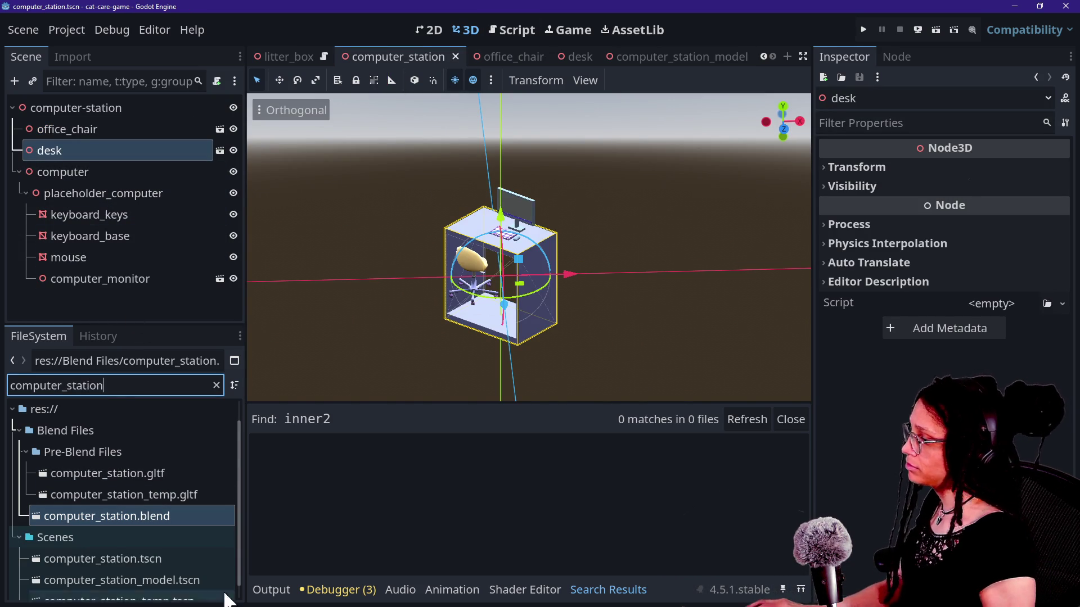
{"action": "mouse_move", "coordinate": [194, 574]}
{"action": "left_mouse_down"}
{"action": "mouse_move", "coordinate": [34, 295]}
{"action": "mouse_move", "coordinate": [185, 221]}
{"action": "mouse_move", "coordinate": [153, 177]}
{"action": "mouse_move", "coordinate": [179, 172]}
{"action": "mouse_move", "coordinate": [126, 107]}
{"action": "left_mouse_up"}
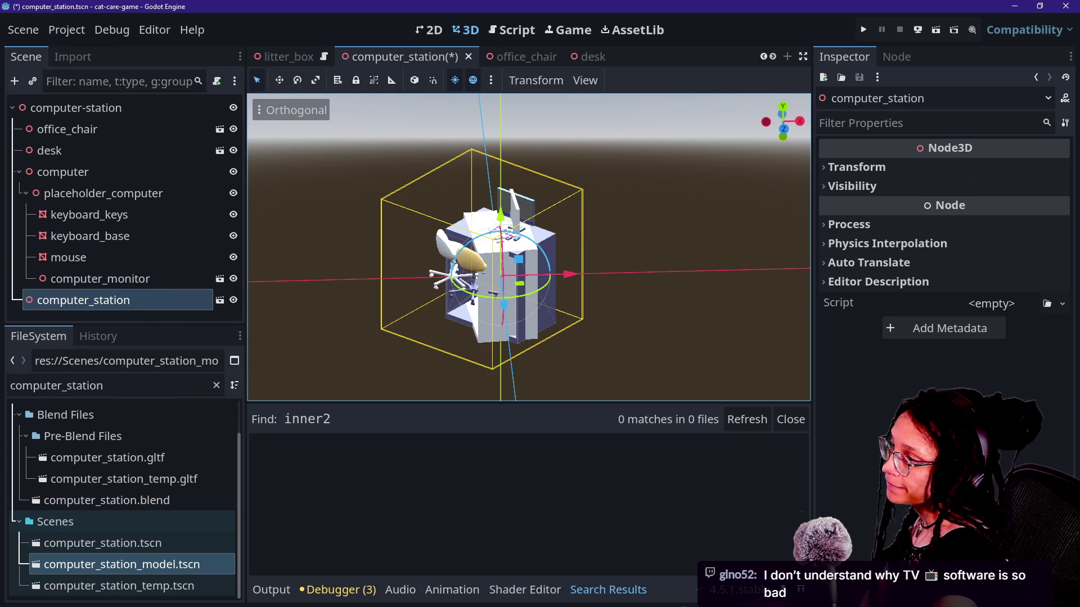
{"action": "left_click", "coordinate": [618, 460]}
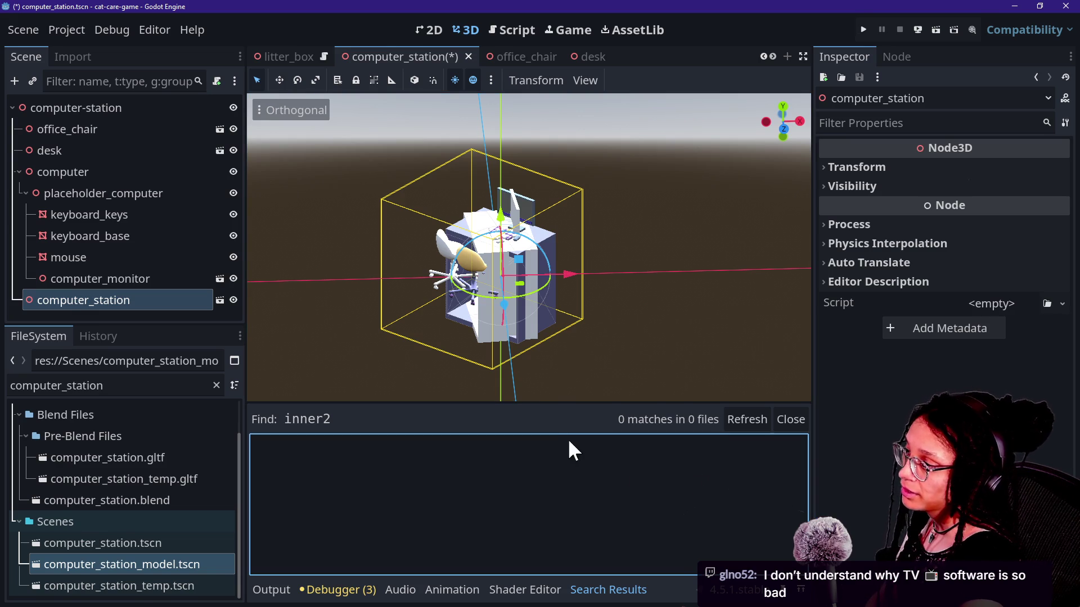
{"action": "left_click", "coordinate": [858, 504]}
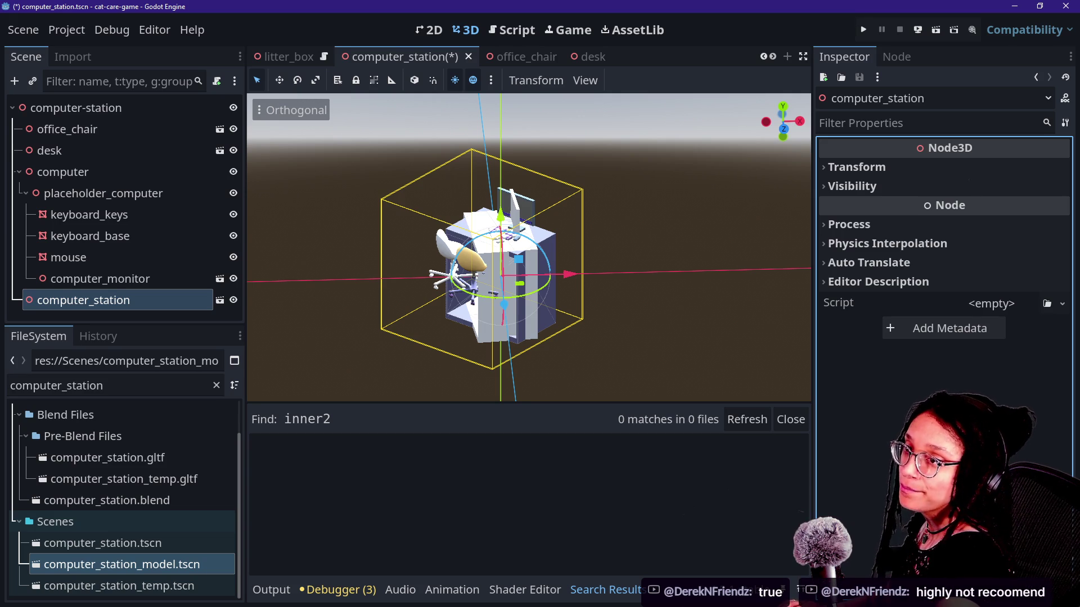
Switch from Godot to the browser showing the Twitch stream-manager chat
{"action": "key", "text": "alt+Tab"}
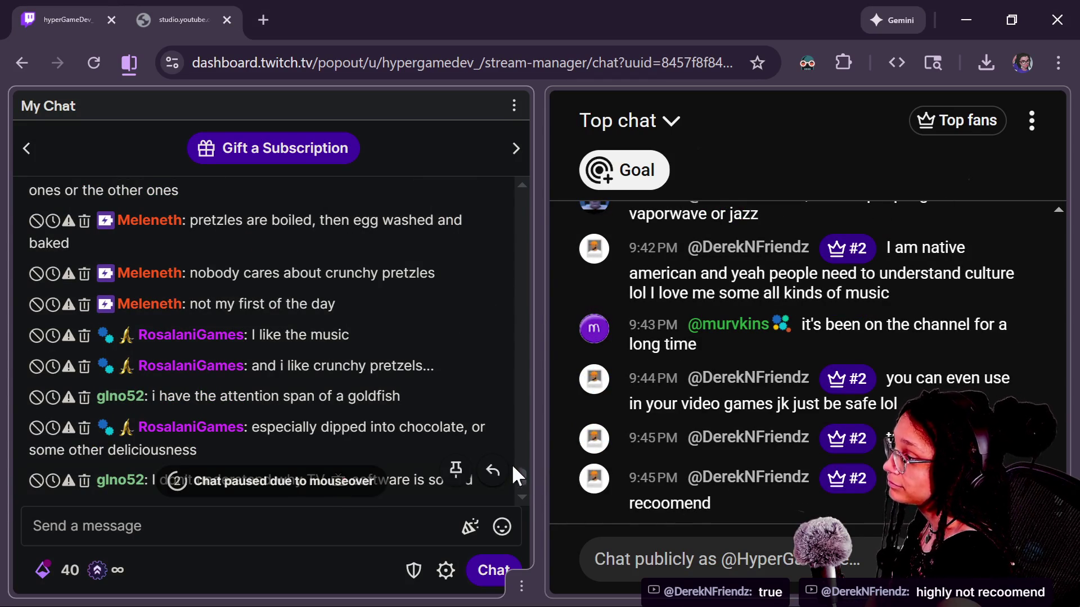
{"action": "scroll", "coordinate": [481, 422], "scroll_direction": "up", "scroll_amount": 3}
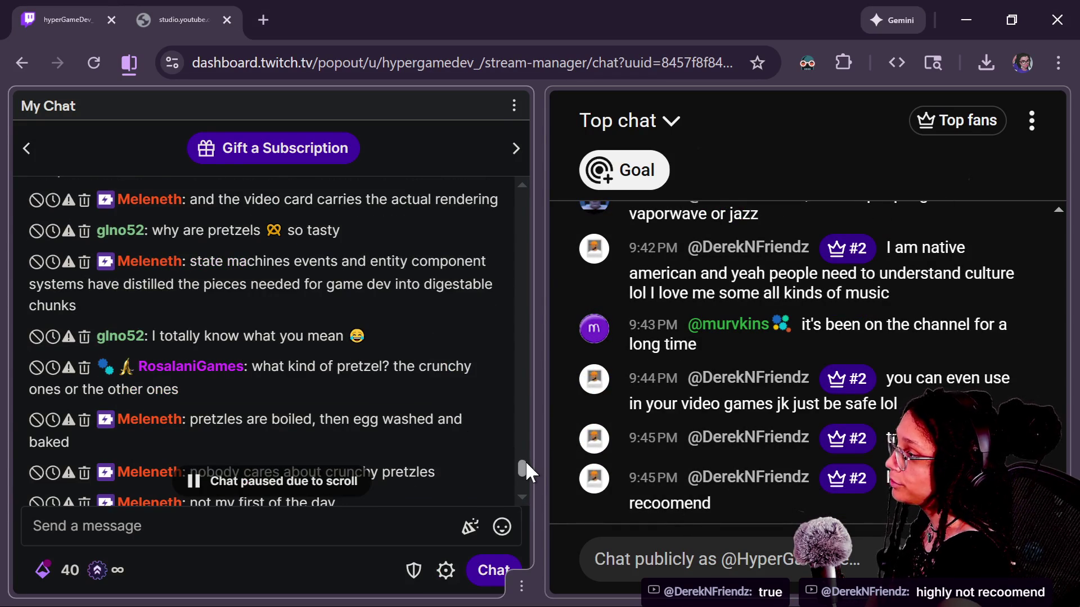
{"action": "left_click_drag", "start_coordinate": [525, 461], "coordinate": [525, 457]}
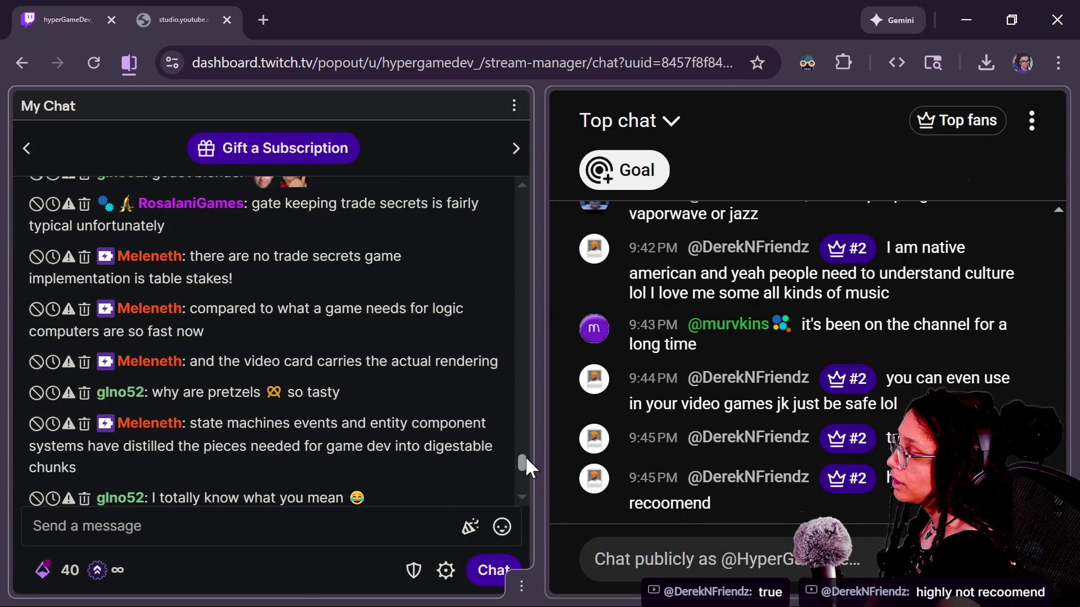
{"action": "left_click_drag", "start_coordinate": [526, 456], "coordinate": [525, 464]}
{"action": "scroll", "coordinate": [524, 464], "scroll_direction": "down", "scroll_amount": 1}
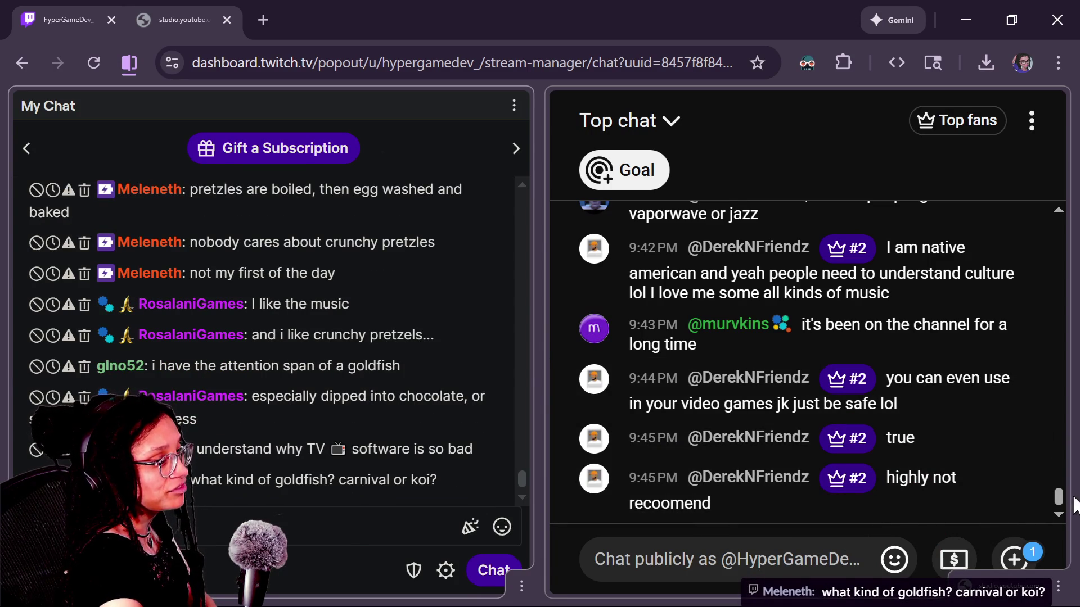
{"action": "left_click_drag", "start_coordinate": [1060, 498], "coordinate": [1074, 485]}
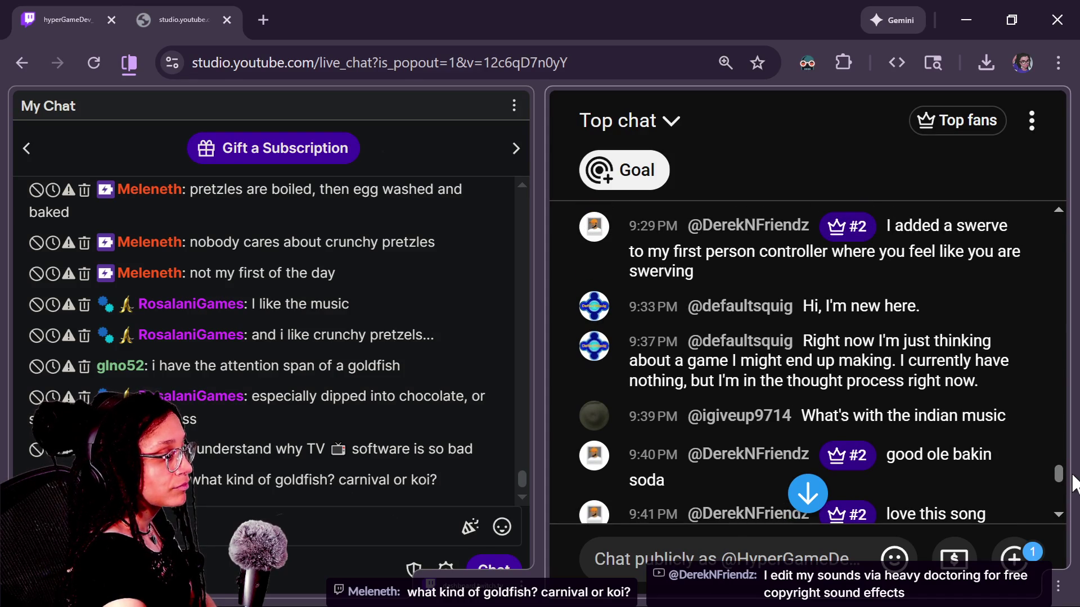
Highlight the 9:37 PM message about thinking up a game in YouTube's Top chat
{"action": "left_click_drag", "start_coordinate": [1074, 484], "coordinate": [1074, 487]}
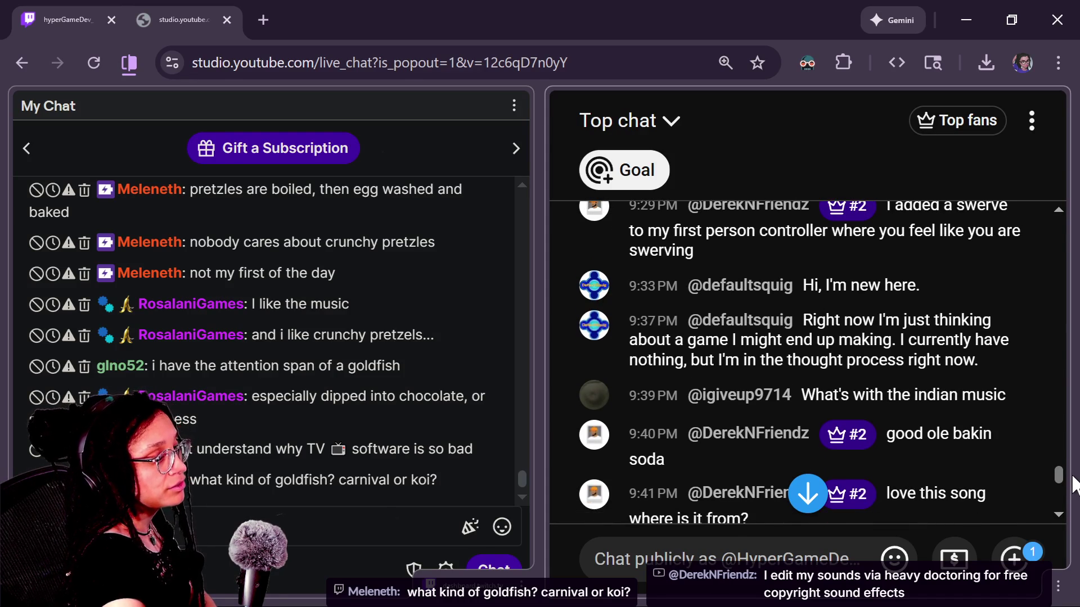
{"action": "left_click_drag", "start_coordinate": [970, 363], "coordinate": [803, 320]}
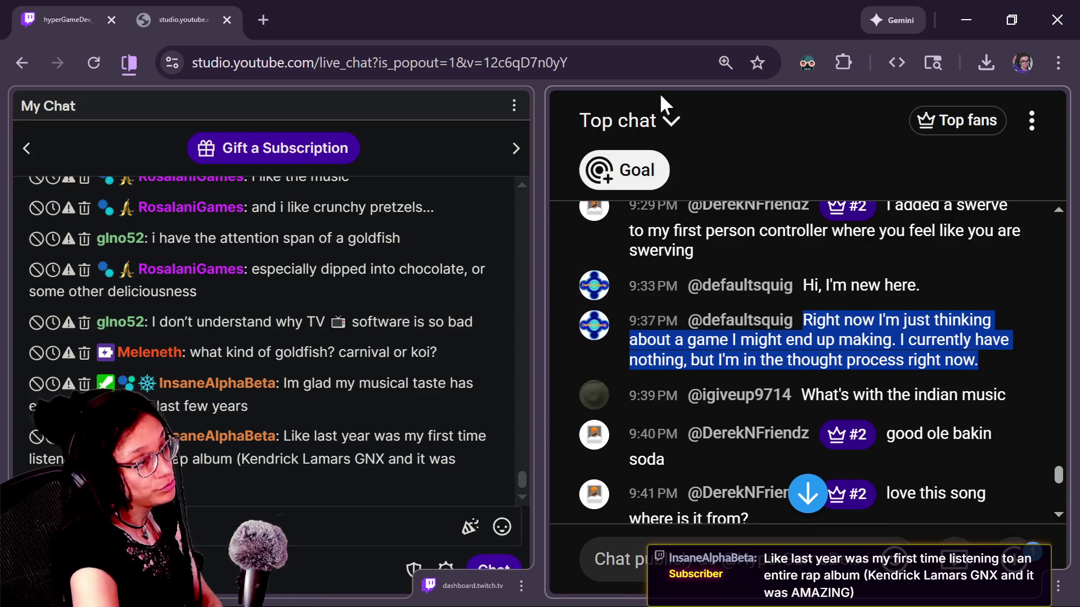
{"action": "left_click", "coordinate": [669, 120]}
Pick Live chat from the chat filter to show all messages, then return to Godot
{"action": "left_click", "coordinate": [649, 225]}
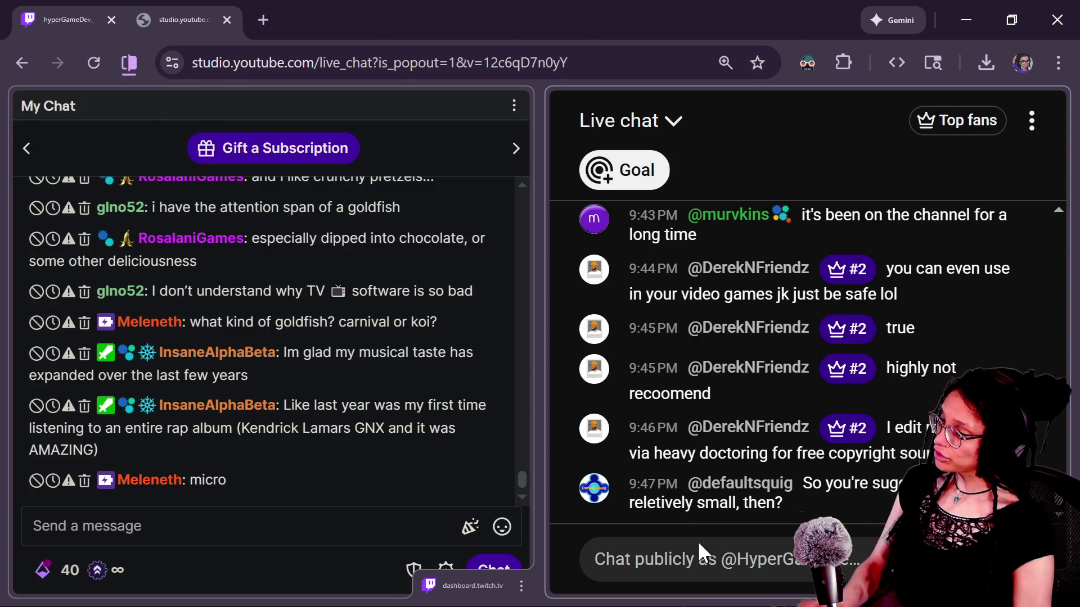
{"action": "key", "text": "alt+Tab"}
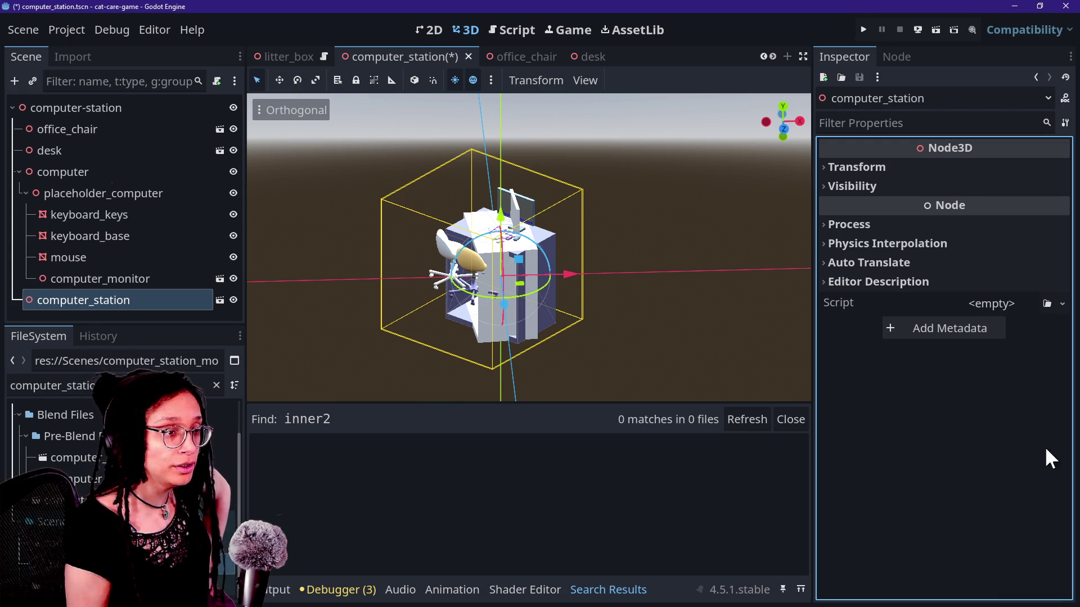
{"action": "left_click", "coordinate": [540, 485]}
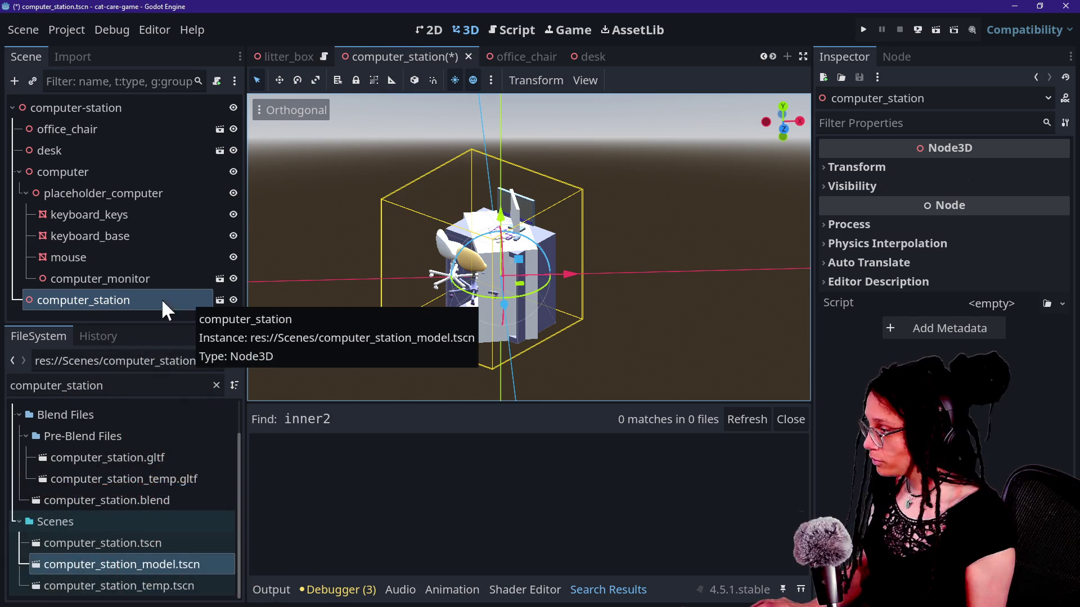
{"action": "left_click", "coordinate": [105, 237]}
{"action": "left_click", "coordinate": [99, 279]}
{"action": "left_click", "coordinate": [99, 299]}
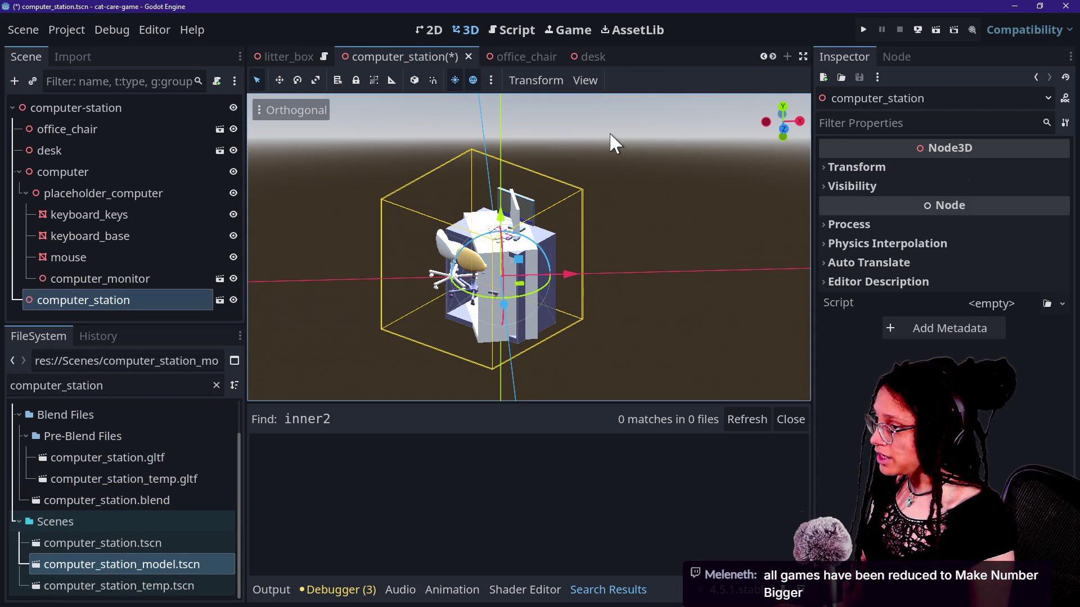
{"action": "mouse_move", "coordinate": [778, 124]}
{"action": "left_mouse_down"}
{"action": "mouse_move", "coordinate": [723, 122]}
{"action": "mouse_move", "coordinate": [678, 153]}
{"action": "left_mouse_up"}
{"action": "scroll", "coordinate": [678, 153], "scroll_direction": "up", "scroll_amount": 5}
{"action": "mouse_move", "coordinate": [802, 126]}
{"action": "left_mouse_down"}
{"action": "mouse_move", "coordinate": [787, 146]}
{"action": "mouse_move", "coordinate": [779, 135]}
{"action": "mouse_move", "coordinate": [793, 126]}
{"action": "left_mouse_up"}
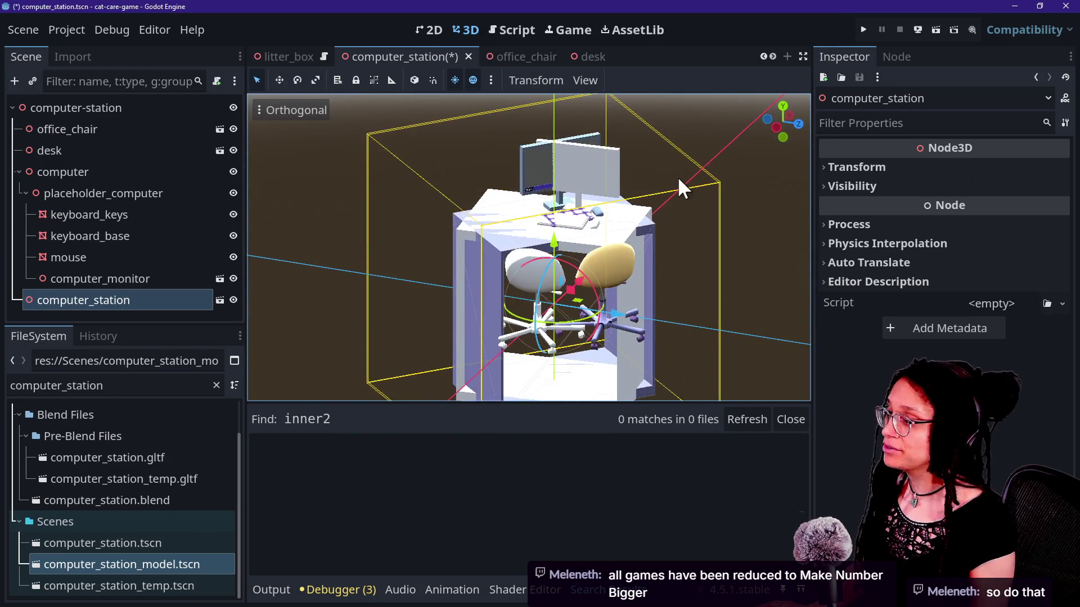
{"action": "scroll", "coordinate": [677, 177], "scroll_direction": "down", "scroll_amount": 3}
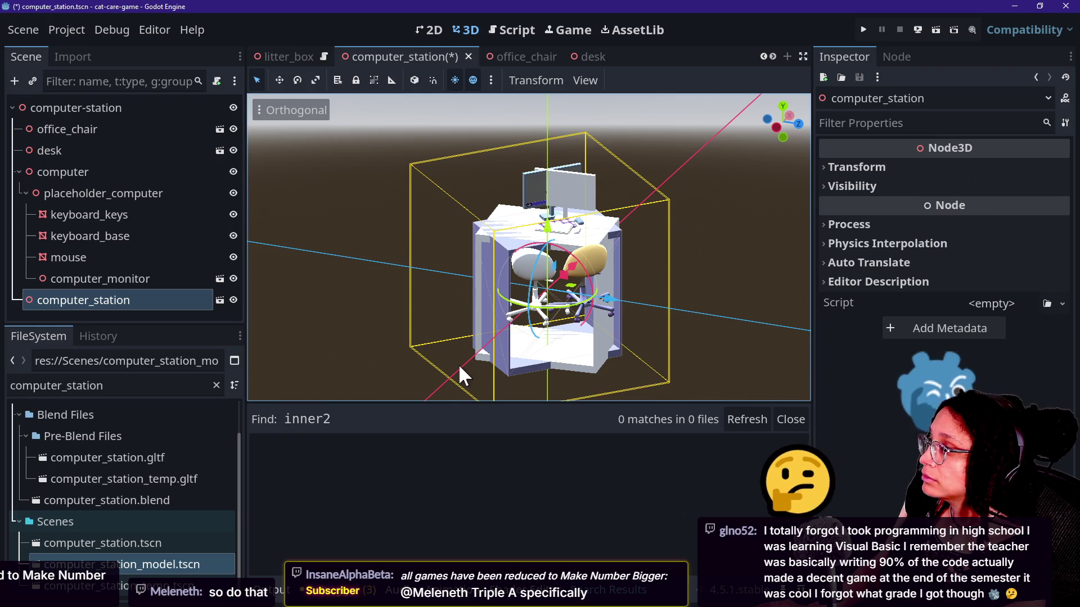
Reselect the computer_station instance and begin editing its Y rotation in the Inspector
{"action": "left_click", "coordinate": [835, 167]}
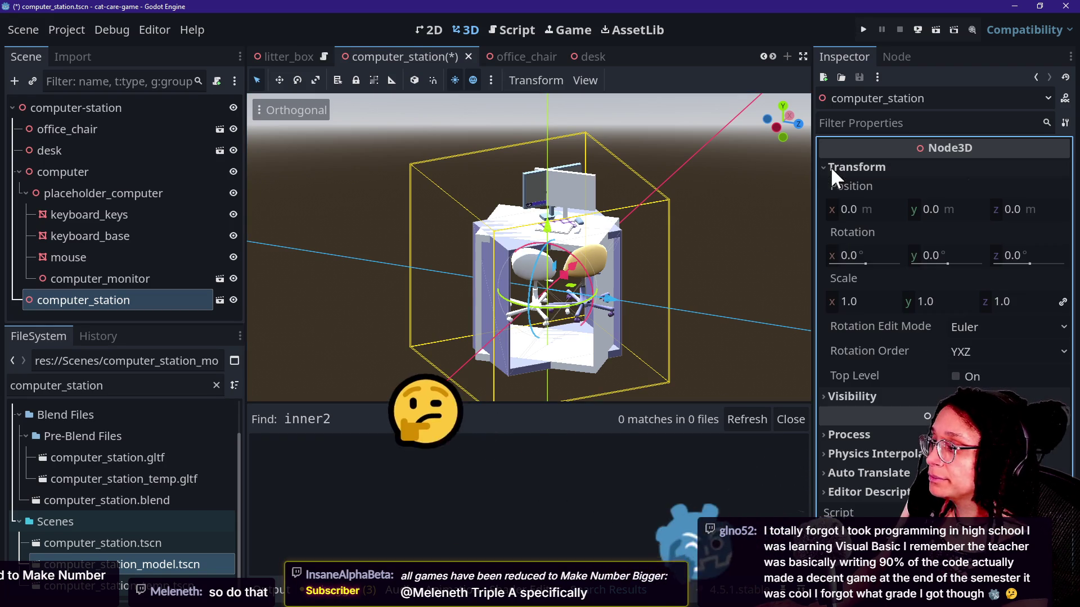
{"action": "left_click", "coordinate": [834, 167]}
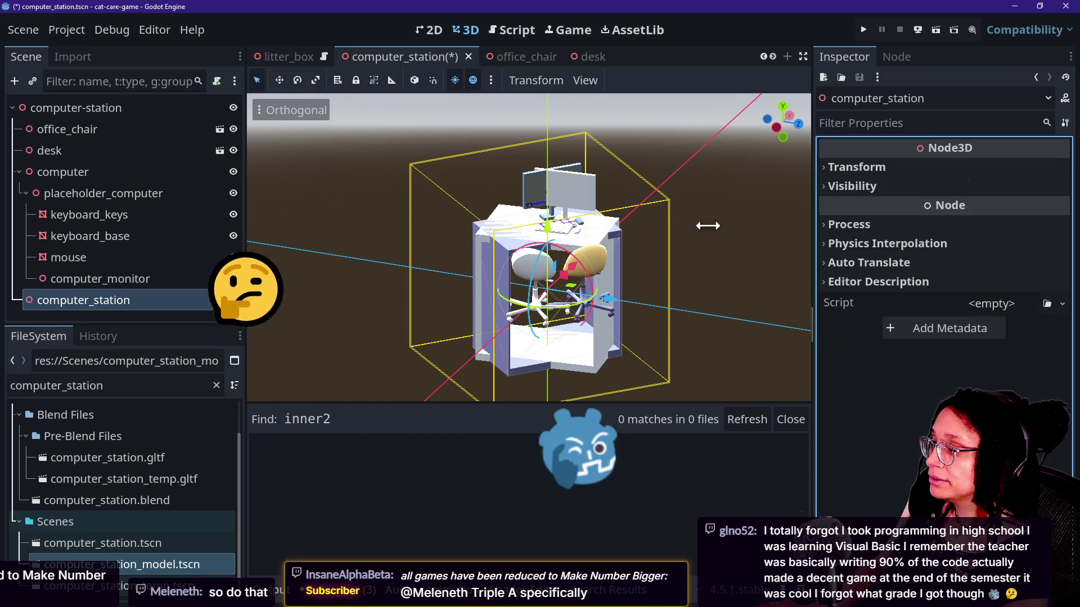
{"action": "left_click", "coordinate": [109, 107]}
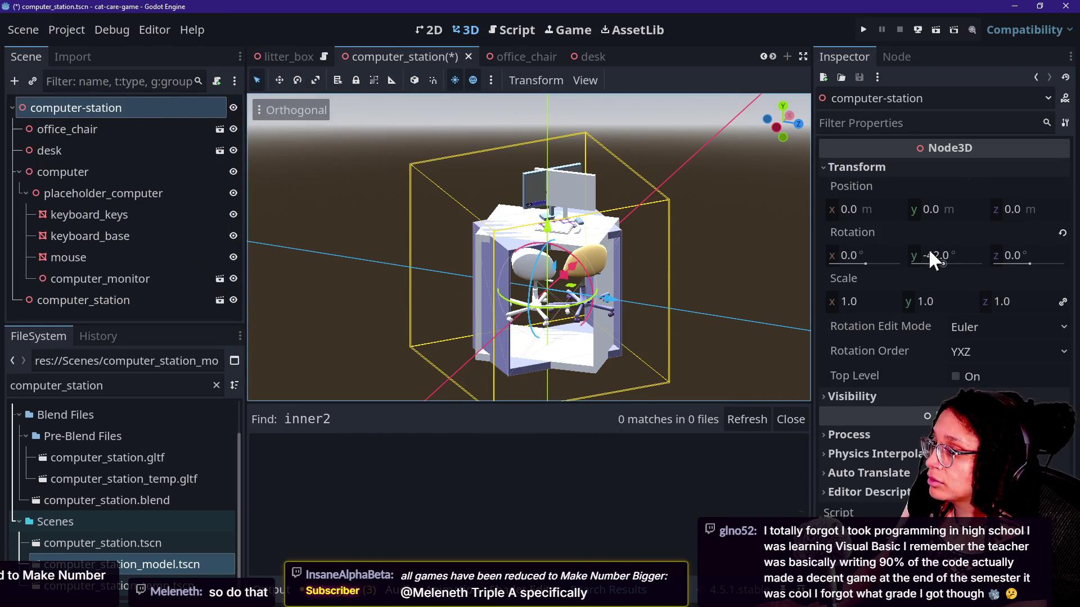
{"action": "left_click", "coordinate": [154, 299]}
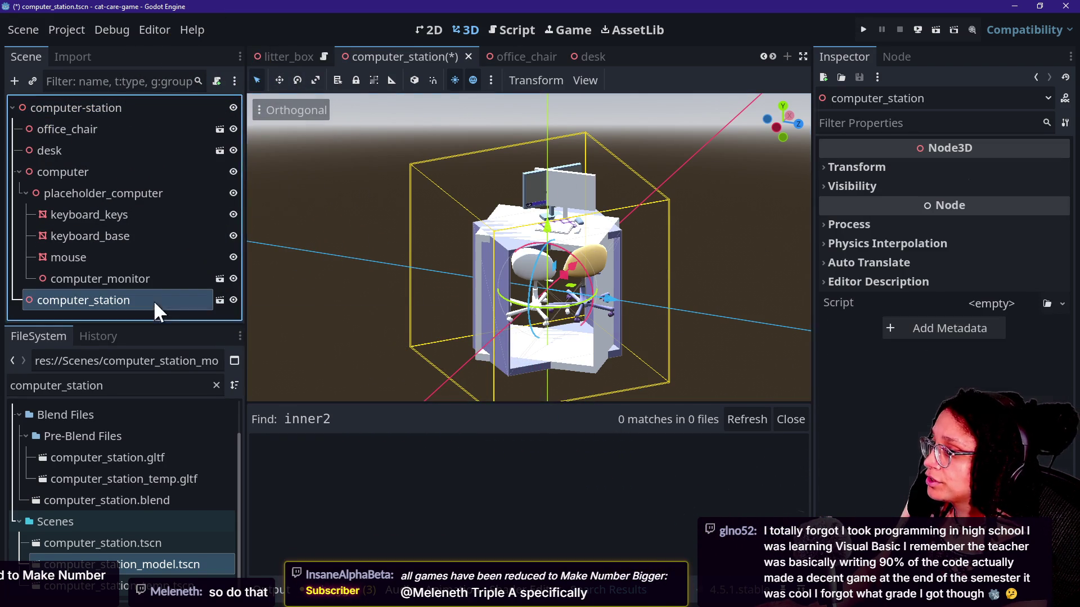
{"action": "left_click", "coordinate": [891, 172]}
{"action": "left_click", "coordinate": [943, 256]}
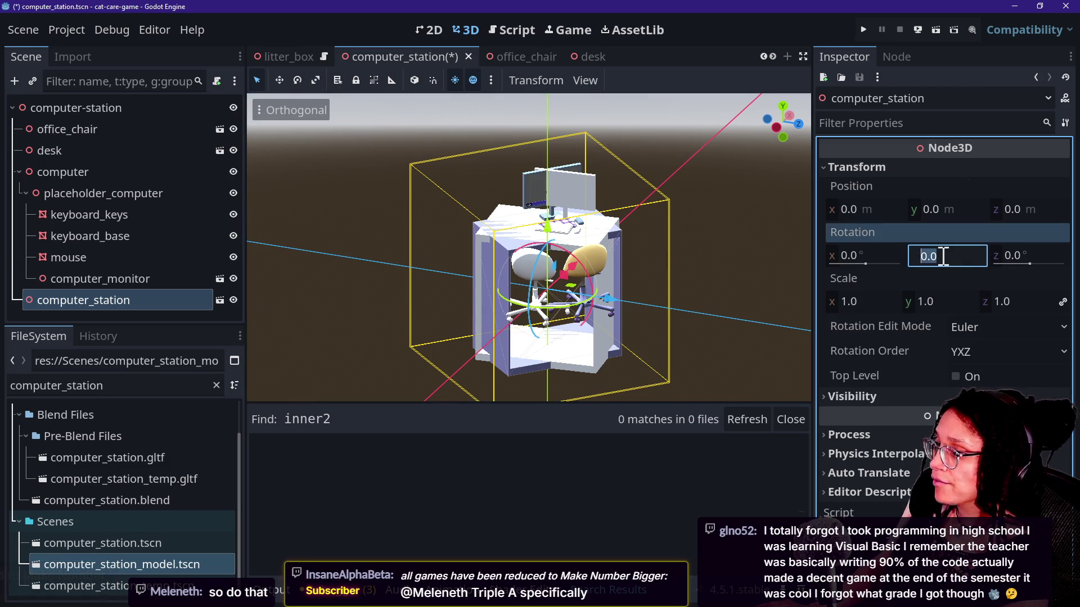
{"action": "type", "text": "-43"}
{"action": "key", "text": "Return"}
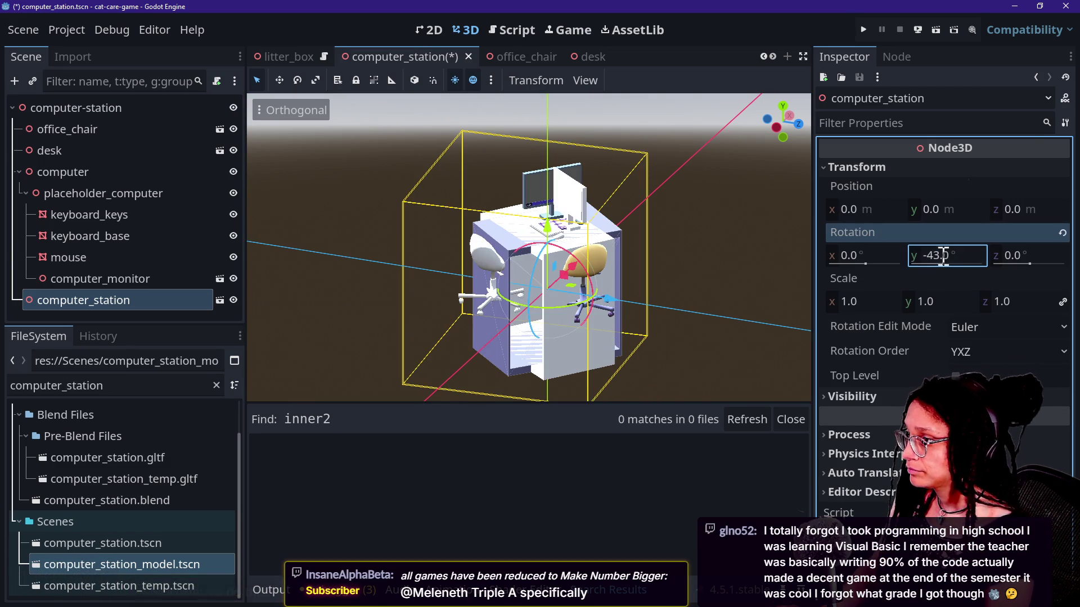
Set the Y rotation to -42°, drag it to 401.8°, then deselect and orbit the desk
{"action": "left_click", "coordinate": [945, 256]}
{"action": "type", "text": "-42"}
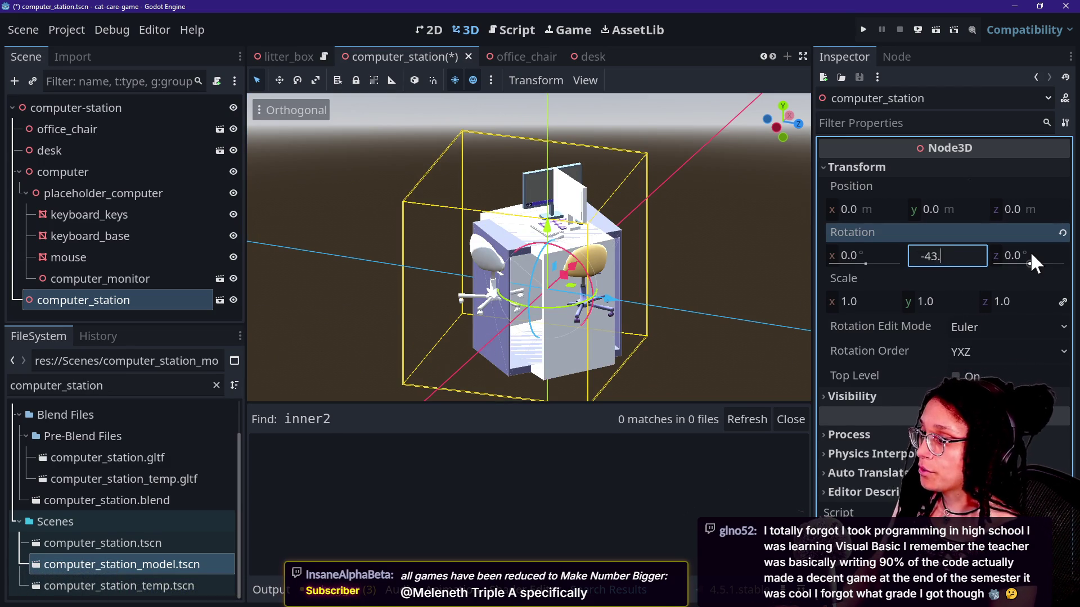
{"action": "key", "text": "Return"}
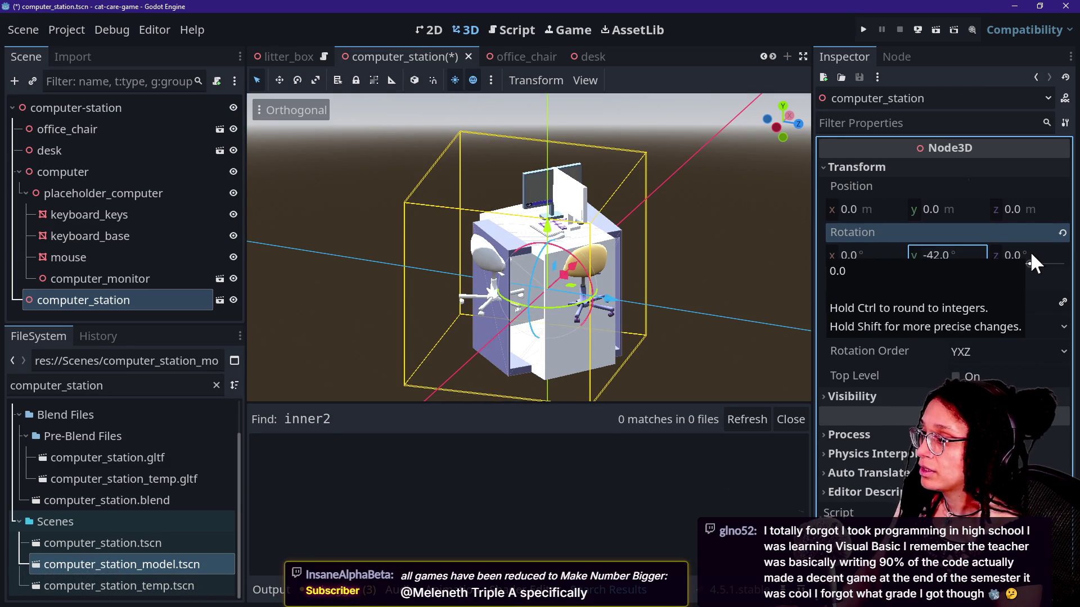
{"action": "left_click_drag", "start_coordinate": [948, 255], "coordinate": [1033, 255]}
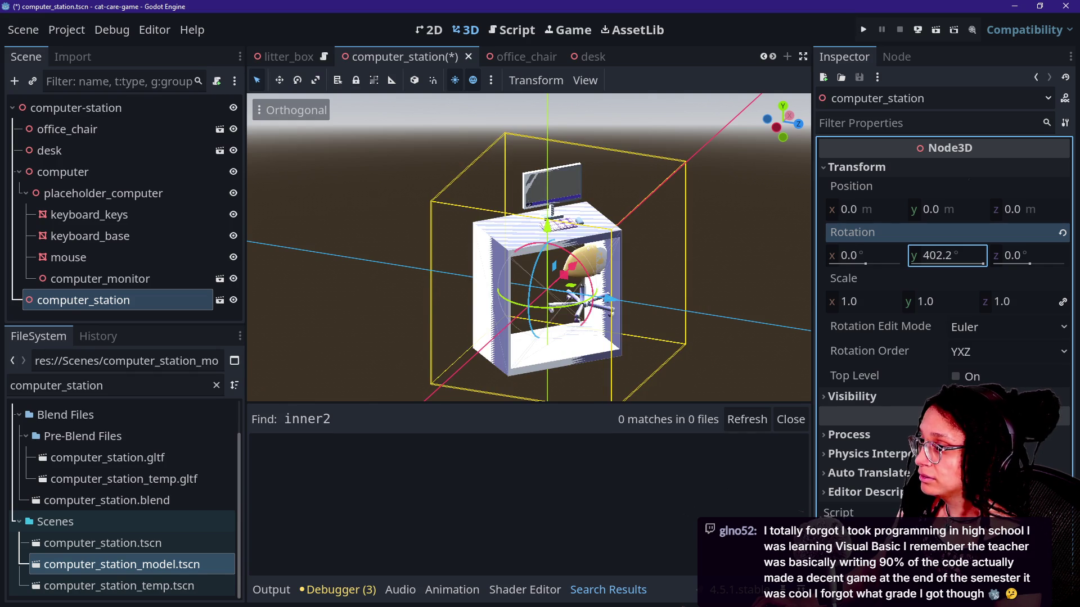
{"action": "left_click_drag", "start_coordinate": [1033, 255], "coordinate": [983, 262]}
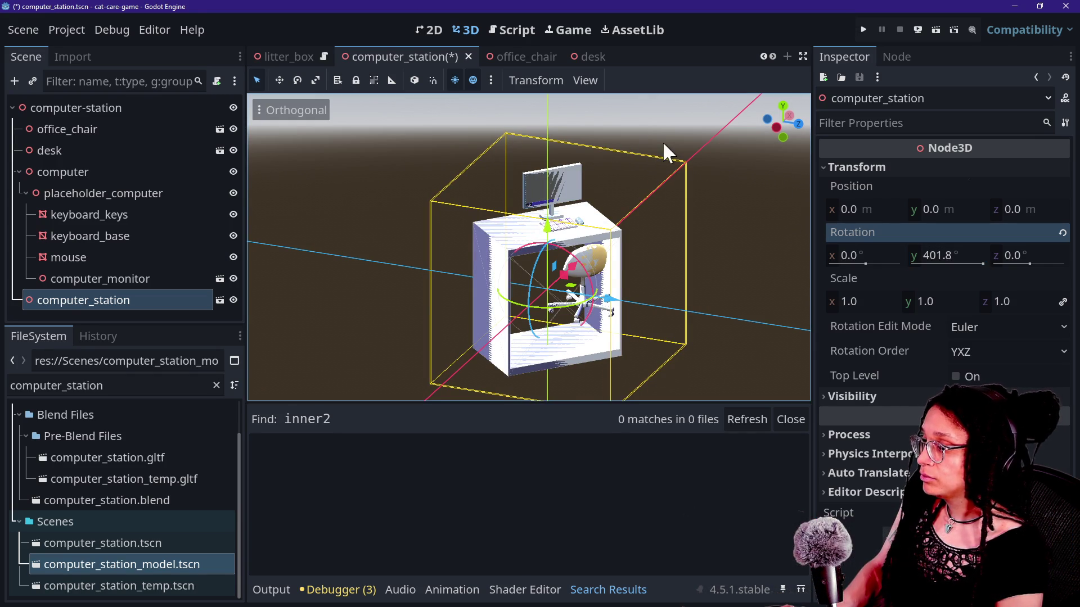
{"action": "left_click", "coordinate": [681, 145]}
{"action": "left_click_drag", "start_coordinate": [764, 126], "coordinate": [764, 125]}
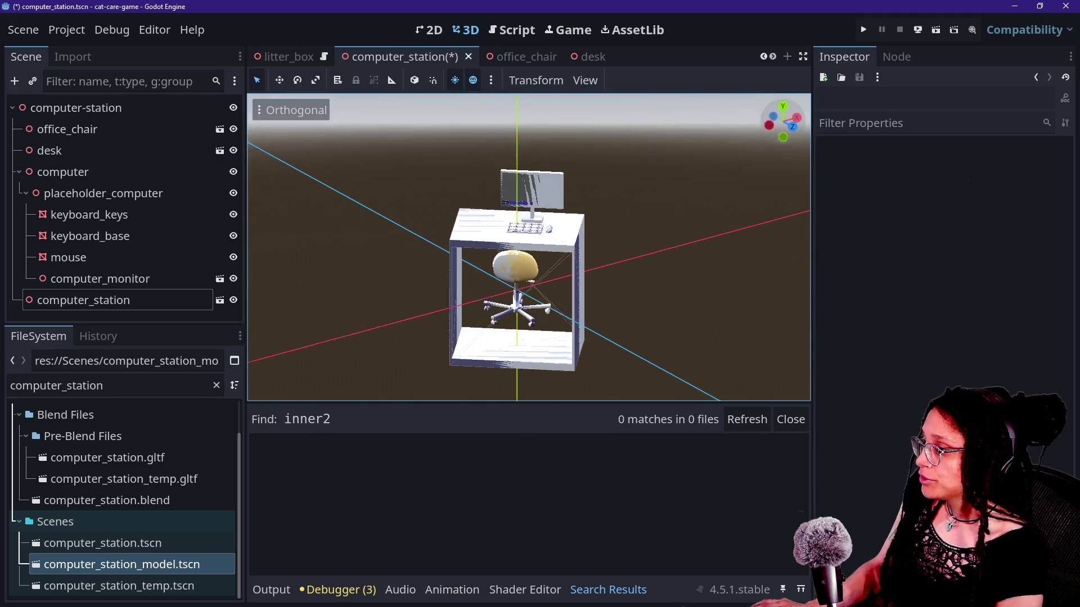
Set computer_station's linked scale to 1.01, briefly try 1.05, then revert to 1.01
{"action": "left_click_drag", "start_coordinate": [454, 214], "coordinate": [455, 214]}
{"action": "left_click", "coordinate": [180, 301]}
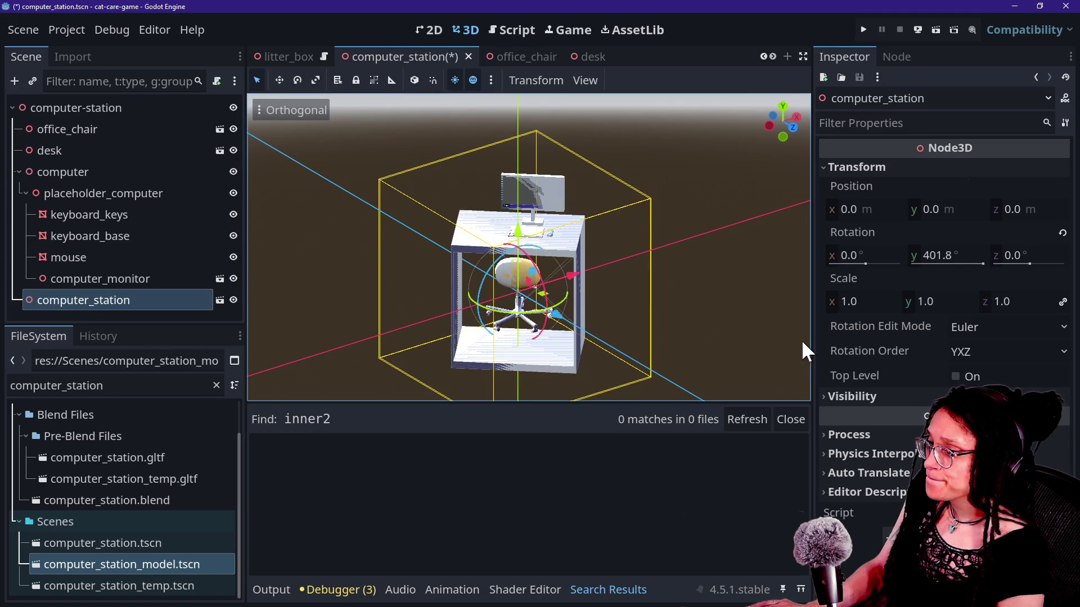
{"action": "left_click", "coordinate": [880, 304]}
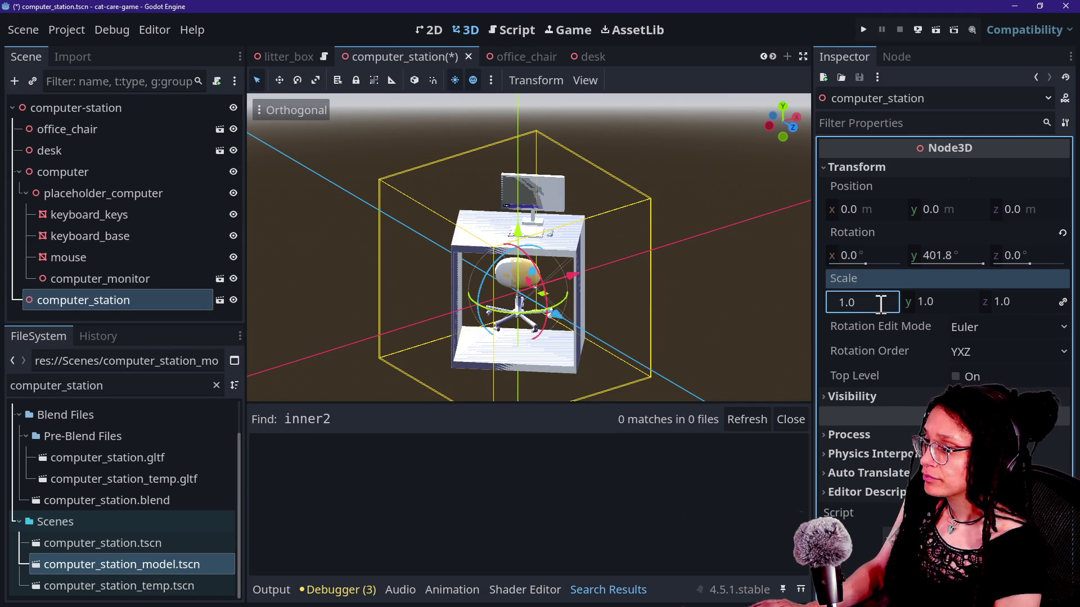
{"action": "type", "text": "1"}
{"action": "key", "text": "Return"}
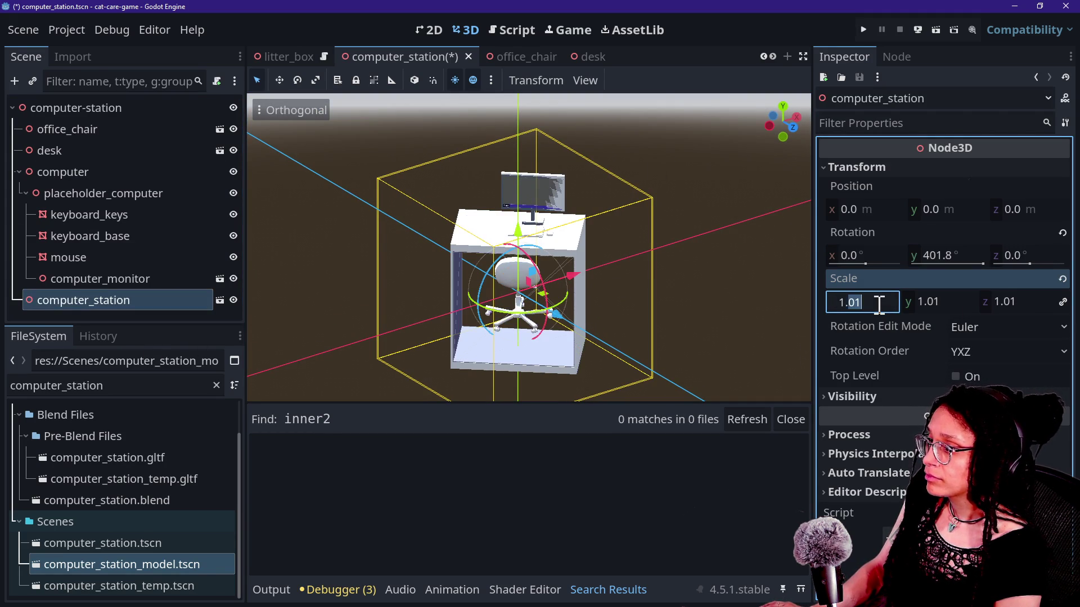
{"action": "key", "text": "BackSpace"}
{"action": "type", "text": "5"}
{"action": "key", "text": "Return"}
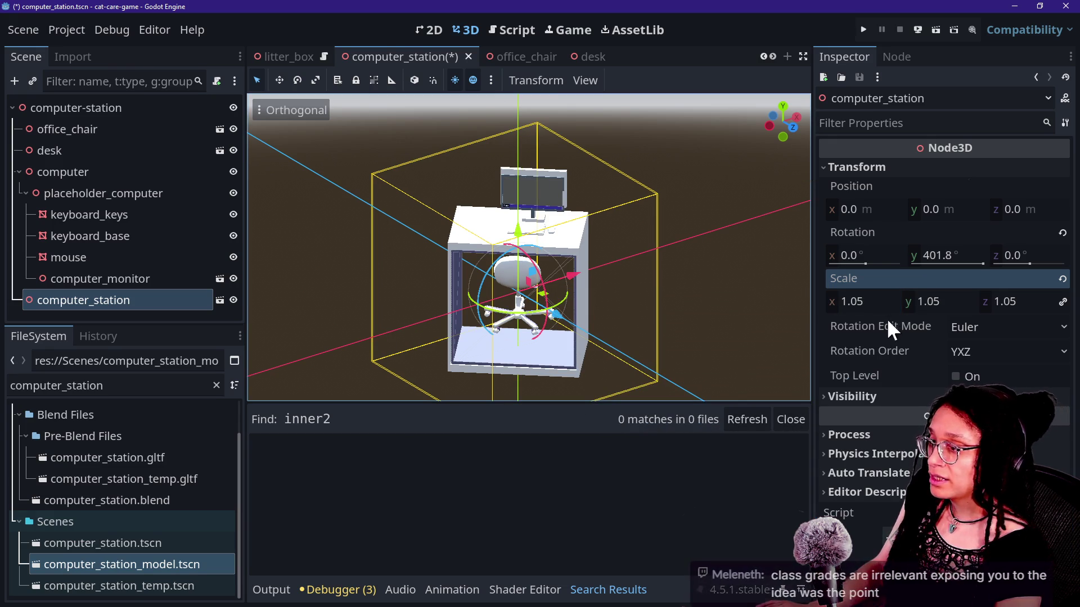
{"action": "double_click", "coordinate": [886, 309]}
{"action": "type", "text": "1"}
{"action": "key", "text": "Return"}
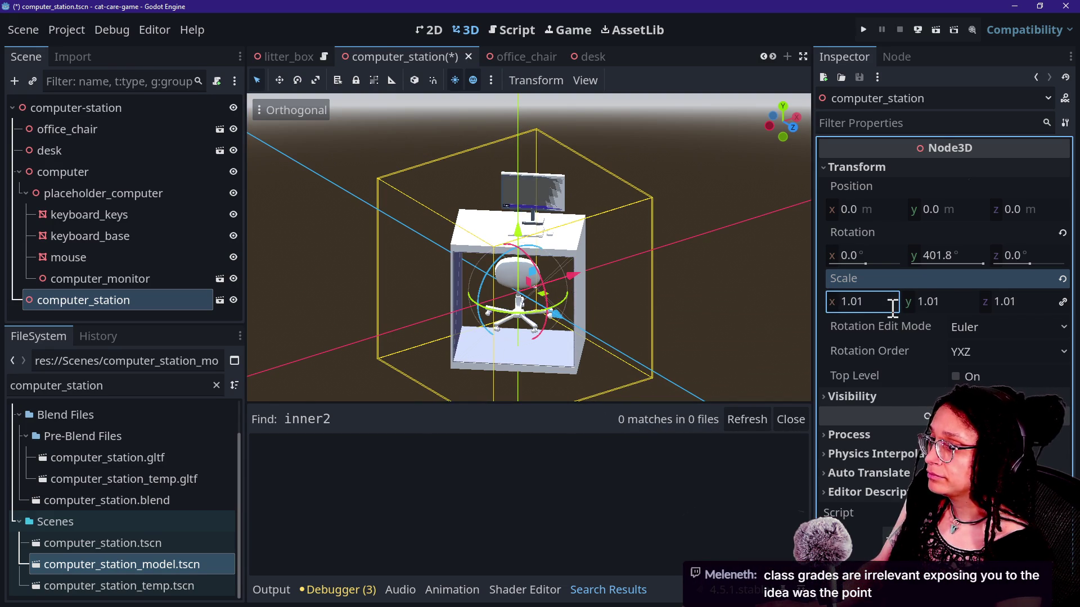
{"action": "mouse_move", "coordinate": [798, 133]}
{"action": "left_mouse_down"}
{"action": "mouse_move", "coordinate": [746, 140]}
{"action": "mouse_move", "coordinate": [473, 332]}
{"action": "left_mouse_up"}
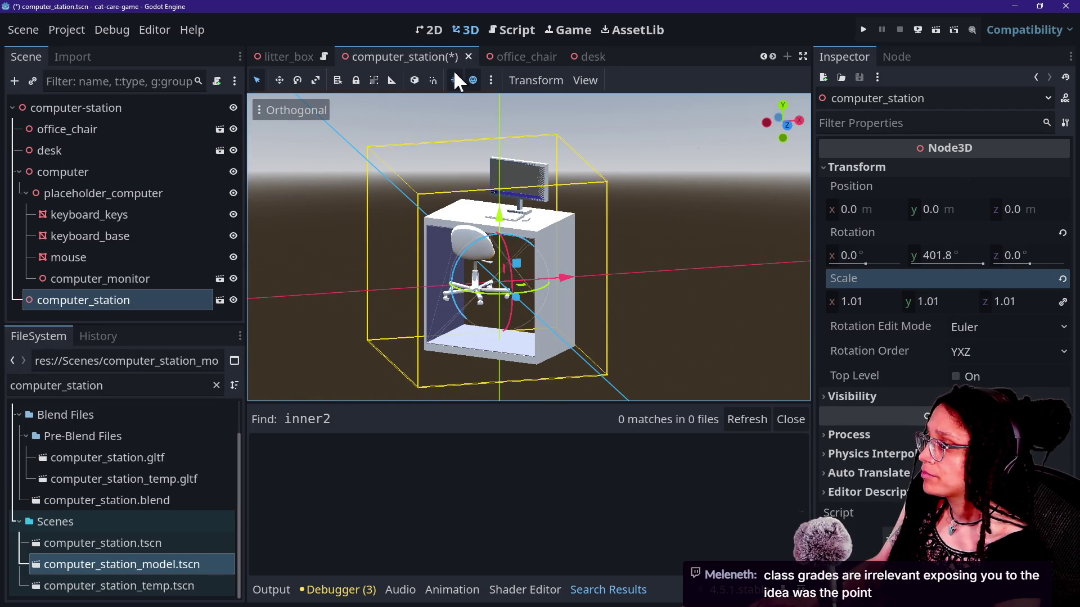
{"action": "left_click", "coordinate": [421, 77]}
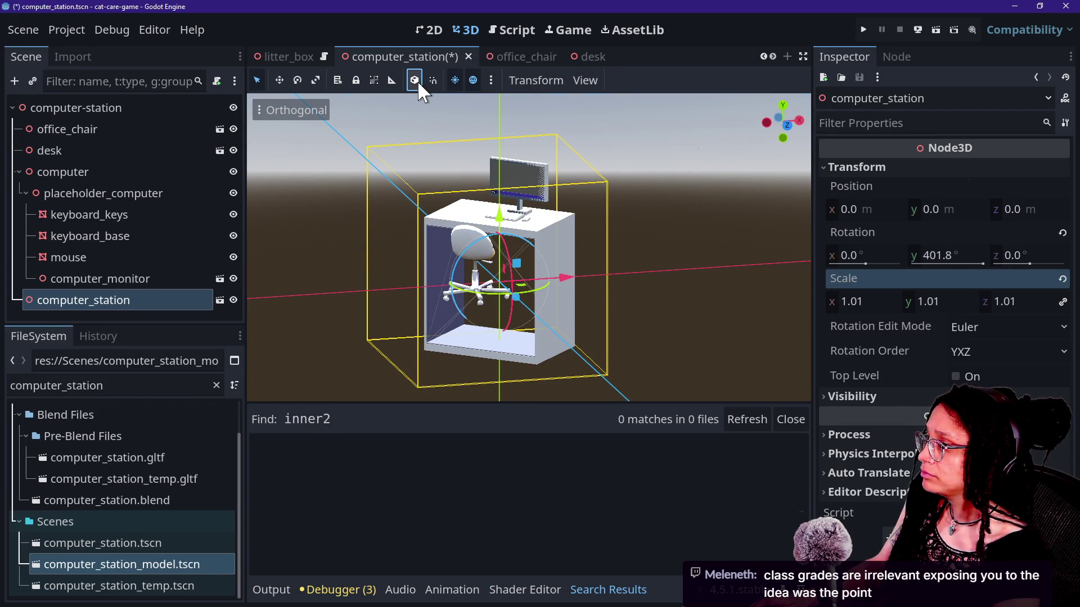
Undo an accidental move, re-toggle local space, and drag the gizmo to lower and shift the station
{"action": "left_click_drag", "start_coordinate": [514, 295], "coordinate": [595, 347]}
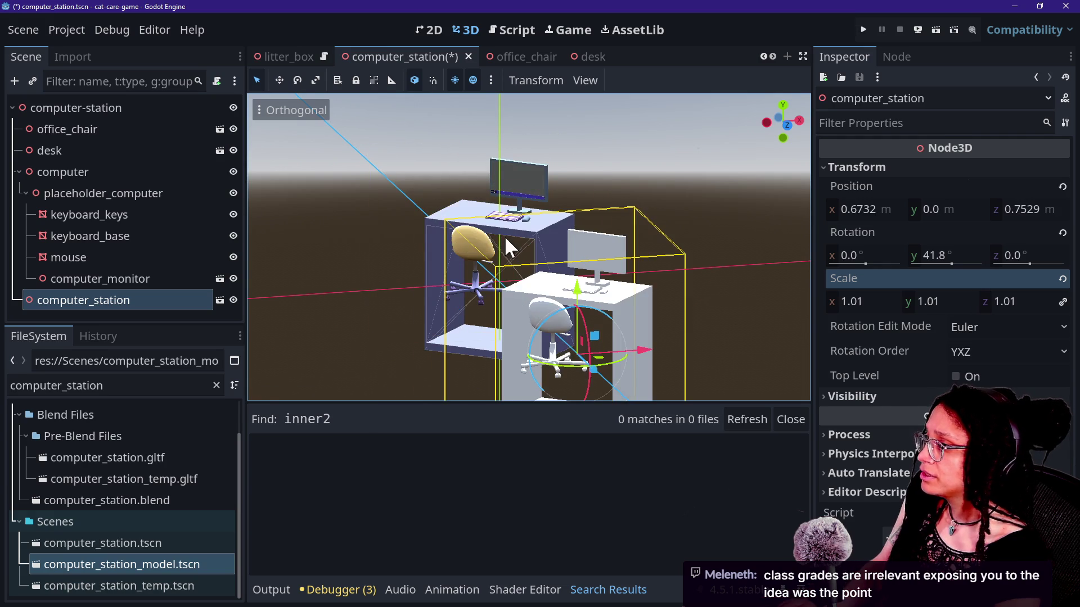
{"action": "key", "text": "ctrl+z"}
{"action": "left_click_drag", "start_coordinate": [760, 135], "coordinate": [770, 140]}
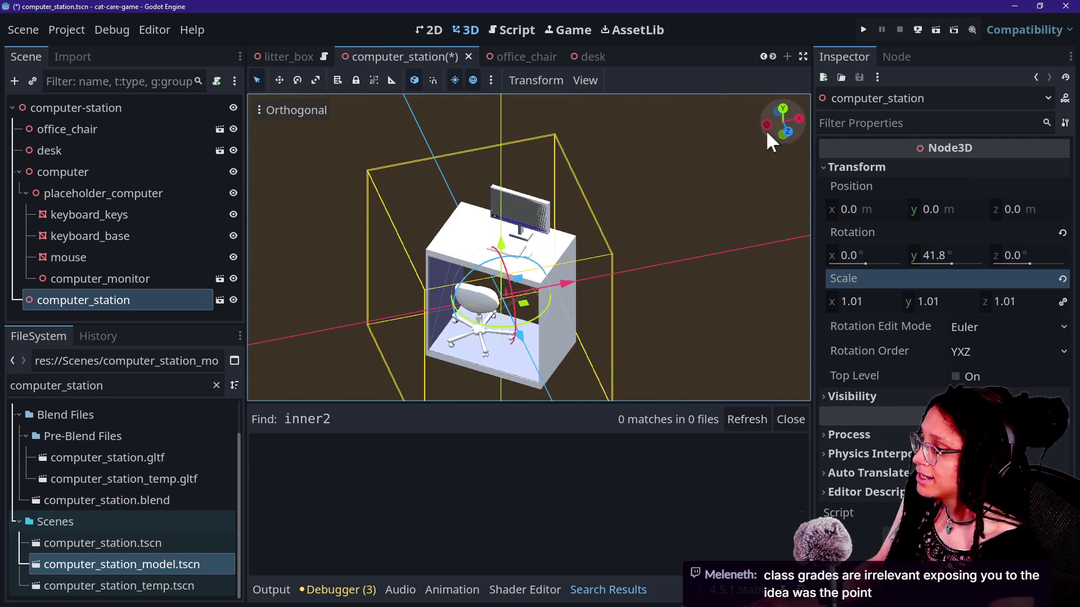
{"action": "left_click", "coordinate": [413, 79]}
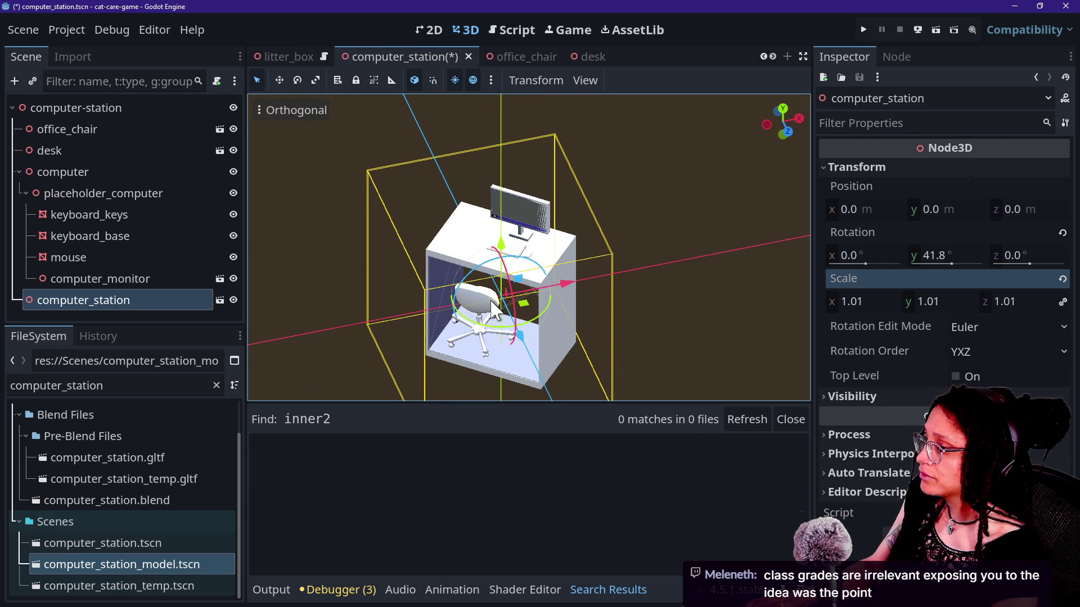
{"action": "mouse_move", "coordinate": [534, 332]}
{"action": "left_mouse_down"}
{"action": "mouse_move", "coordinate": [516, 264]}
{"action": "mouse_move", "coordinate": [556, 309]}
{"action": "mouse_move", "coordinate": [515, 340]}
{"action": "mouse_move", "coordinate": [505, 379]}
{"action": "mouse_move", "coordinate": [511, 362]}
{"action": "mouse_move", "coordinate": [525, 360]}
{"action": "mouse_move", "coordinate": [506, 337]}
{"action": "mouse_move", "coordinate": [559, 399]}
{"action": "mouse_move", "coordinate": [551, 353]}
{"action": "left_mouse_up"}
{"action": "mouse_move", "coordinate": [561, 288]}
{"action": "left_mouse_down"}
{"action": "mouse_move", "coordinate": [568, 295]}
{"action": "mouse_move", "coordinate": [514, 340]}
{"action": "mouse_move", "coordinate": [512, 326]}
{"action": "mouse_move", "coordinate": [524, 353]}
{"action": "left_mouse_up"}
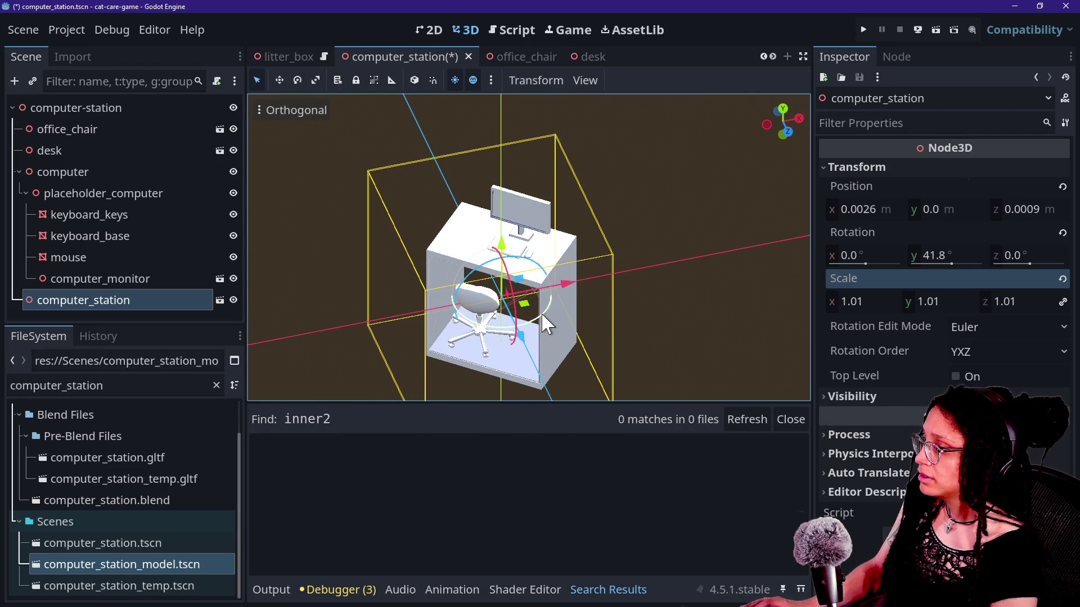
{"action": "left_click_drag", "start_coordinate": [560, 280], "coordinate": [560, 283]}
{"action": "left_click_drag", "start_coordinate": [726, 201], "coordinate": [727, 201]}
{"action": "left_click_drag", "start_coordinate": [416, 270], "coordinate": [411, 268]}
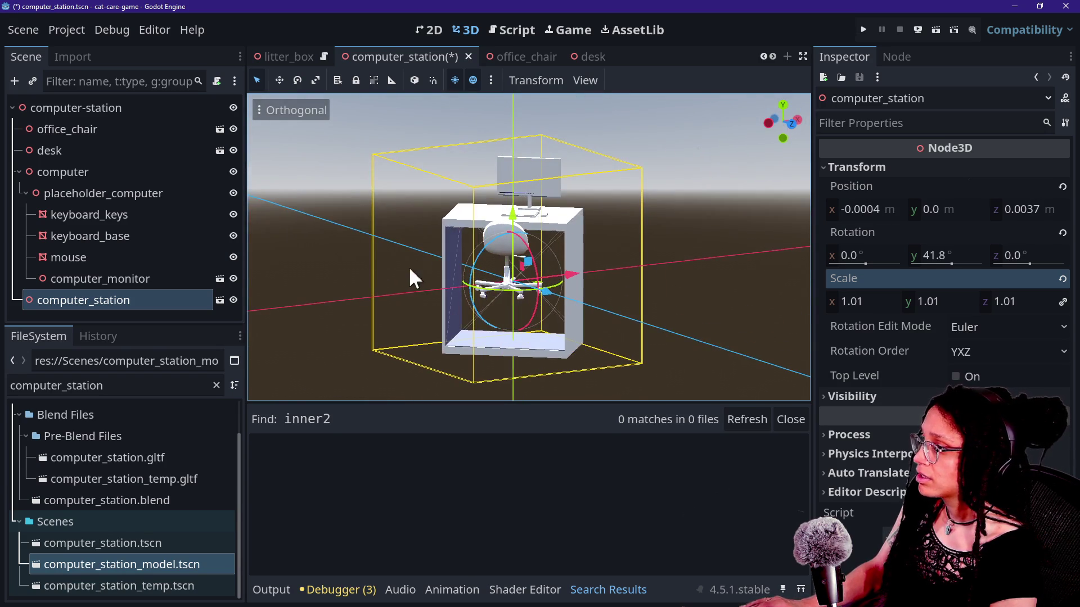
{"action": "mouse_move", "coordinate": [545, 283]}
{"action": "left_mouse_down"}
{"action": "mouse_move", "coordinate": [564, 282]}
{"action": "mouse_move", "coordinate": [551, 296]}
{"action": "left_mouse_up"}
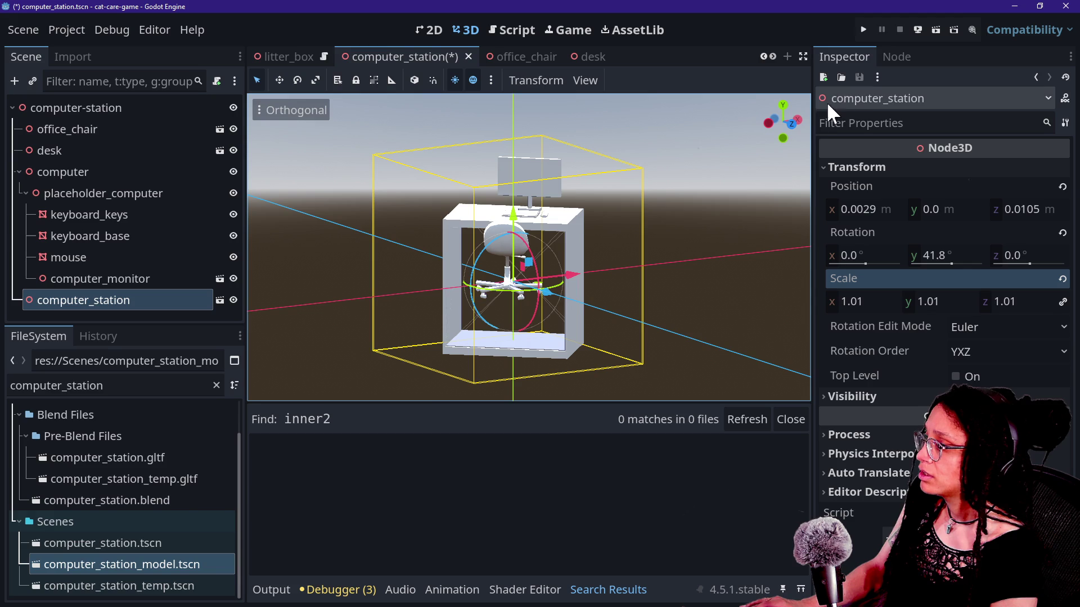
{"action": "mouse_move", "coordinate": [804, 120]}
{"action": "left_mouse_down"}
{"action": "mouse_move", "coordinate": [772, 127]}
{"action": "mouse_move", "coordinate": [749, 150]}
{"action": "left_mouse_up"}
Fine-tune the station along Y, Z and X to position 0.0029, 0.0, 0.0105
{"action": "left_click_drag", "start_coordinate": [476, 216], "coordinate": [477, 214]}
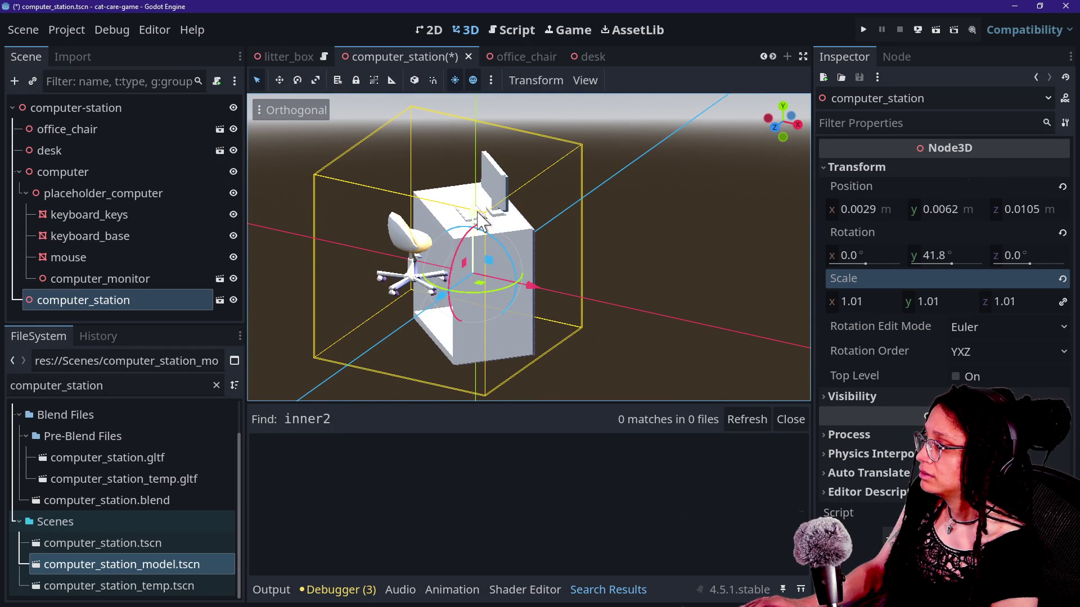
{"action": "left_click_drag", "start_coordinate": [427, 305], "coordinate": [429, 304]}
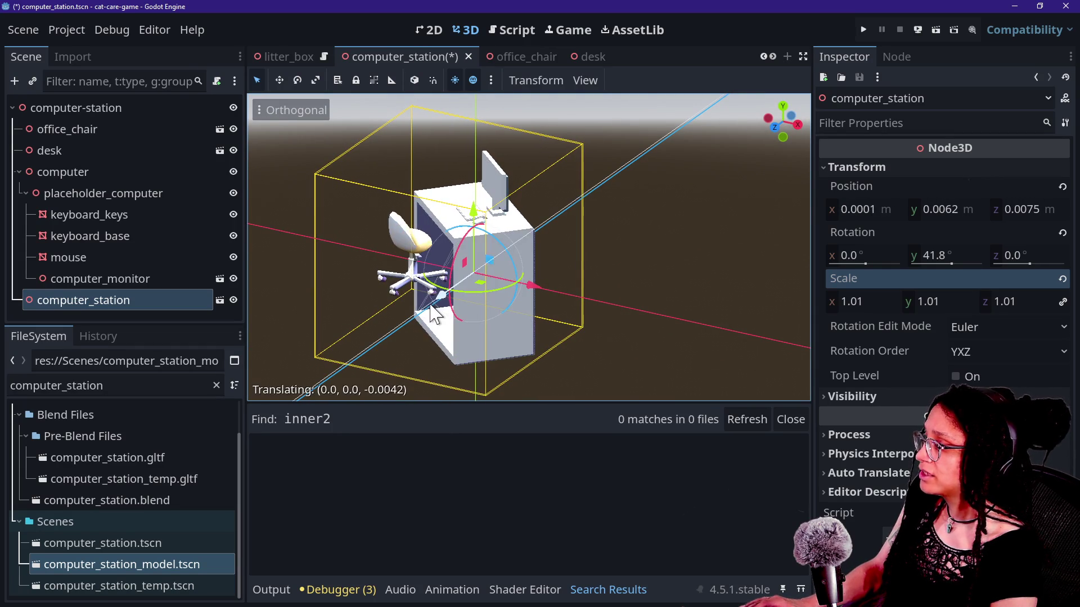
{"action": "left_click_drag", "start_coordinate": [530, 293], "coordinate": [532, 293]}
{"action": "mouse_move", "coordinate": [783, 122]}
{"action": "left_mouse_down"}
{"action": "mouse_move", "coordinate": [760, 123]}
{"action": "mouse_move", "coordinate": [753, 135]}
{"action": "left_mouse_up"}
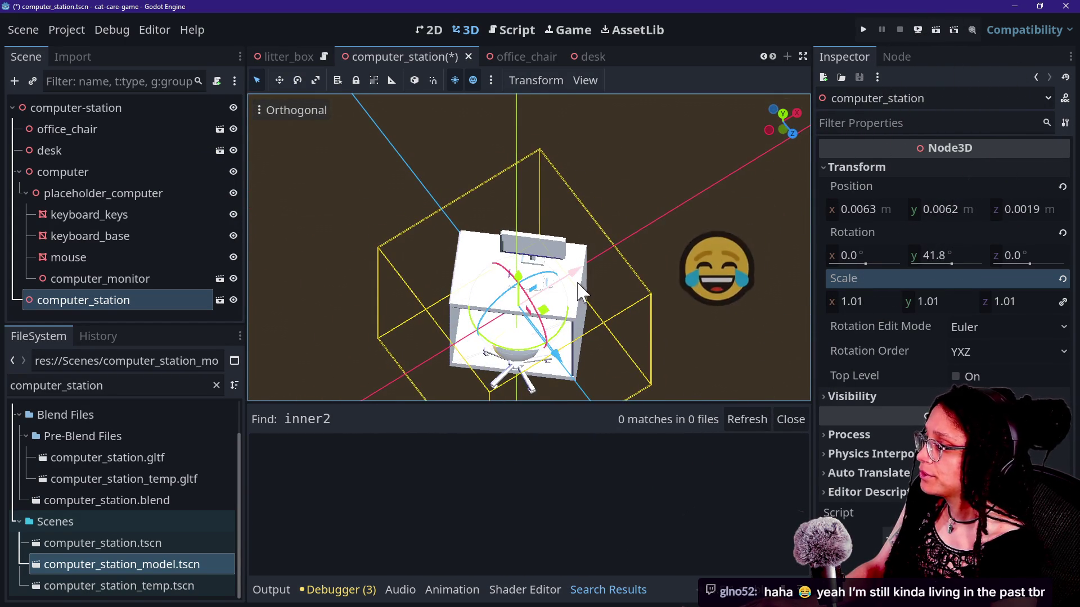
{"action": "left_click_drag", "start_coordinate": [574, 271], "coordinate": [572, 273]}
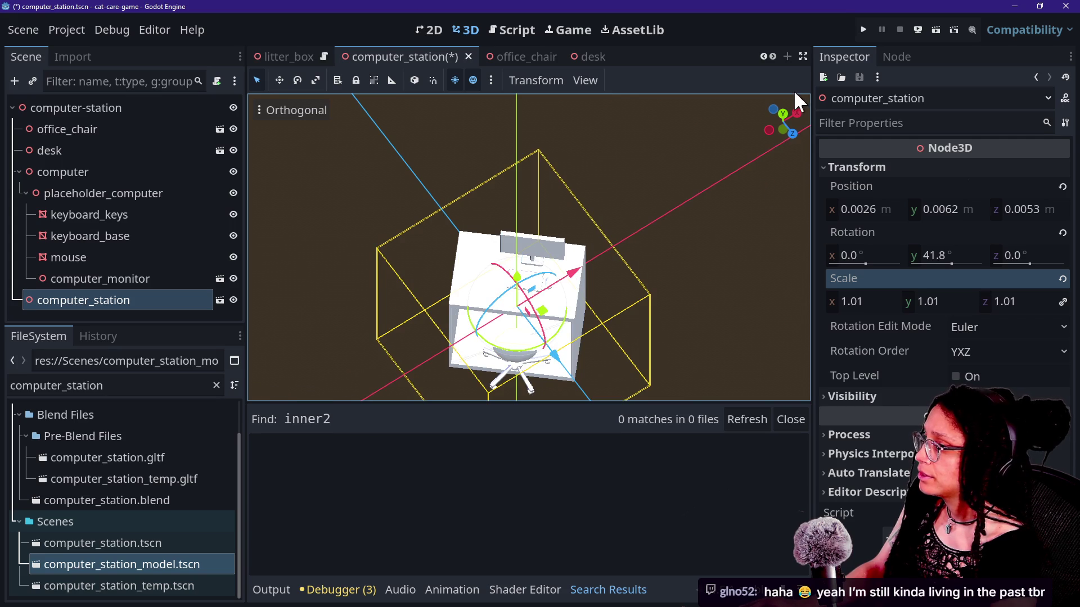
{"action": "mouse_move", "coordinate": [787, 115]}
{"action": "left_mouse_down"}
{"action": "mouse_move", "coordinate": [743, 126]}
{"action": "mouse_move", "coordinate": [771, 122]}
{"action": "left_mouse_up"}
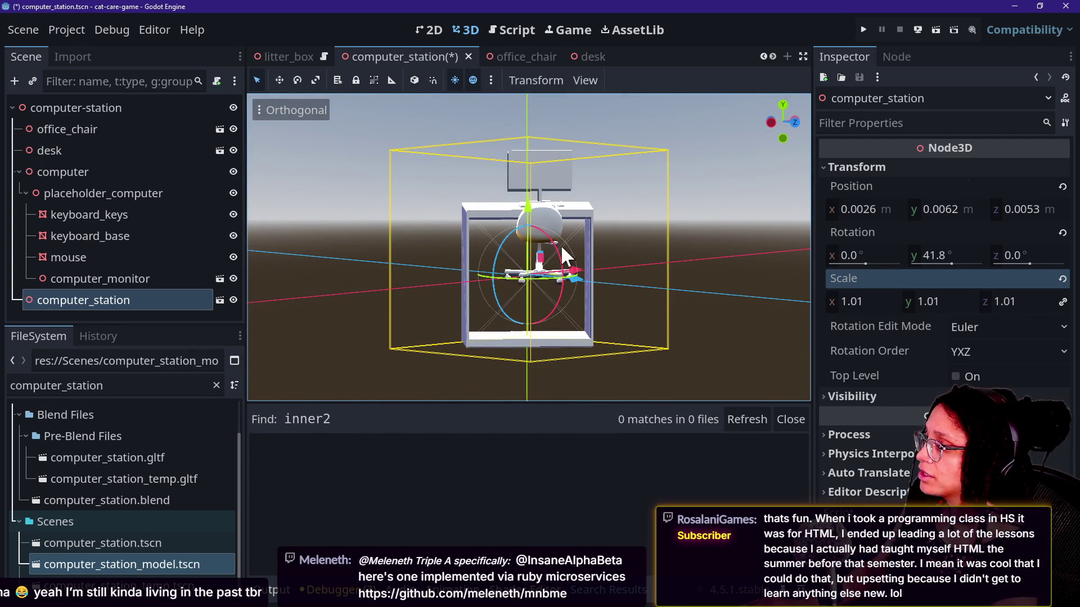
{"action": "mouse_move", "coordinate": [572, 269]}
{"action": "left_mouse_down"}
{"action": "mouse_move", "coordinate": [586, 289]}
{"action": "mouse_move", "coordinate": [573, 265]}
{"action": "mouse_move", "coordinate": [576, 278]}
{"action": "left_mouse_up"}
{"action": "left_click_drag", "start_coordinate": [767, 136], "coordinate": [780, 177]}
{"action": "left_click_drag", "start_coordinate": [490, 216], "coordinate": [491, 216]}
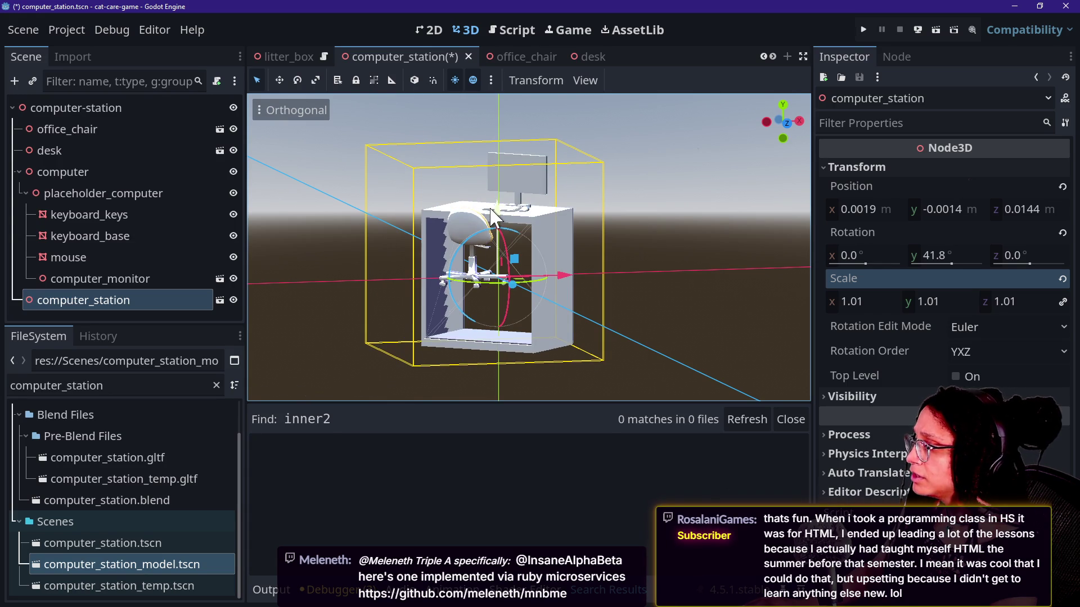
{"action": "left_click_drag", "start_coordinate": [565, 288], "coordinate": [515, 291]}
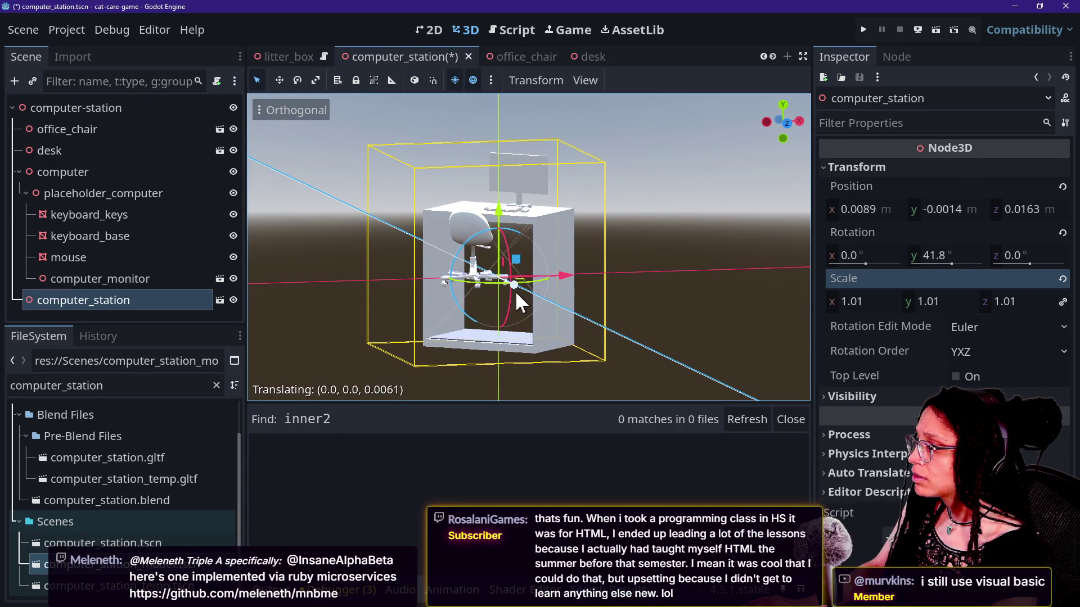
{"action": "left_click_drag", "start_coordinate": [792, 120], "coordinate": [737, 217]}
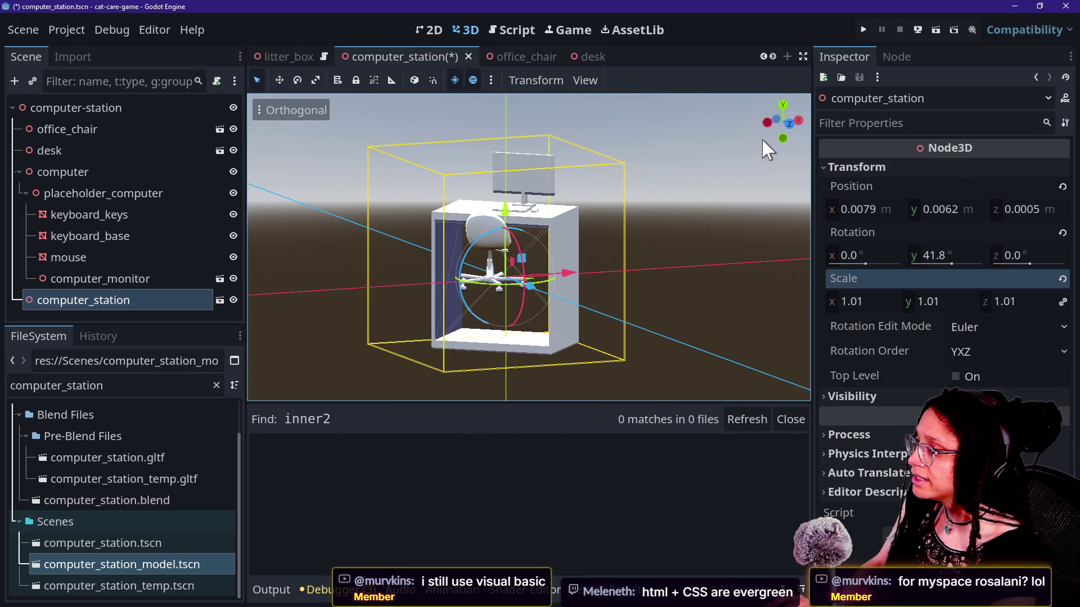
{"action": "mouse_move", "coordinate": [771, 149]}
{"action": "left_mouse_down"}
{"action": "mouse_move", "coordinate": [764, 133]}
{"action": "mouse_move", "coordinate": [750, 159]}
{"action": "left_mouse_up"}
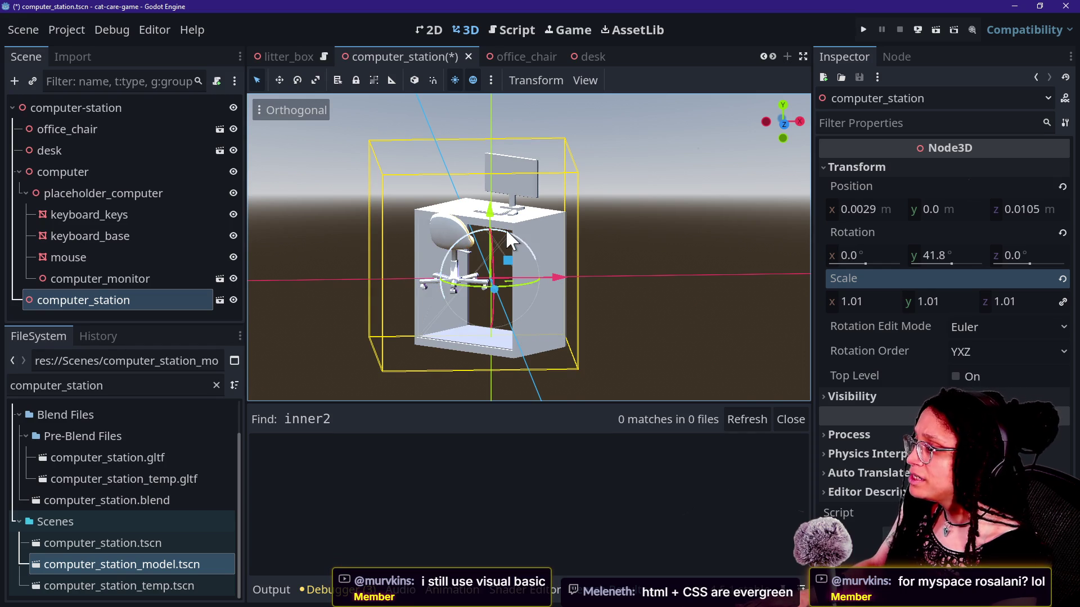
{"action": "left_click_drag", "start_coordinate": [786, 137], "coordinate": [784, 137]}
{"action": "scroll", "coordinate": [547, 219], "scroll_direction": "up", "scroll_amount": 5}
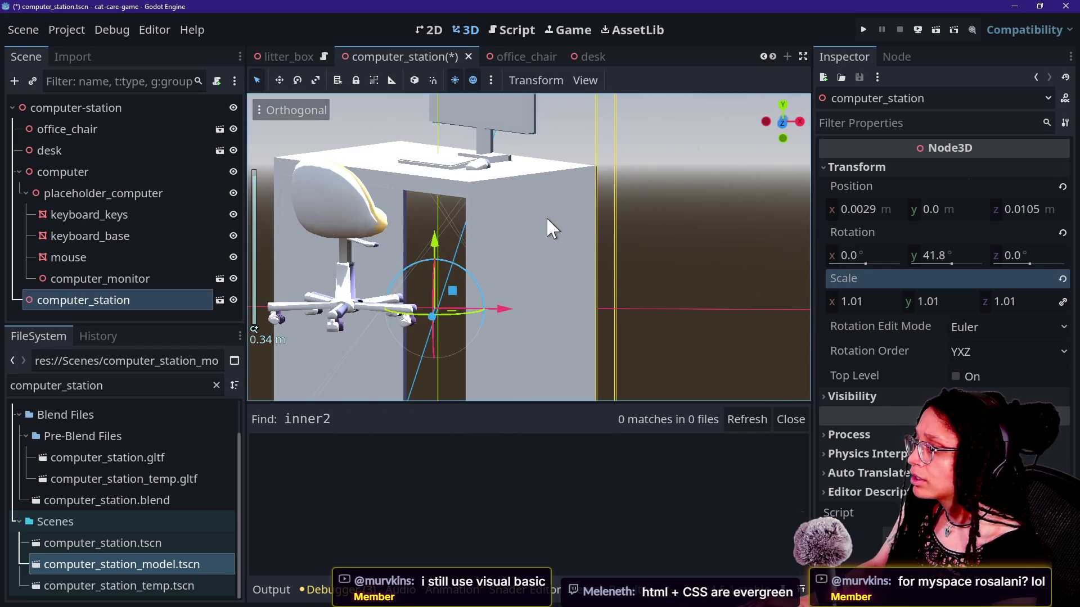
{"action": "mouse_move", "coordinate": [782, 126]}
{"action": "left_mouse_down"}
{"action": "mouse_move", "coordinate": [795, 115]}
{"action": "mouse_move", "coordinate": [691, 166]}
{"action": "left_mouse_up"}
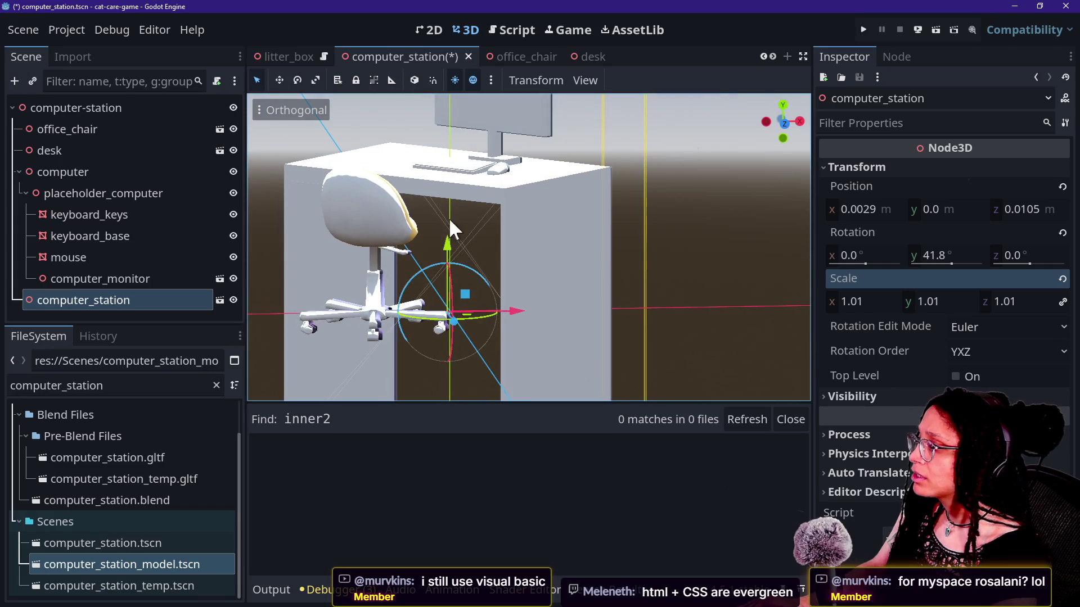
{"action": "left_click_drag", "start_coordinate": [448, 246], "coordinate": [448, 246]}
{"action": "mouse_move", "coordinate": [793, 136]}
{"action": "left_mouse_down"}
{"action": "mouse_move", "coordinate": [782, 109]}
{"action": "mouse_move", "coordinate": [789, 138]}
{"action": "left_mouse_up"}
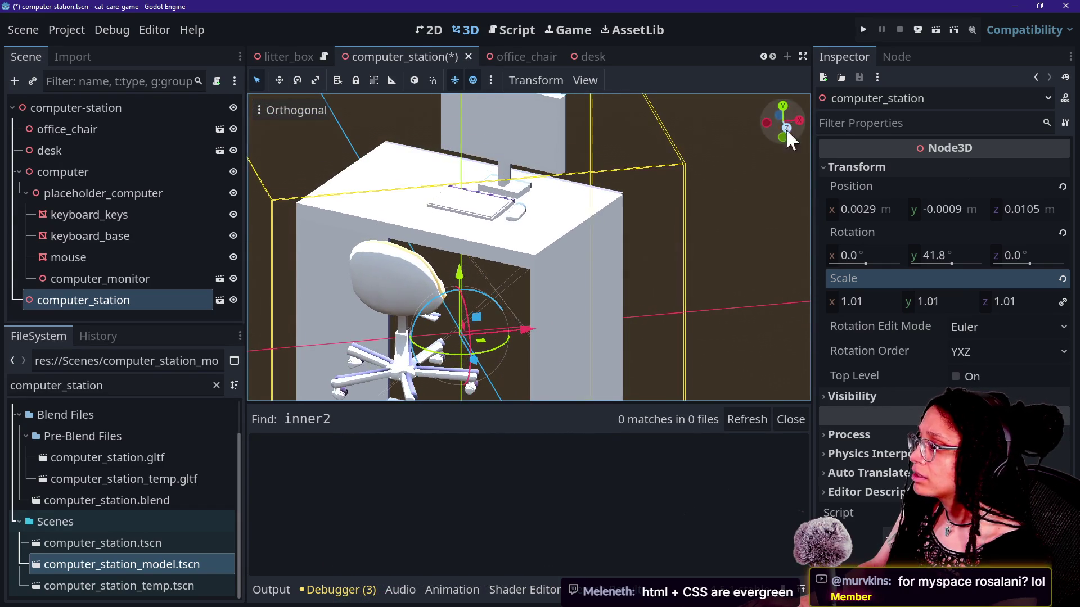
{"action": "left_click_drag", "start_coordinate": [461, 266], "coordinate": [461, 265]}
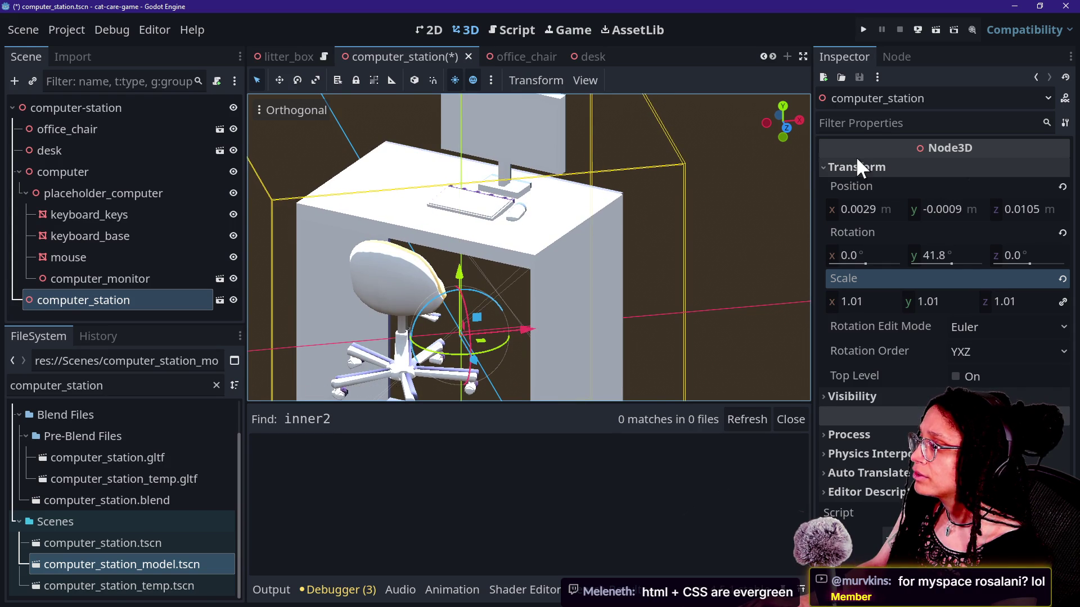
{"action": "scroll", "coordinate": [689, 177], "scroll_direction": "down", "scroll_amount": 5}
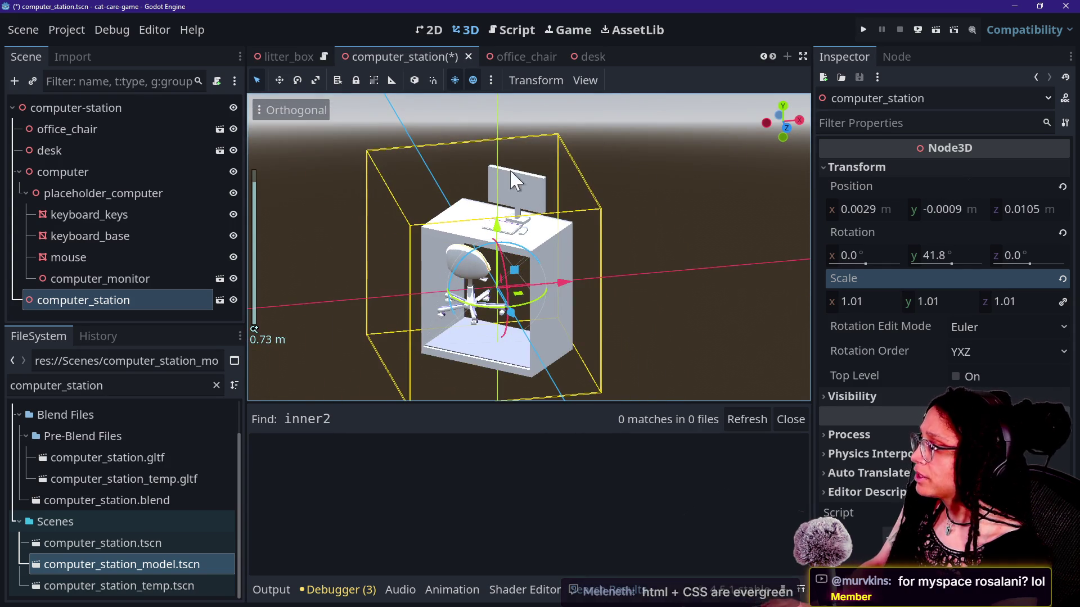
{"action": "key", "text": "ctrl+s"}
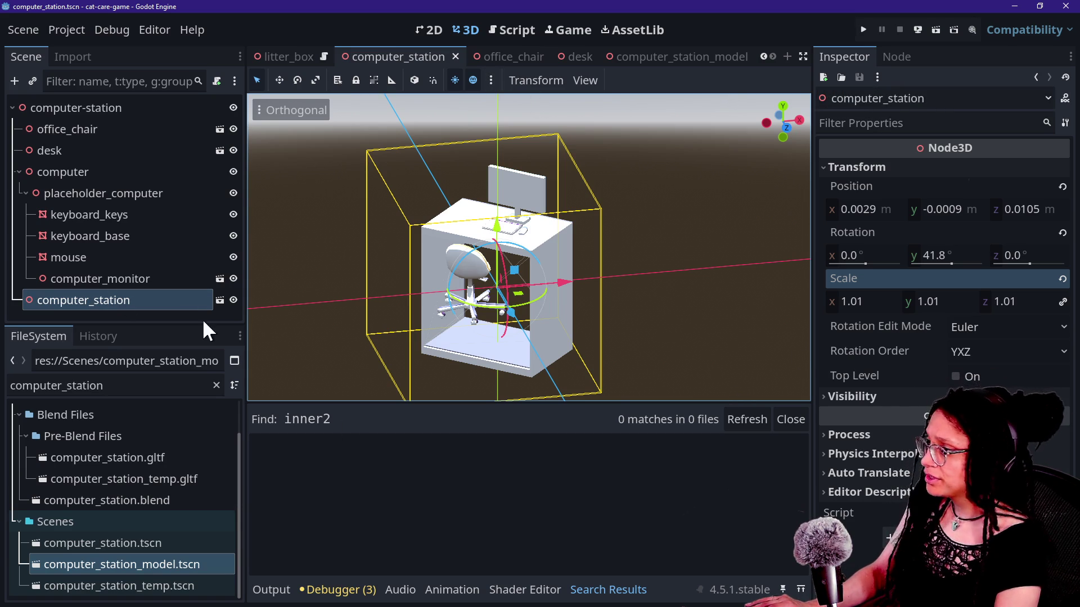
{"action": "right_click", "coordinate": [69, 298]}
Open computer_station_model and give its mesh a new StandardMaterial3D in surface override slot 0
{"action": "key", "text": "Escape"}
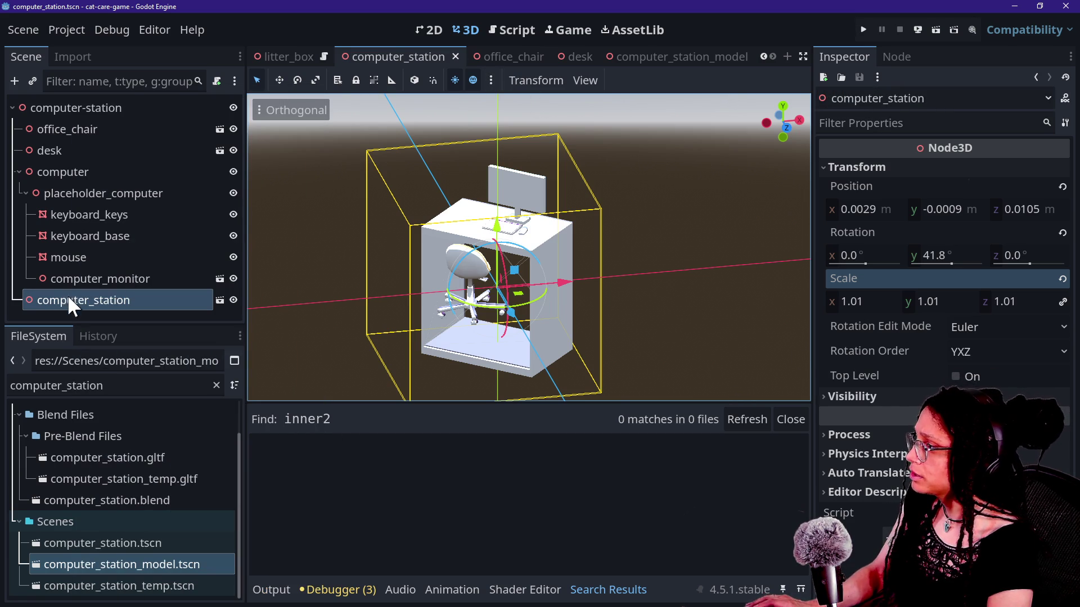
{"action": "left_click", "coordinate": [219, 300]}
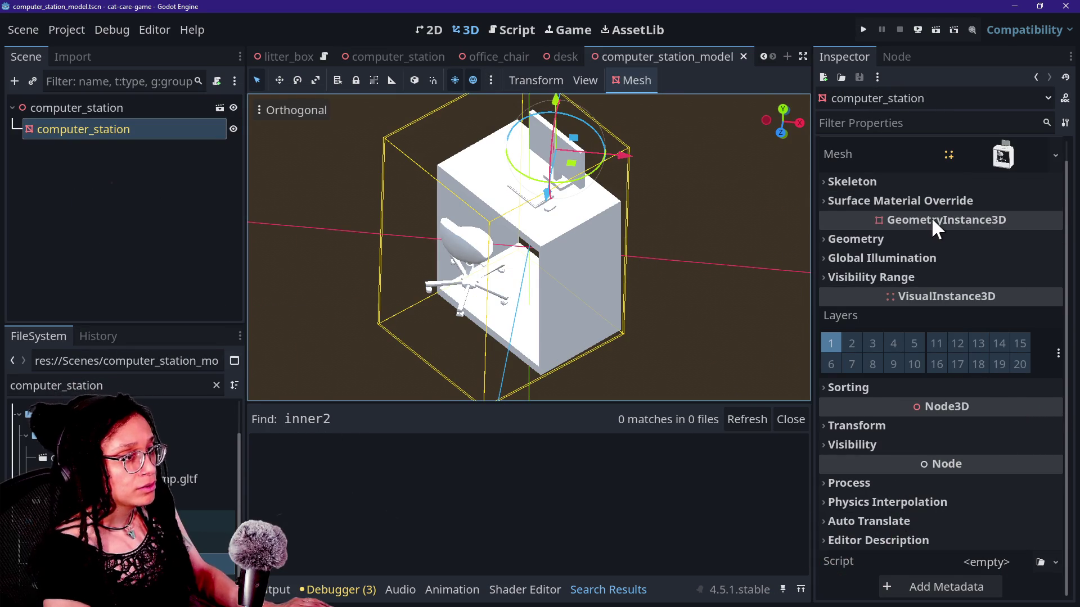
{"action": "left_click", "coordinate": [1004, 156]}
{"action": "left_click", "coordinate": [1033, 147]}
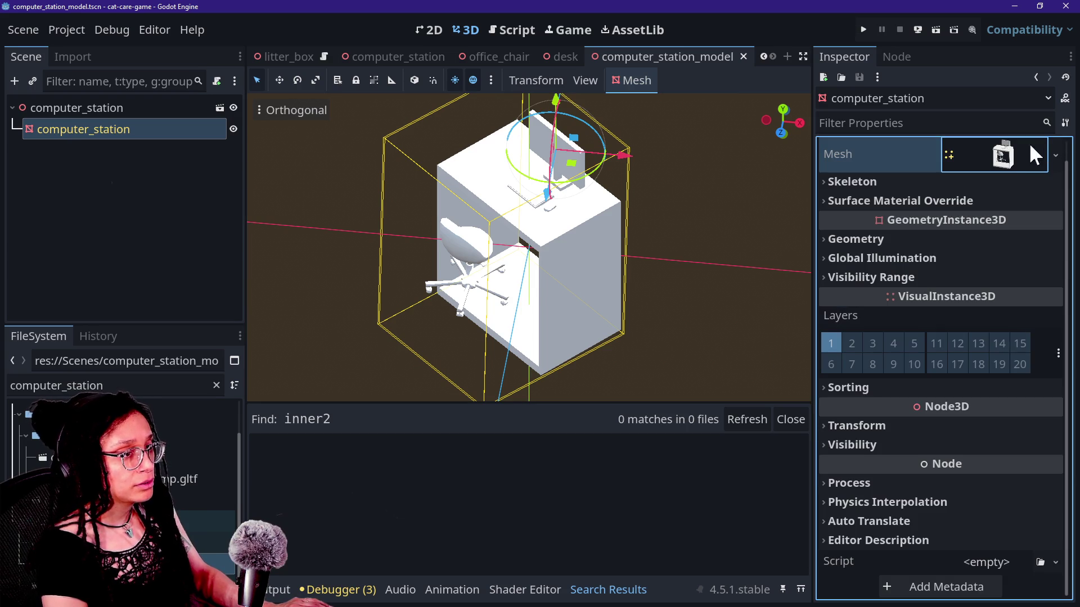
{"action": "left_click", "coordinate": [972, 198]}
{"action": "left_click", "coordinate": [1000, 220]}
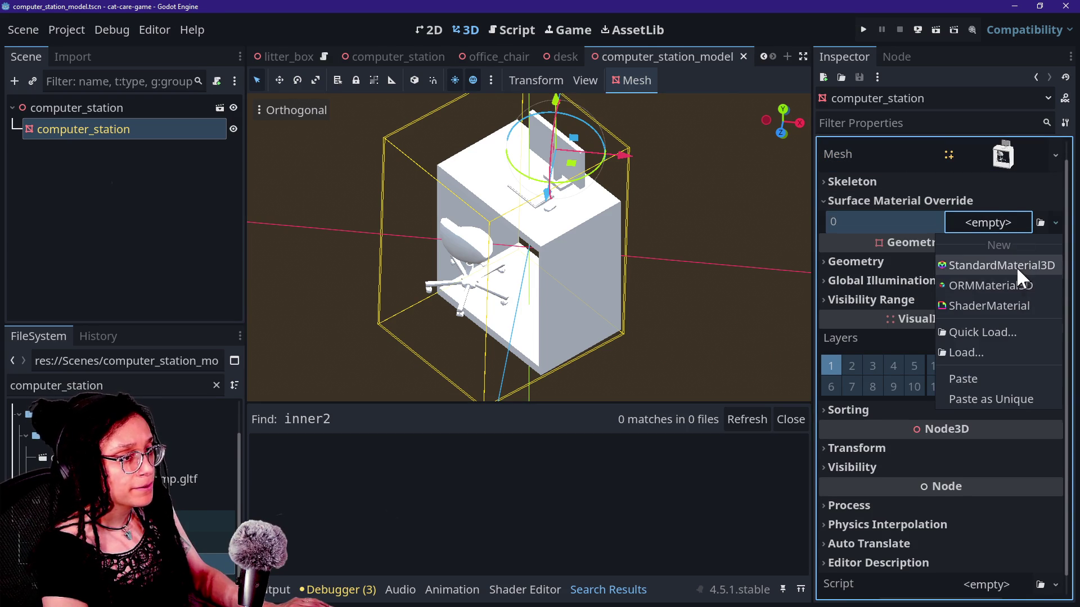
{"action": "left_click", "coordinate": [1016, 266]}
{"action": "scroll", "coordinate": [928, 376], "scroll_direction": "down", "scroll_amount": 1}
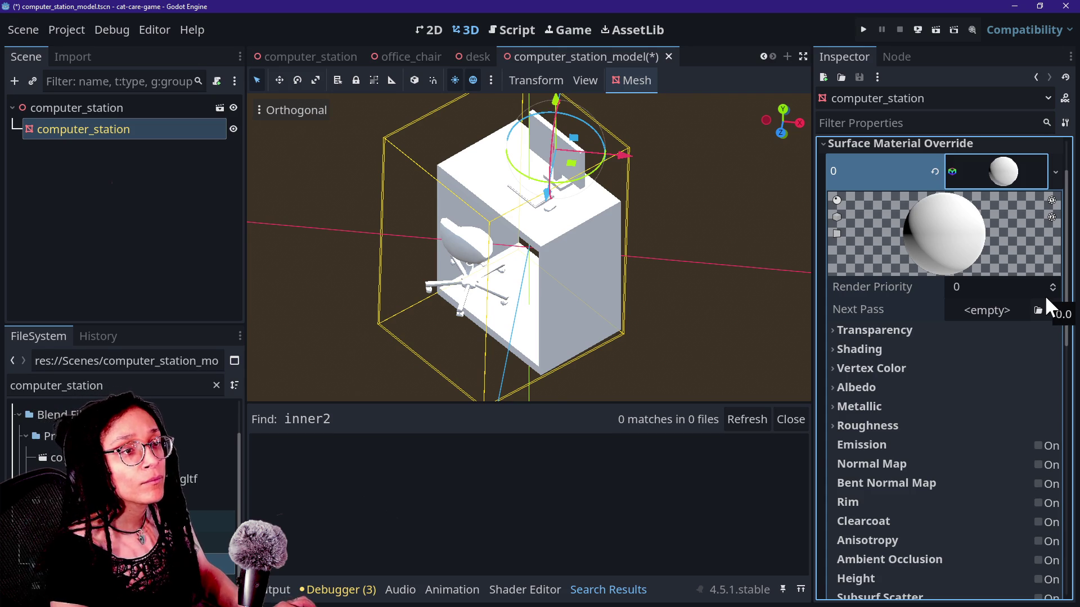
{"action": "key", "text": "alt+Tab"}
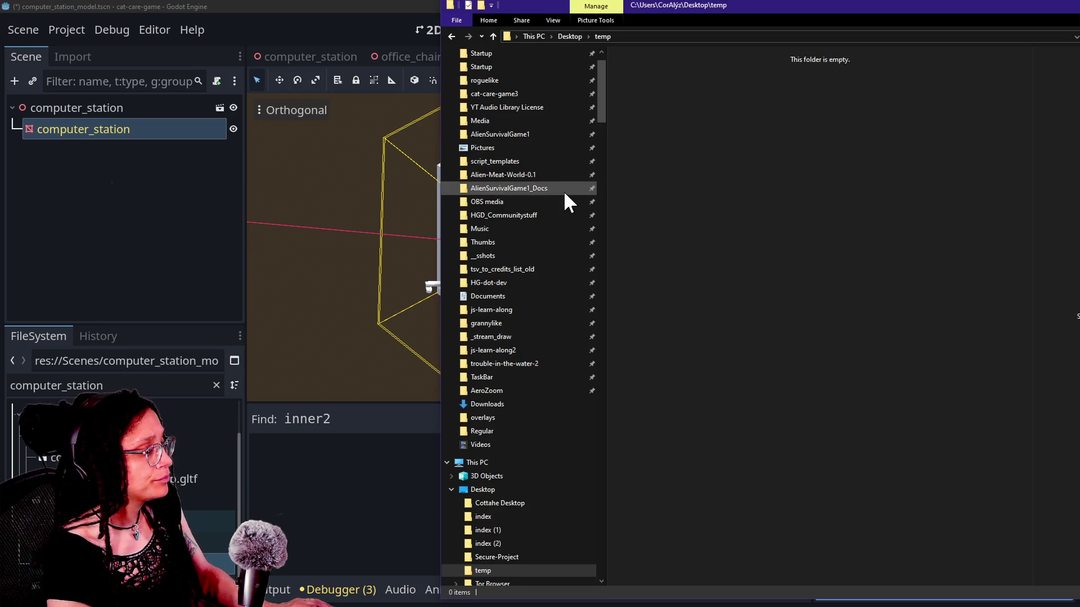
Run smooth_gpu_zoom_monitor3.ahk - Shortcut from the Startup folder, then magnify the material settings
{"action": "scroll", "coordinate": [566, 197], "scroll_direction": "up", "scroll_amount": 1}
{"action": "left_click", "coordinate": [550, 90]}
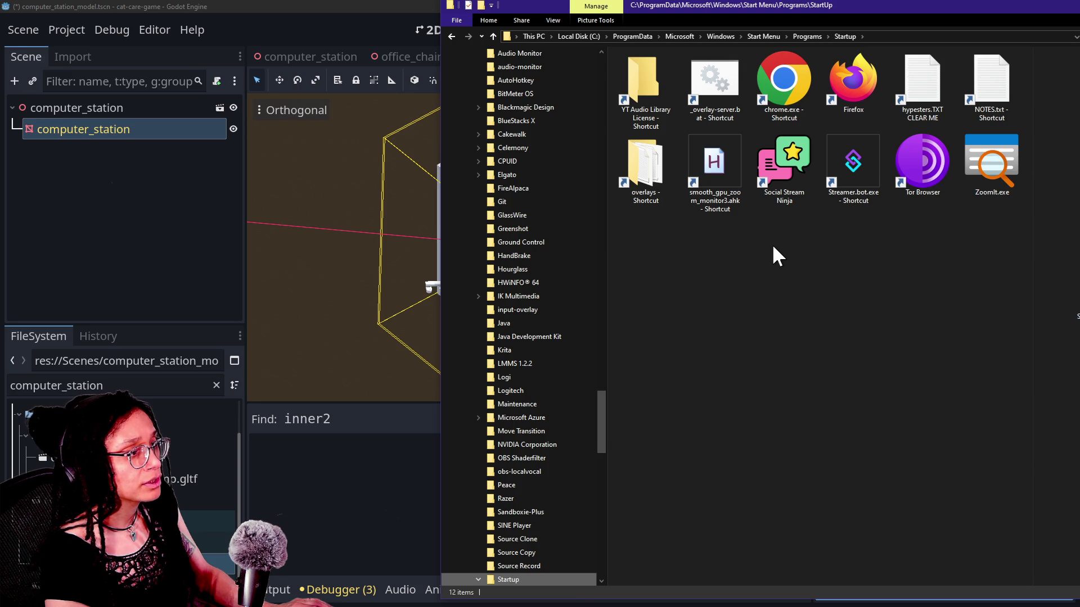
{"action": "left_click", "coordinate": [720, 196]}
{"action": "left_click", "coordinate": [298, 540]}
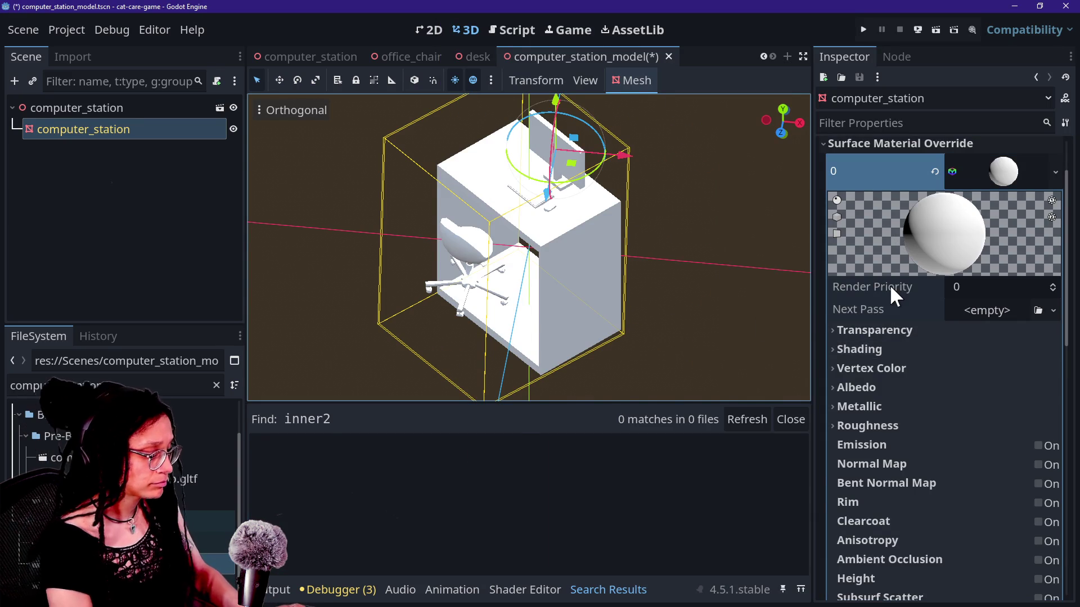
{"action": "key", "text": "super+plus"}
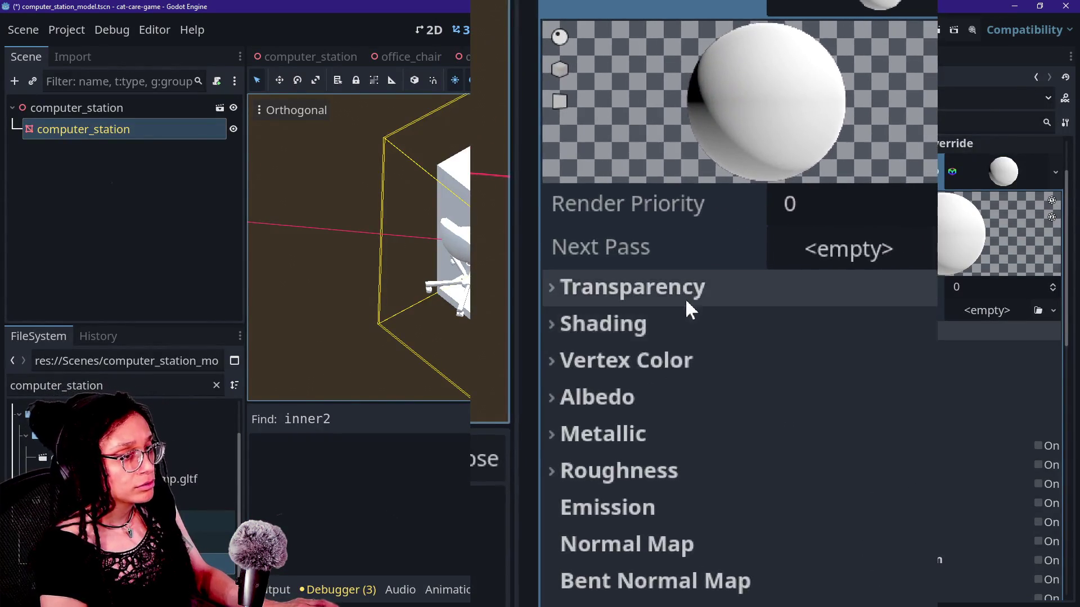
Set the computer station material's Transparency mode to Alpha
{"action": "left_click", "coordinate": [987, 333]}
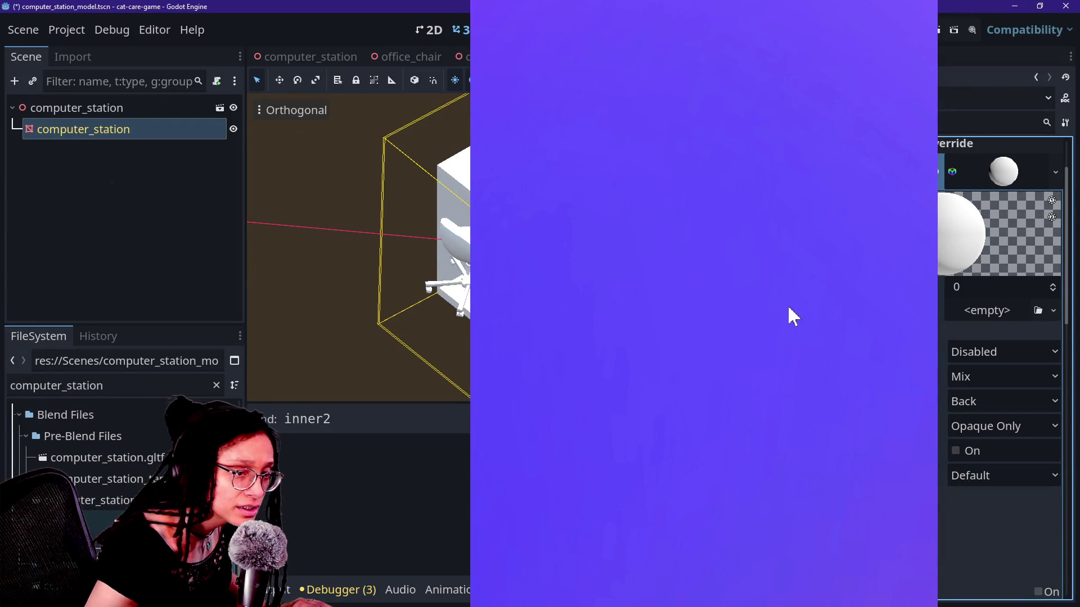
{"action": "key", "text": "super+Escape"}
{"action": "key", "text": "super+plus"}
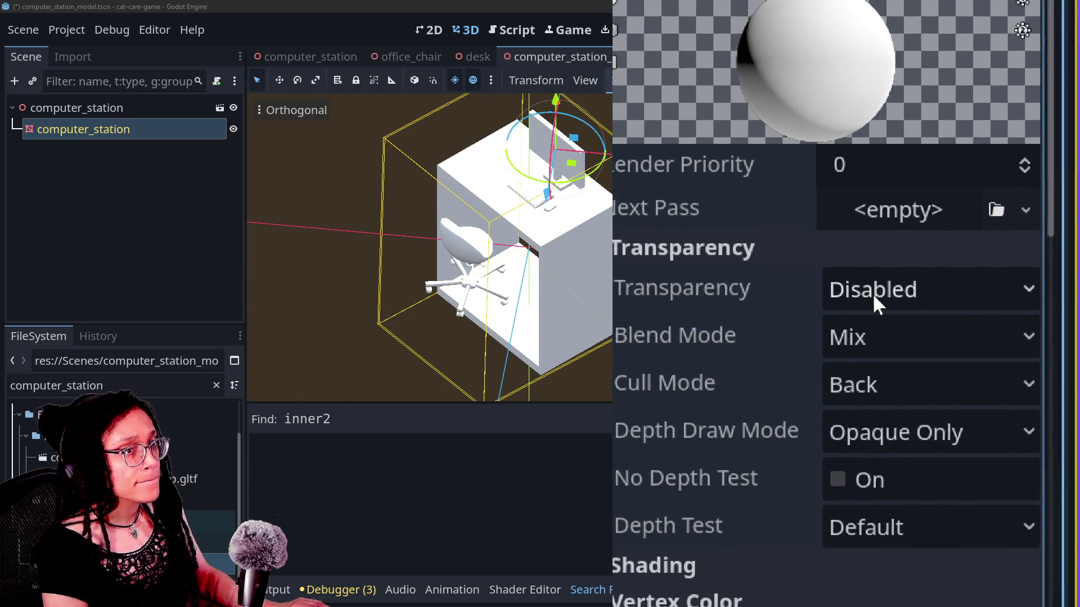
{"action": "left_click", "coordinate": [880, 298]}
{"action": "left_click", "coordinate": [873, 373]}
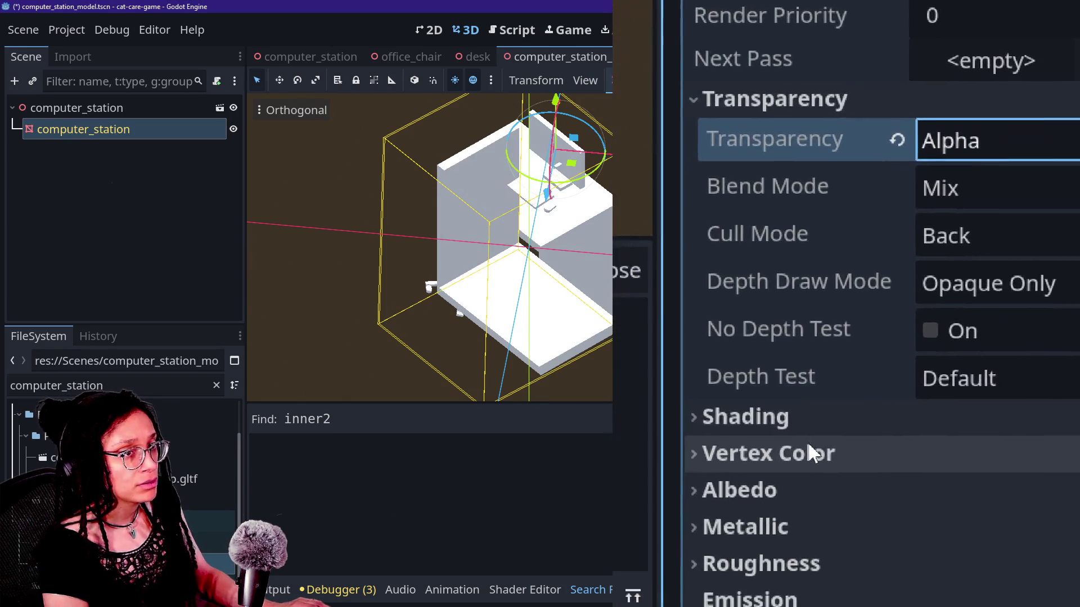
Lower the albedo colour's alpha to 0 (ffffff00) so the mesh becomes invisible
{"action": "left_click", "coordinate": [812, 382]}
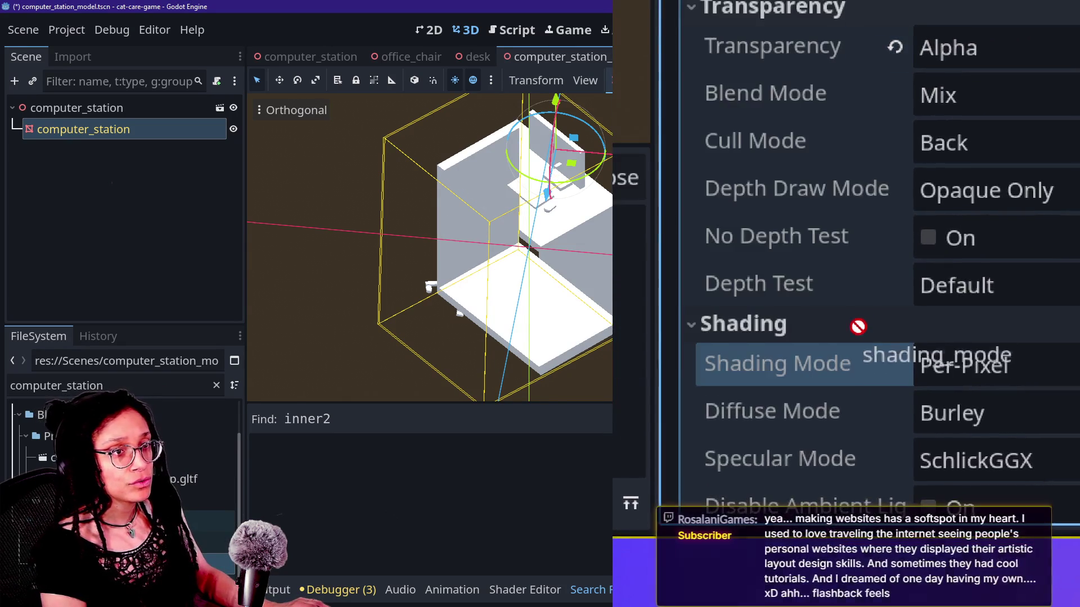
{"action": "left_click", "coordinate": [848, 332]}
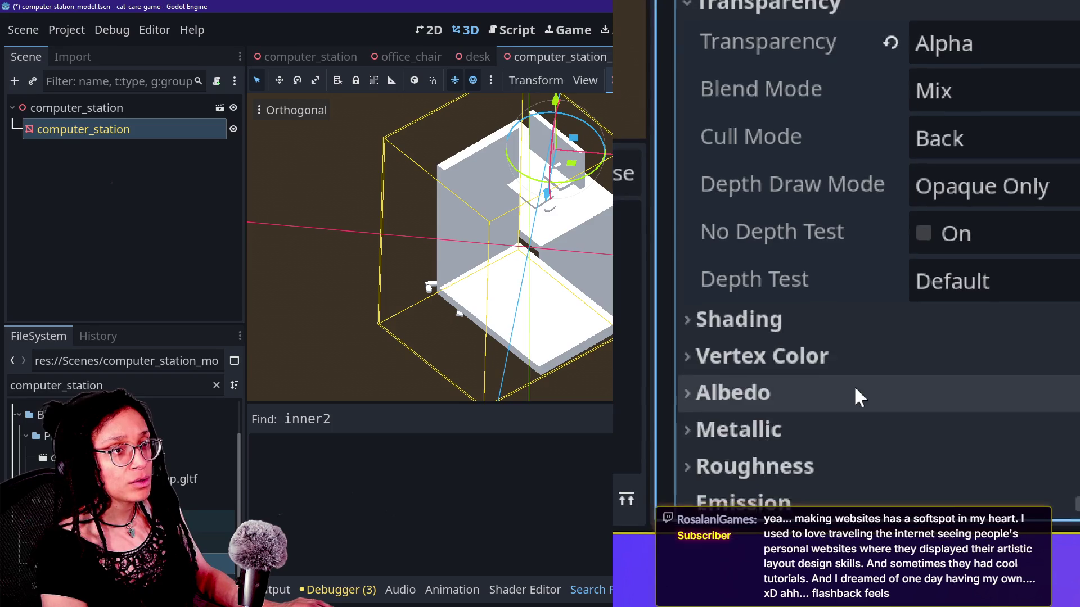
{"action": "left_click", "coordinate": [853, 389]}
{"action": "left_click", "coordinate": [881, 371]}
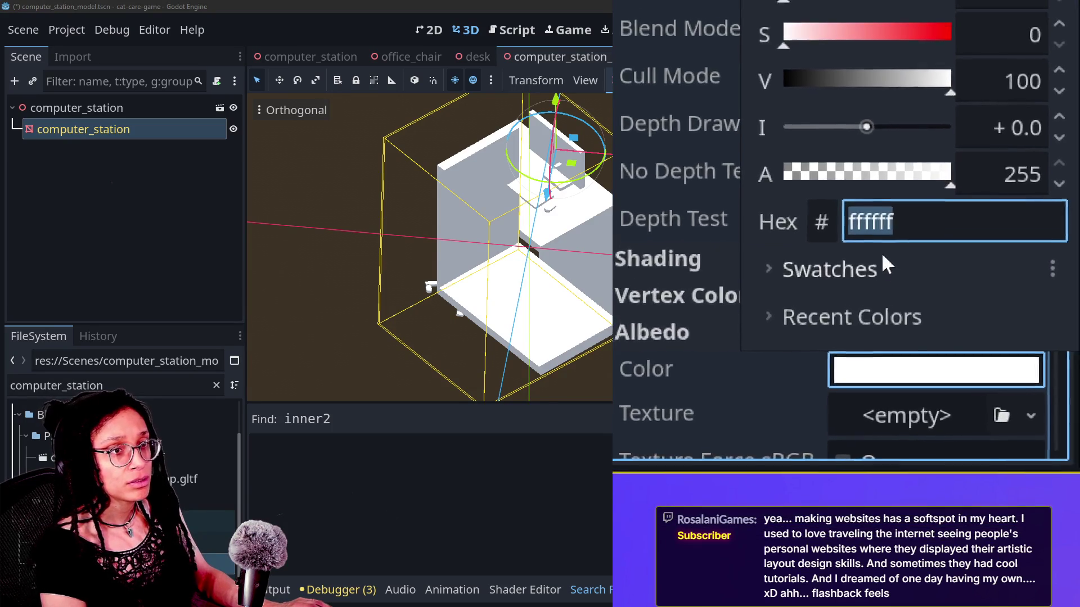
{"action": "mouse_move", "coordinate": [956, 192]}
{"action": "left_mouse_down"}
{"action": "mouse_move", "coordinate": [842, 248]}
{"action": "mouse_move", "coordinate": [690, 355]}
{"action": "left_mouse_up"}
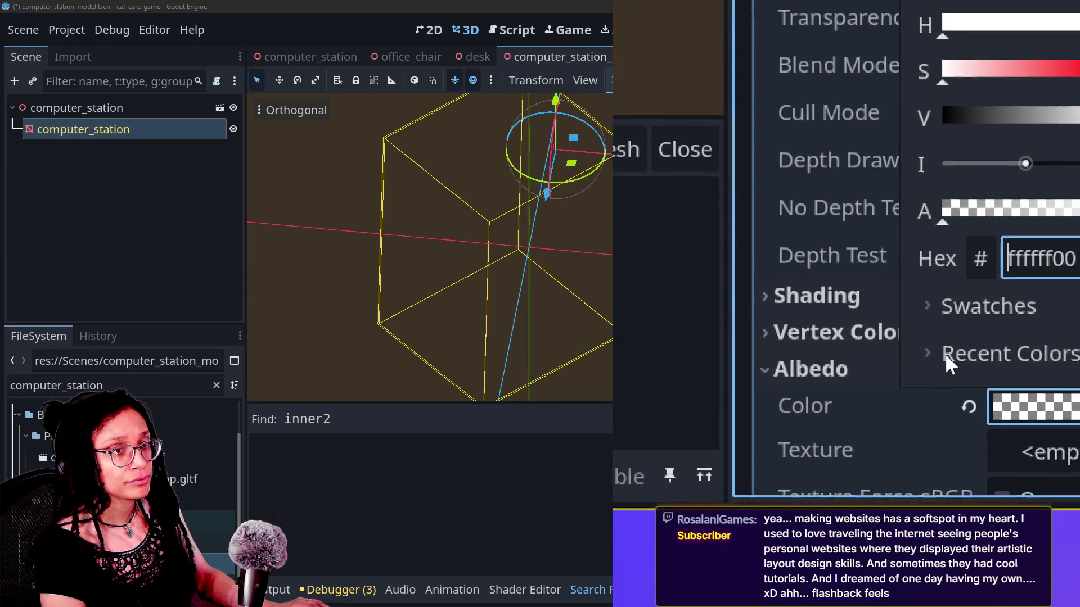
{"action": "left_click", "coordinate": [833, 363]}
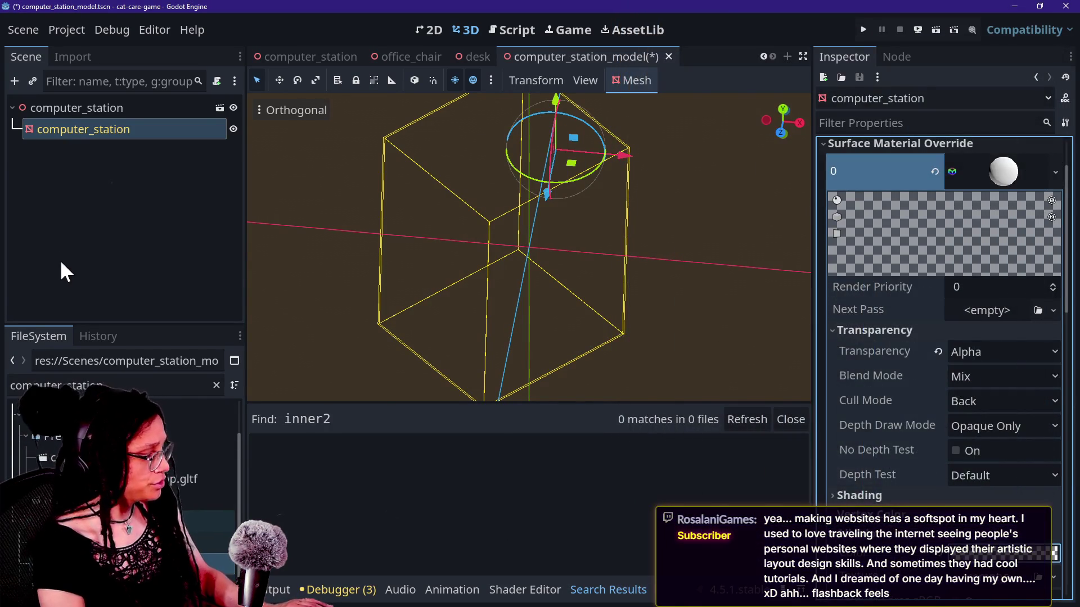
{"action": "scroll", "coordinate": [888, 422], "scroll_direction": "down", "scroll_amount": 3}
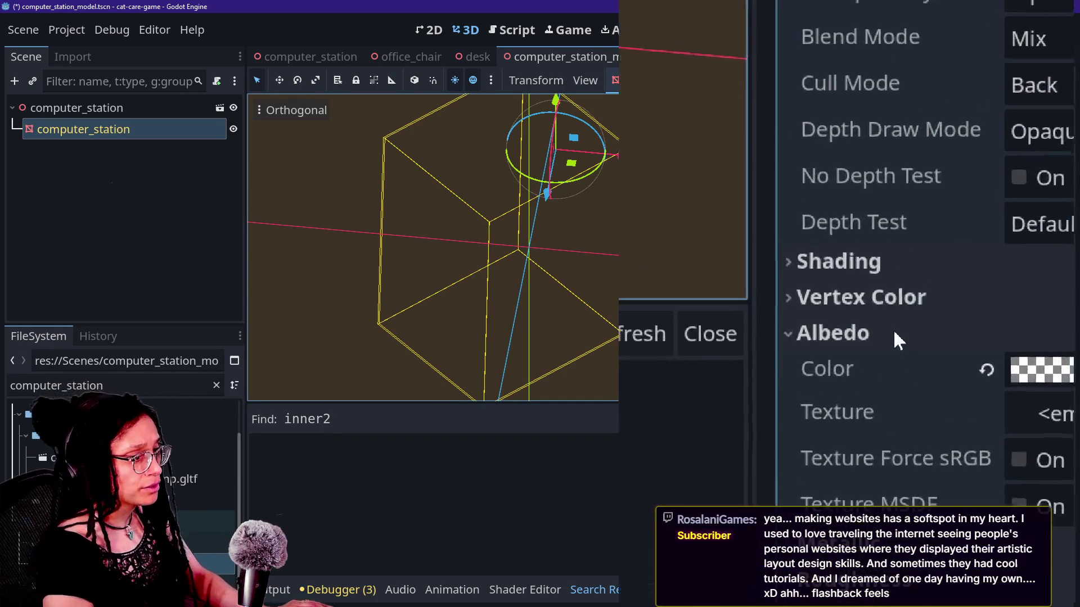
Add a new ShaderMaterial as the mesh's Geometry Material Overlay
{"action": "scroll", "coordinate": [885, 343], "scroll_direction": "down", "scroll_amount": 10}
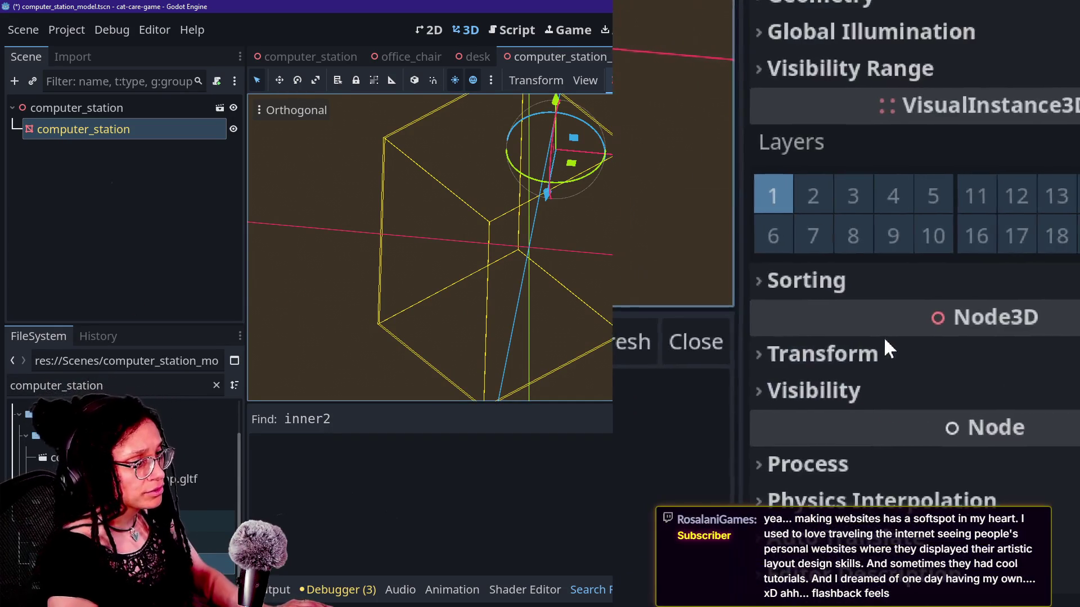
{"action": "scroll", "coordinate": [880, 281], "scroll_direction": "up", "scroll_amount": 2}
{"action": "left_click", "coordinate": [857, 225]}
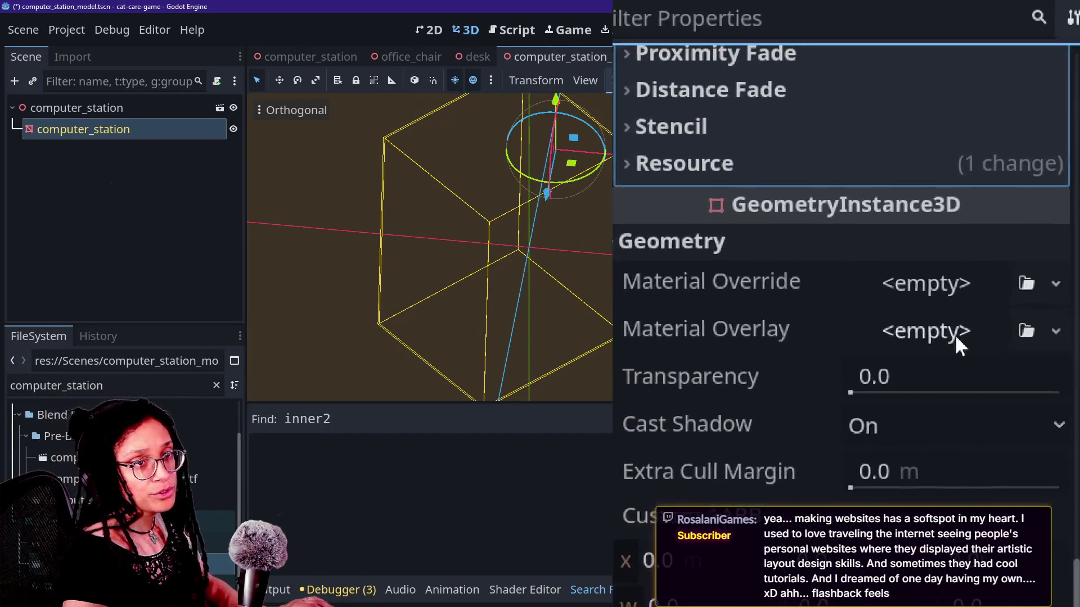
{"action": "left_click", "coordinate": [912, 328]}
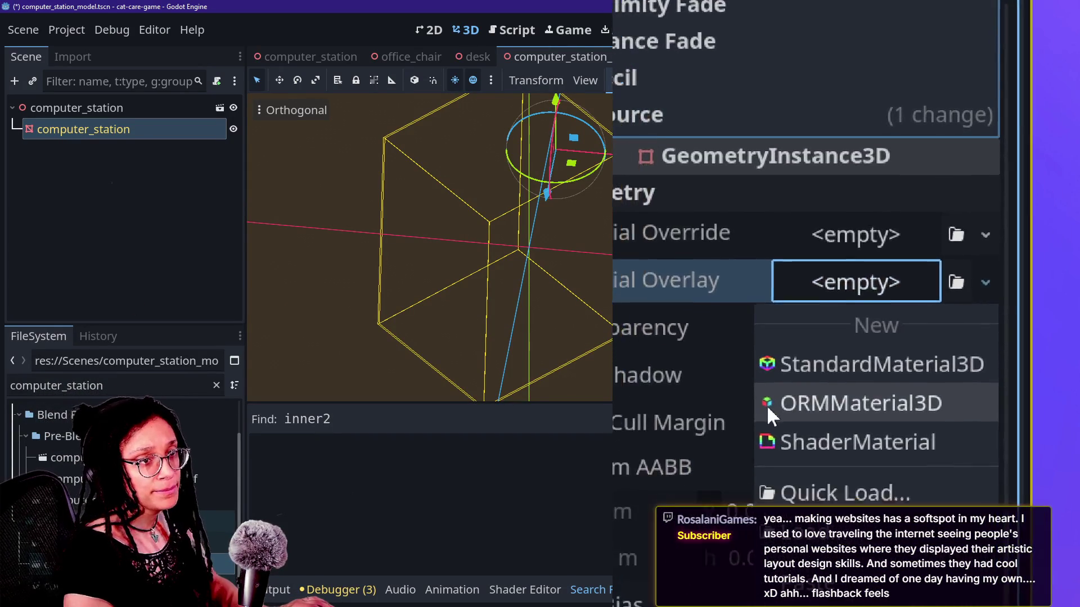
{"action": "left_click", "coordinate": [822, 486]}
{"action": "left_click", "coordinate": [978, 262]}
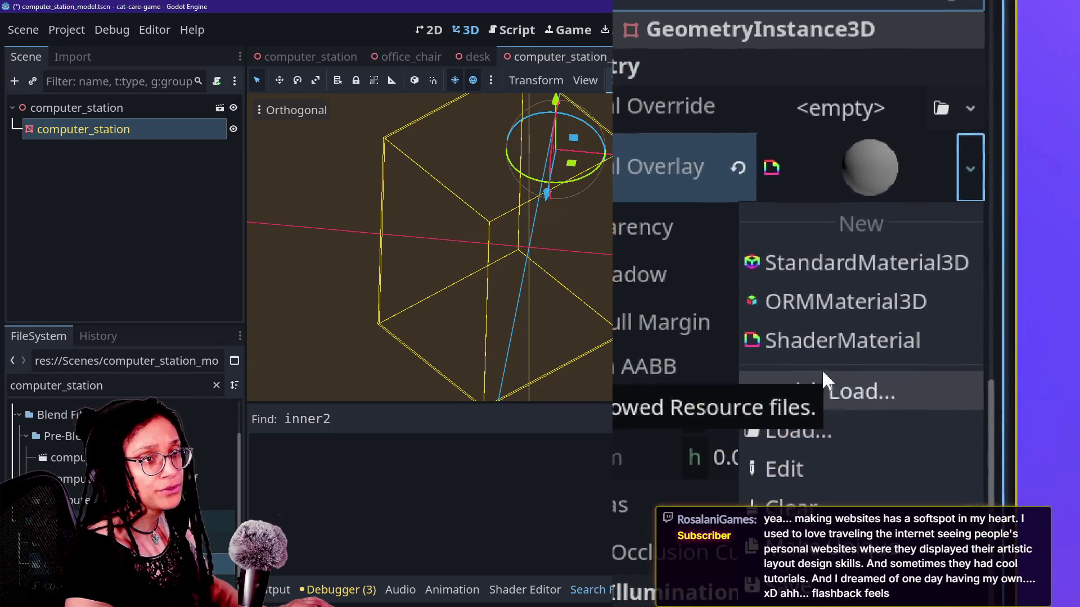
{"action": "left_click", "coordinate": [784, 220]}
Browse the Shader Quick Load list, then close Select Shader without choosing one
{"action": "left_click", "coordinate": [940, 259]}
{"action": "scroll", "coordinate": [865, 363], "scroll_direction": "down", "scroll_amount": 10}
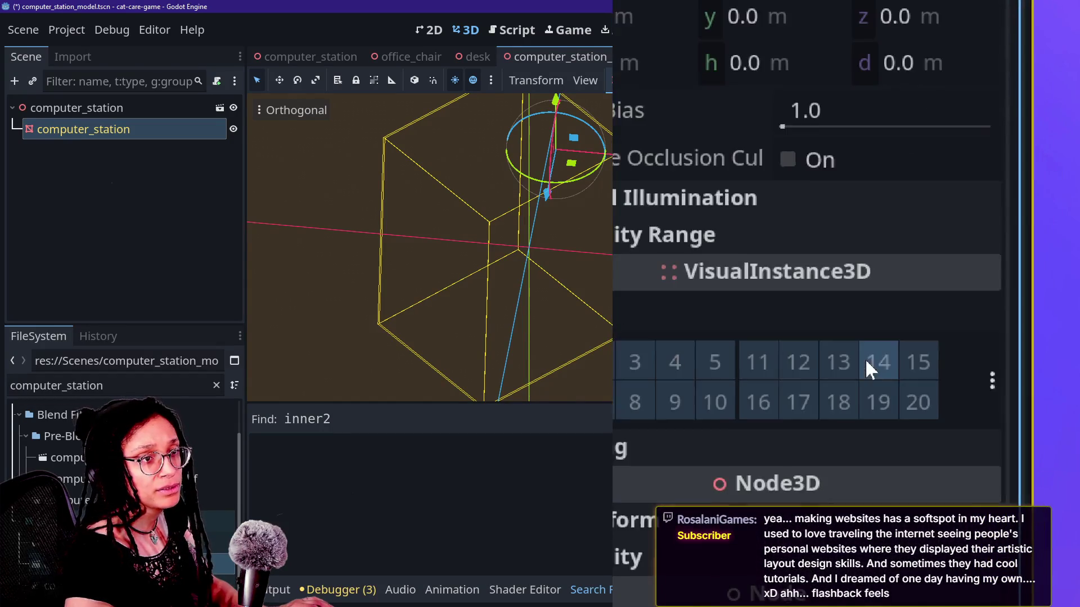
{"action": "scroll", "coordinate": [857, 287], "scroll_direction": "up", "scroll_amount": 6}
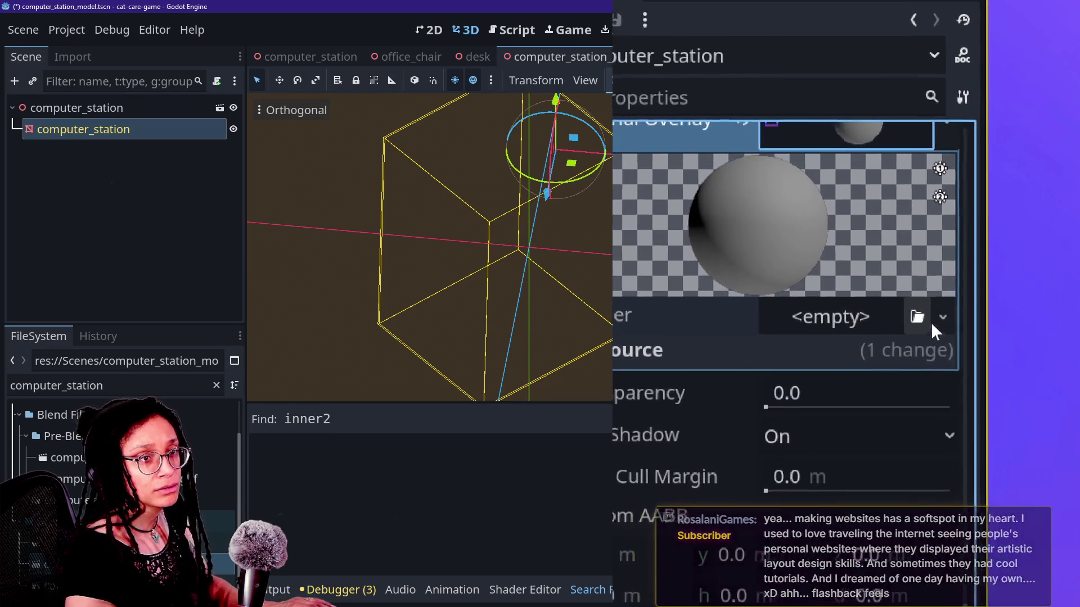
{"action": "left_click", "coordinate": [980, 319]}
{"action": "left_click", "coordinate": [856, 375]}
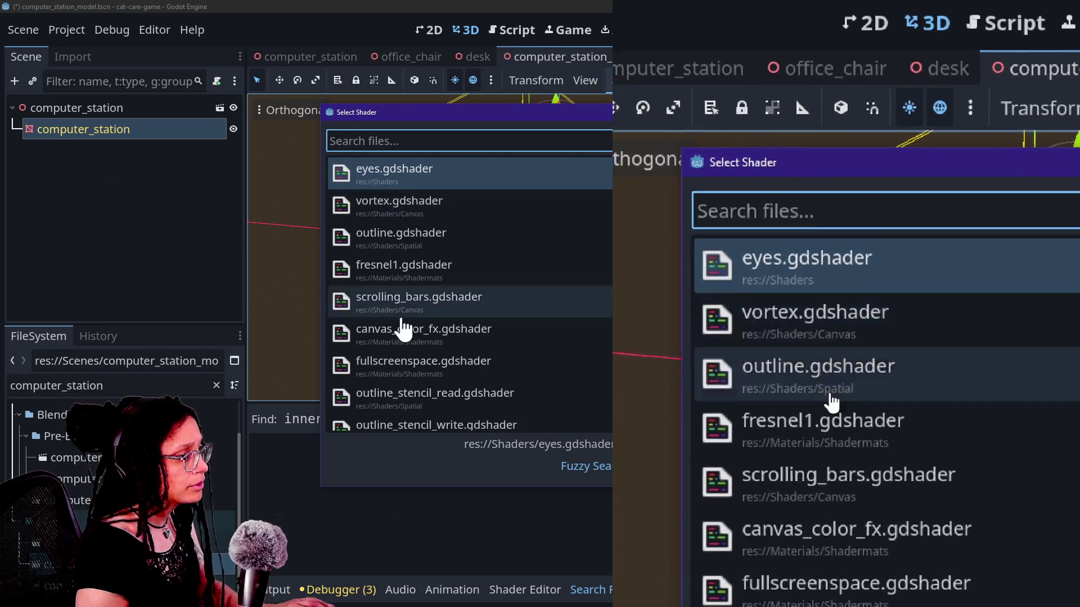
{"action": "scroll", "coordinate": [399, 377], "scroll_direction": "down", "scroll_amount": 3}
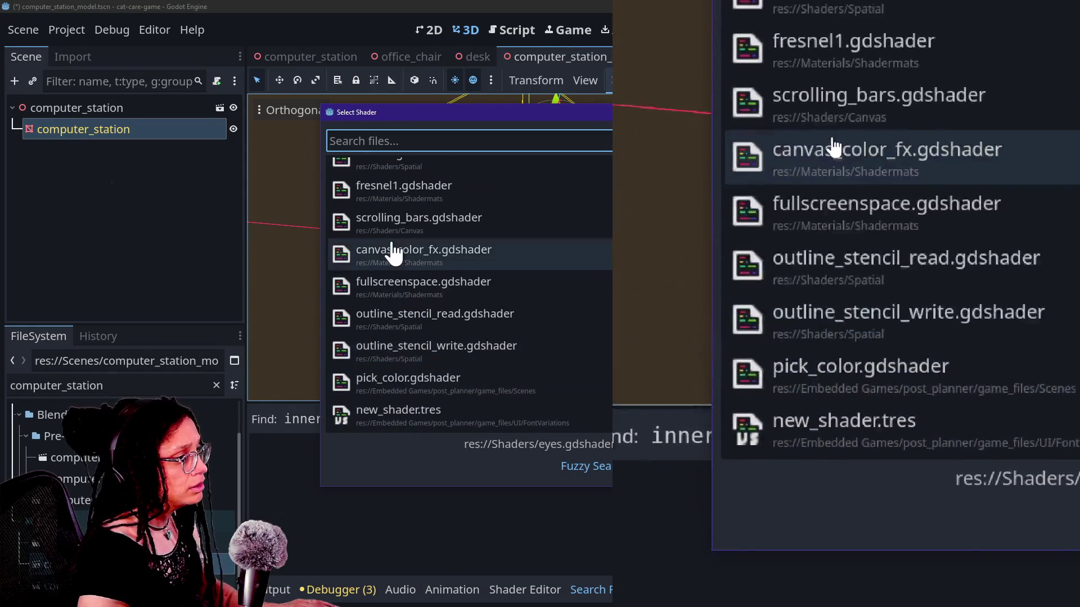
{"action": "scroll", "coordinate": [394, 228], "scroll_direction": "up", "scroll_amount": 2}
{"action": "scroll", "coordinate": [394, 227], "scroll_direction": "up", "scroll_amount": 1}
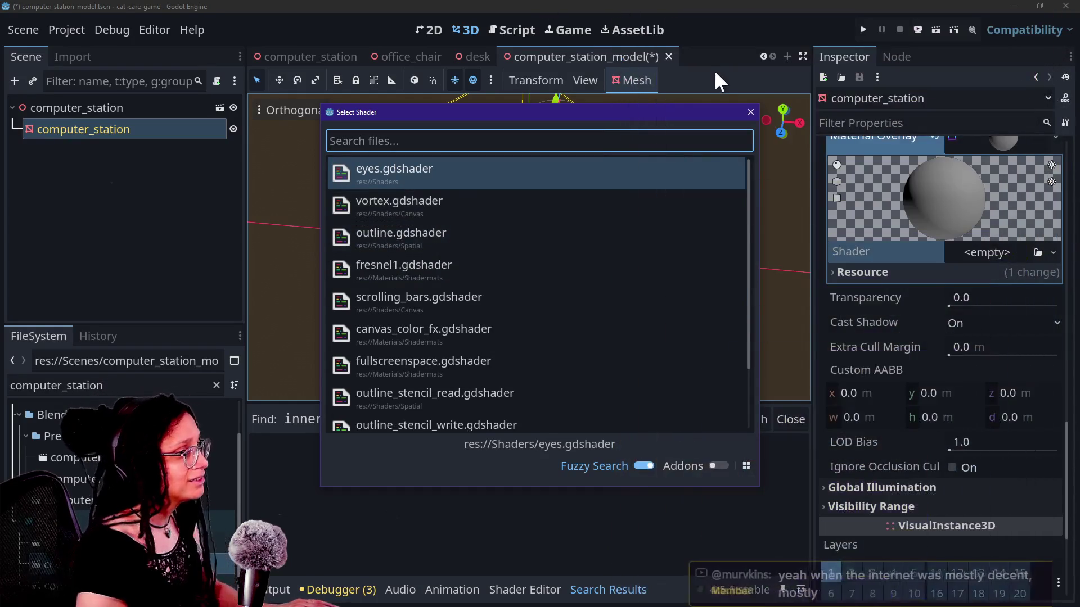
{"action": "left_click", "coordinate": [757, 111]}
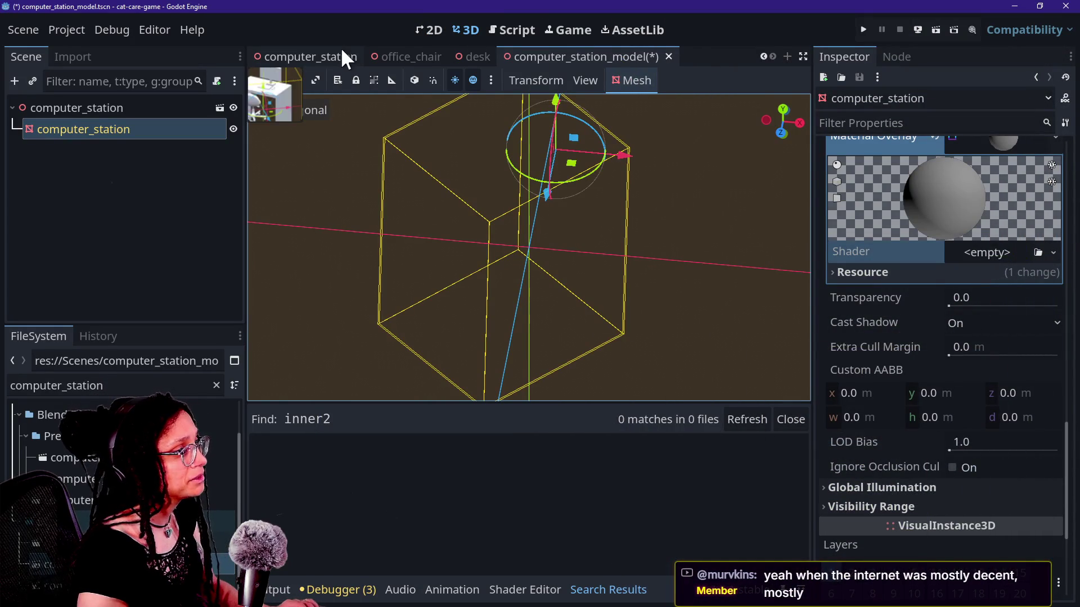
Open the litter_box scene through Quick Open
{"action": "key", "text": "alt+shift+o"}
{"action": "type", "text": "itter_box"}
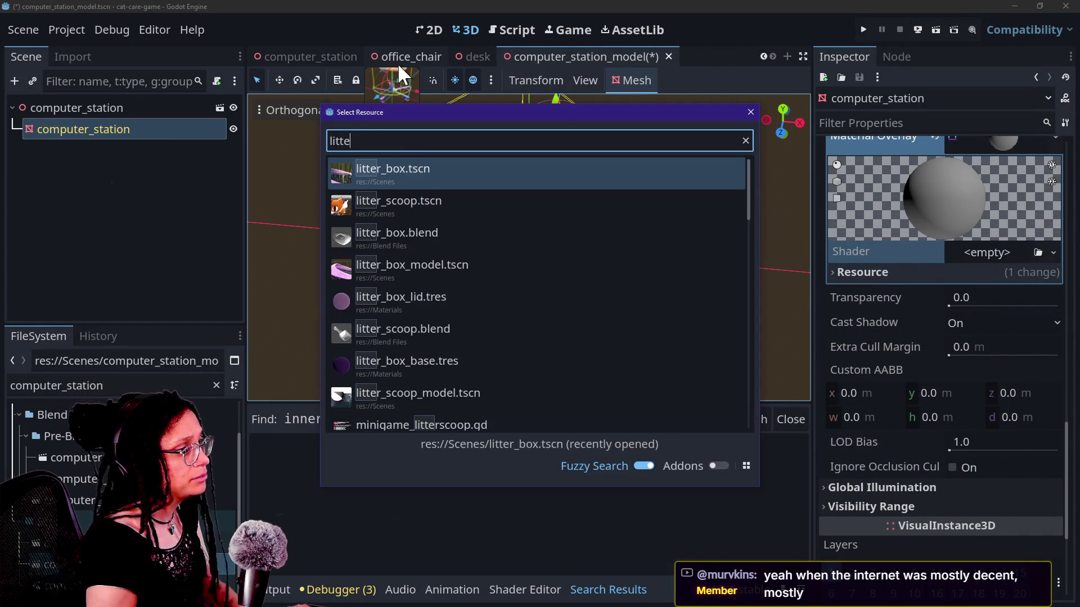
{"action": "key", "text": "Return"}
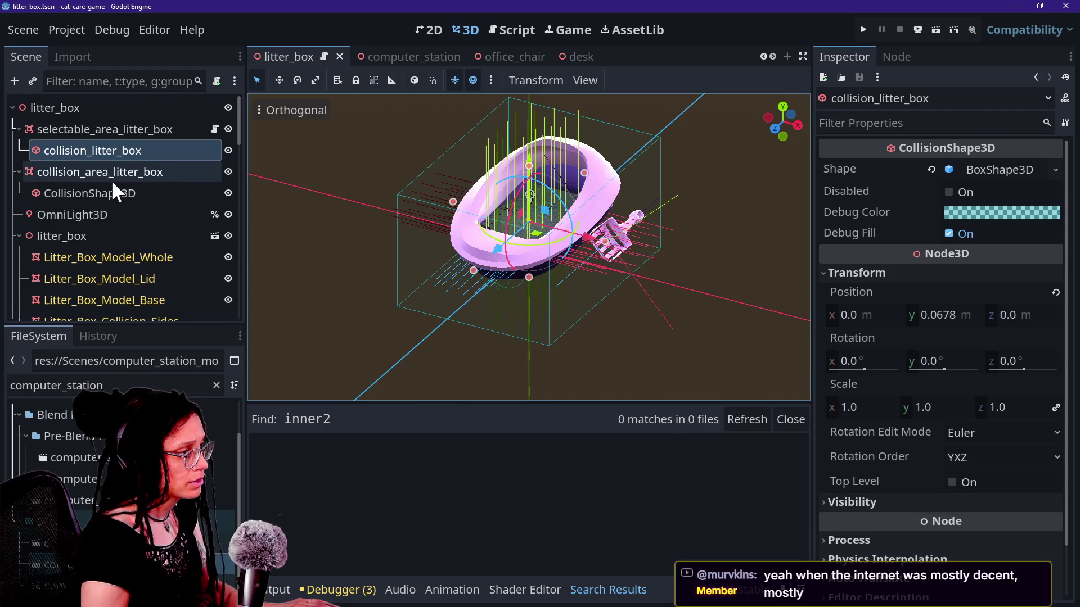
{"action": "scroll", "coordinate": [101, 213], "scroll_direction": "down", "scroll_amount": 10}
{"action": "scroll", "coordinate": [110, 289], "scroll_direction": "up", "scroll_amount": 10}
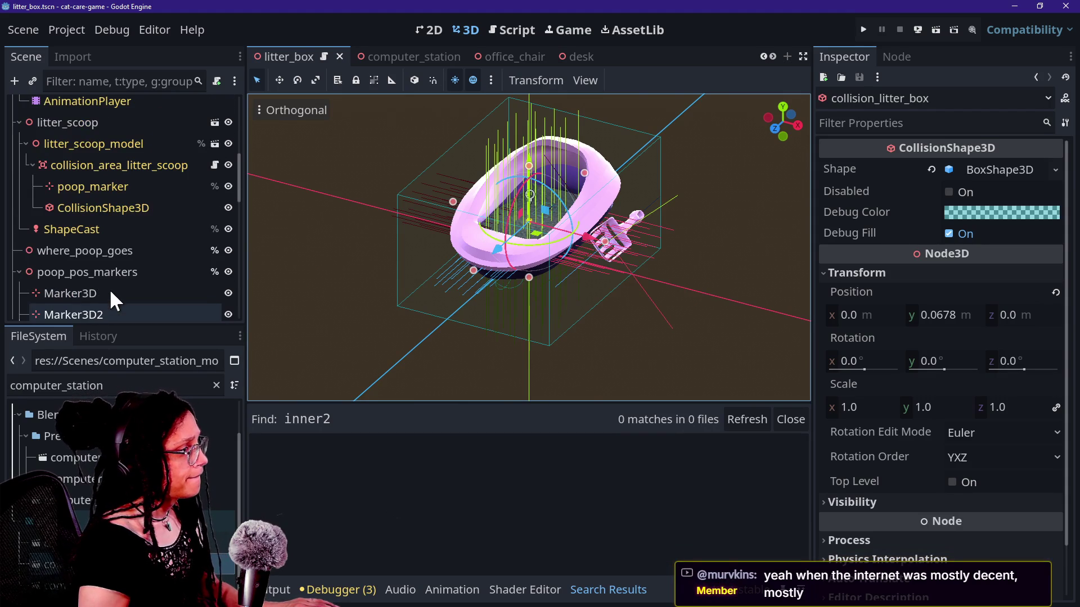
{"action": "scroll", "coordinate": [120, 198], "scroll_direction": "up", "scroll_amount": 2}
{"action": "scroll", "coordinate": [121, 197], "scroll_direction": "up", "scroll_amount": 3}
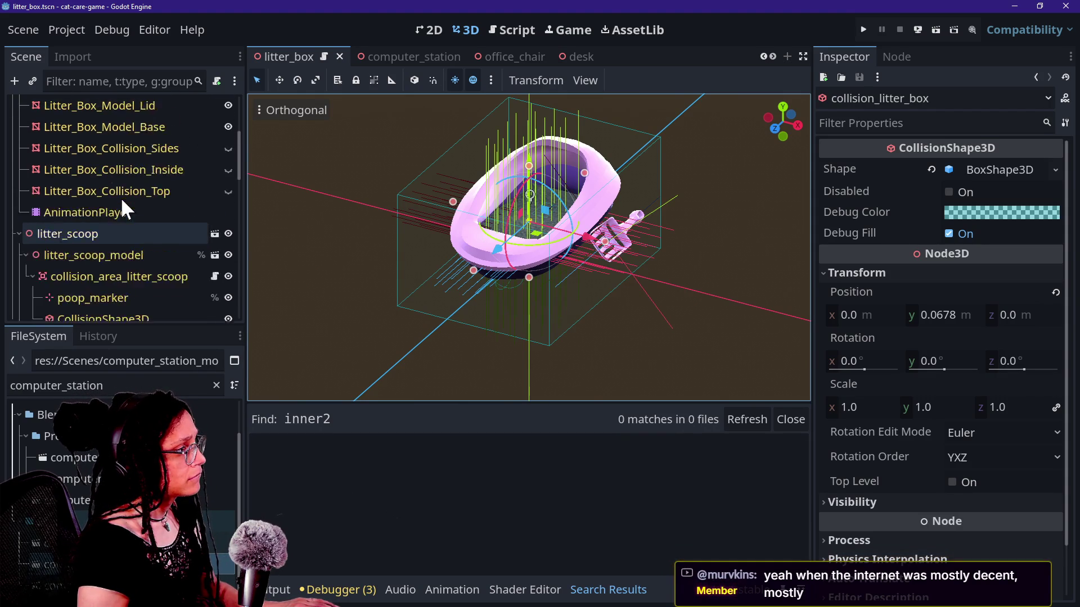
Select Litter_Box_Model_Whole and check its Material Overlay shader options
{"action": "left_click", "coordinate": [129, 139]}
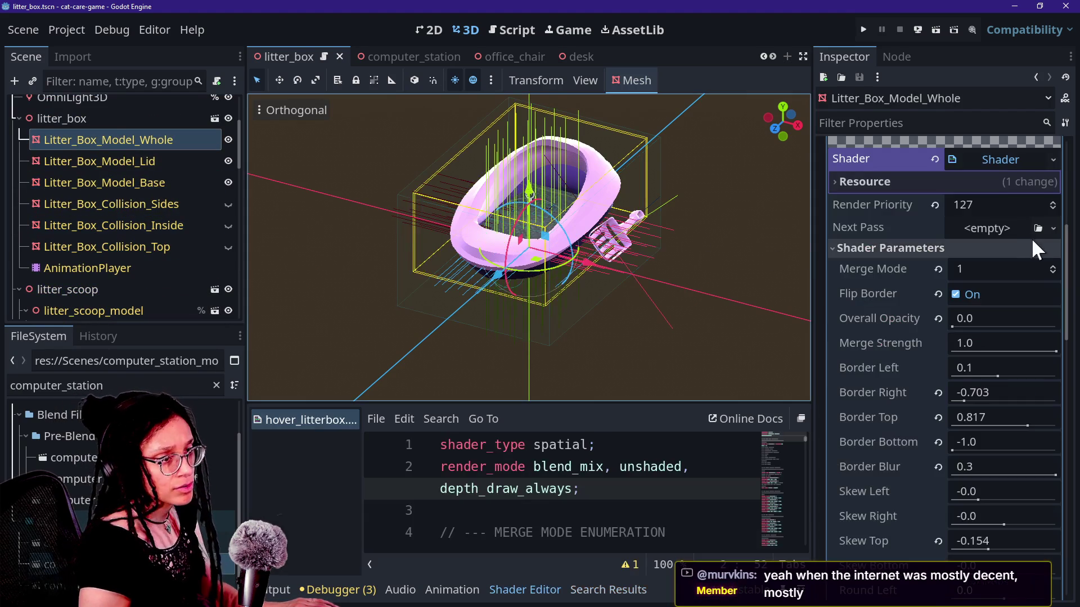
{"action": "scroll", "coordinate": [942, 316], "scroll_direction": "up", "scroll_amount": 5}
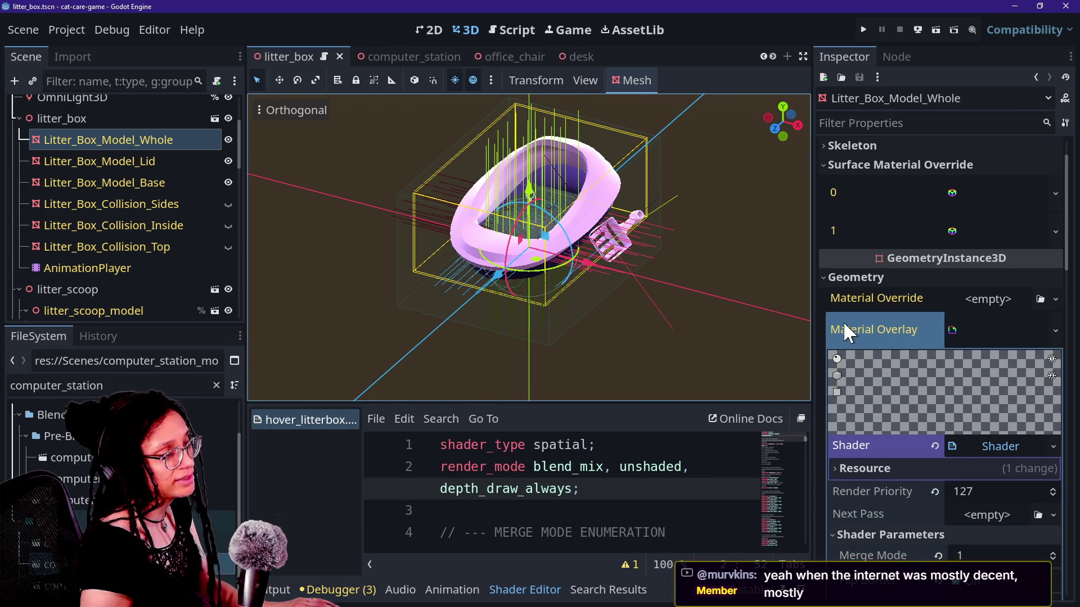
{"action": "left_click", "coordinate": [987, 446]}
{"action": "left_click", "coordinate": [877, 391]}
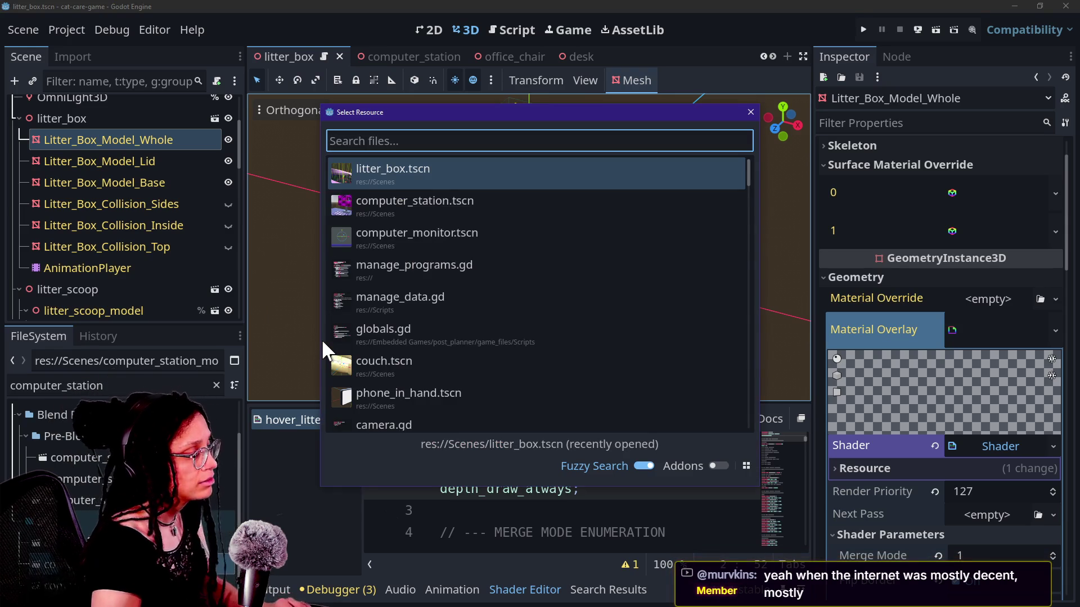
Open tripod_model.tscn and open its overlay's hover_tripod shader for editing
{"action": "type", "text": "tripod"}
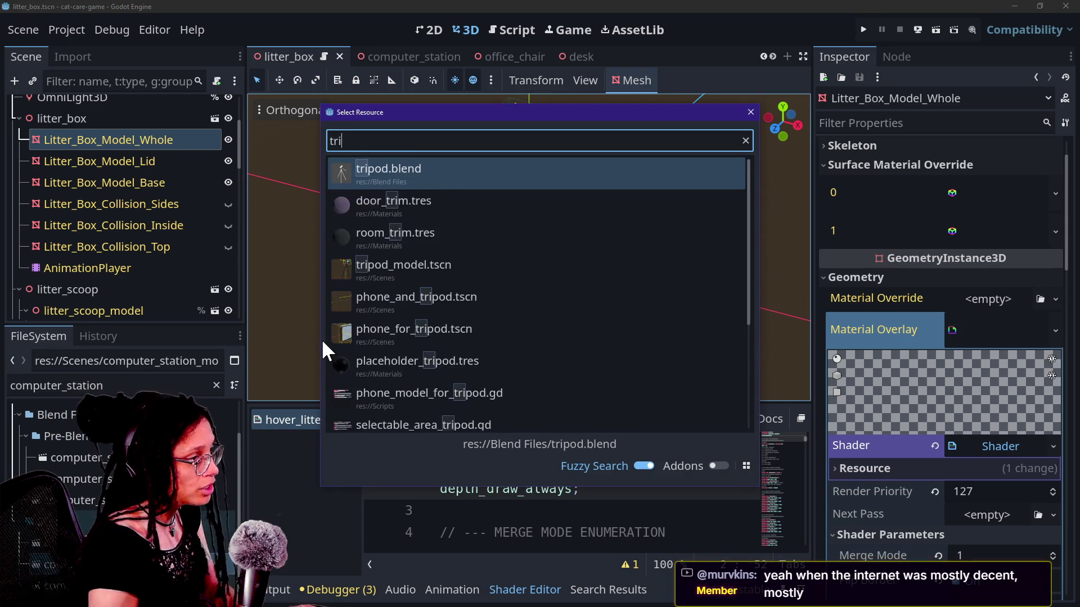
{"action": "key", "text": "Down"}
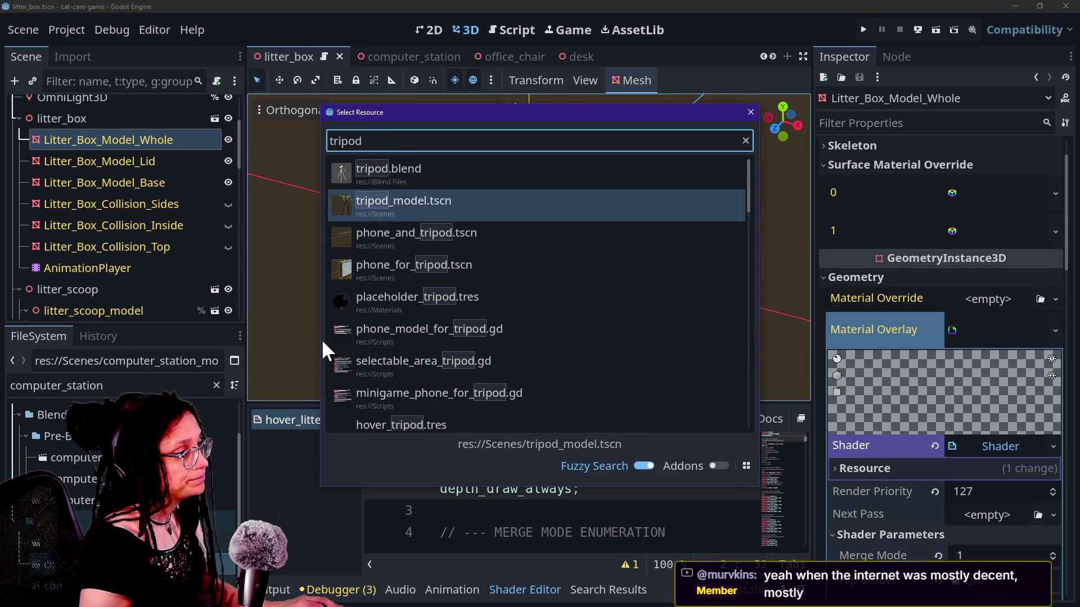
{"action": "key", "text": "Return"}
{"action": "left_click", "coordinate": [141, 179]}
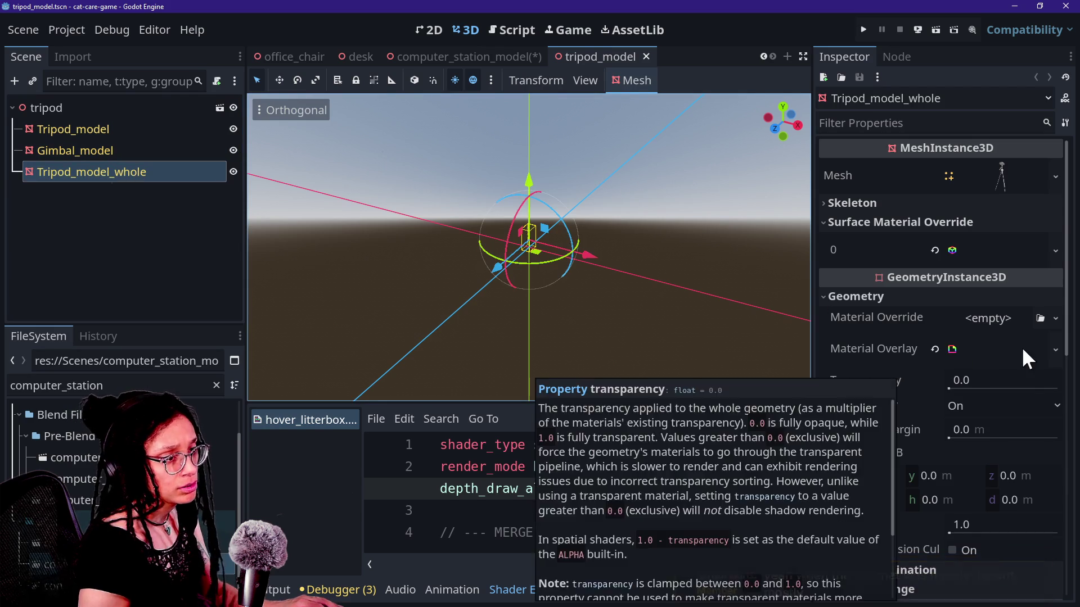
{"action": "left_click", "coordinate": [1021, 348]}
{"action": "left_click", "coordinate": [973, 462]}
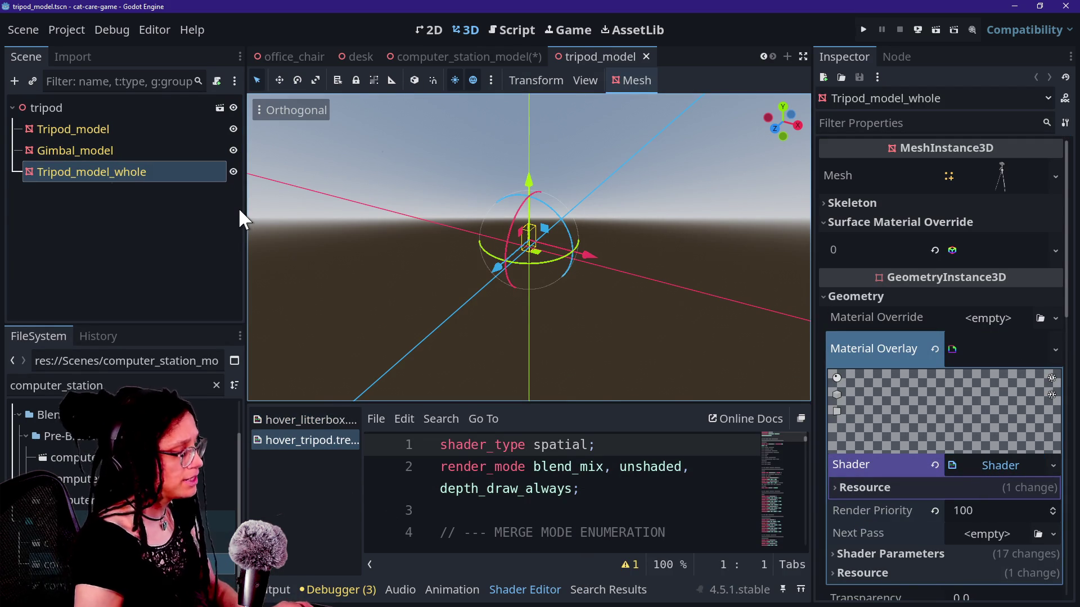
Open couch.tscn via Quick Open search 'couch'
{"action": "key", "text": "shift+alt+o"}
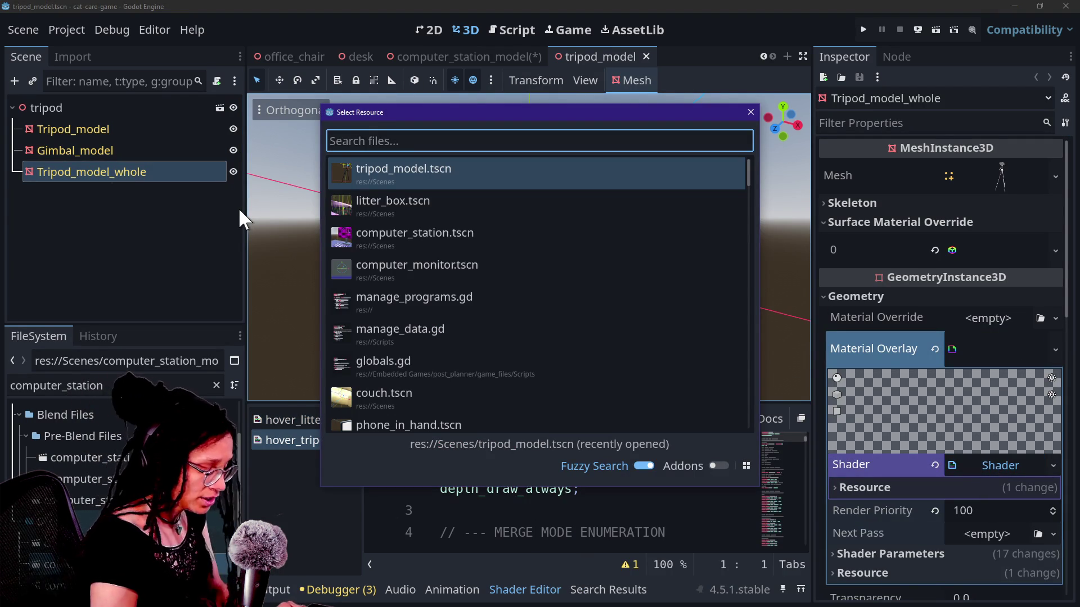
{"action": "type", "text": "couch"}
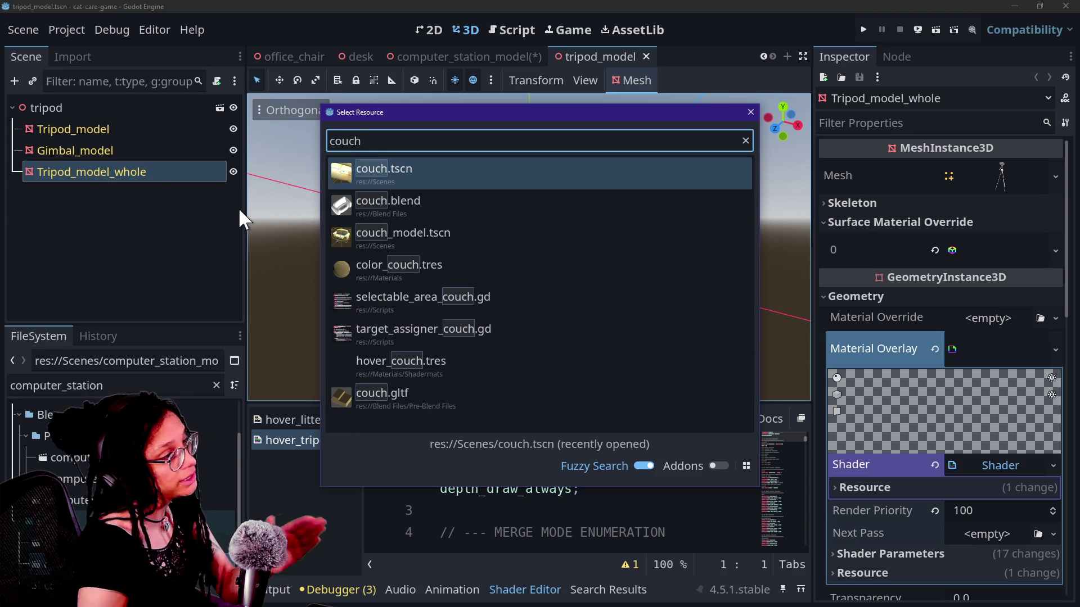
{"action": "key", "text": "Return"}
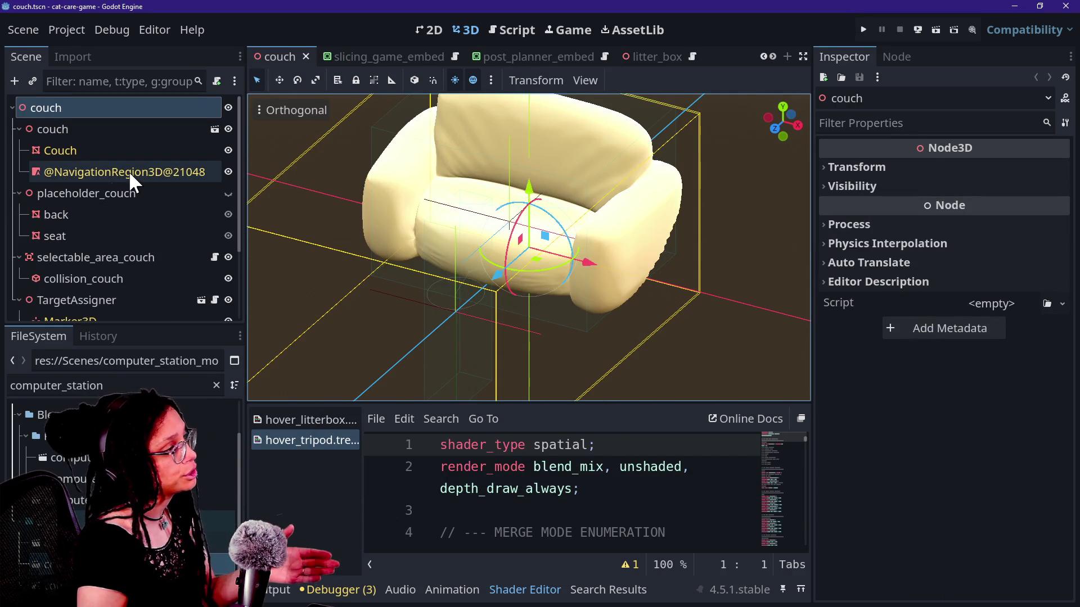
Open couch_model, select the Couch mesh, and inspect its slot 0 material's fresnel next pass
{"action": "left_click", "coordinate": [123, 140]}
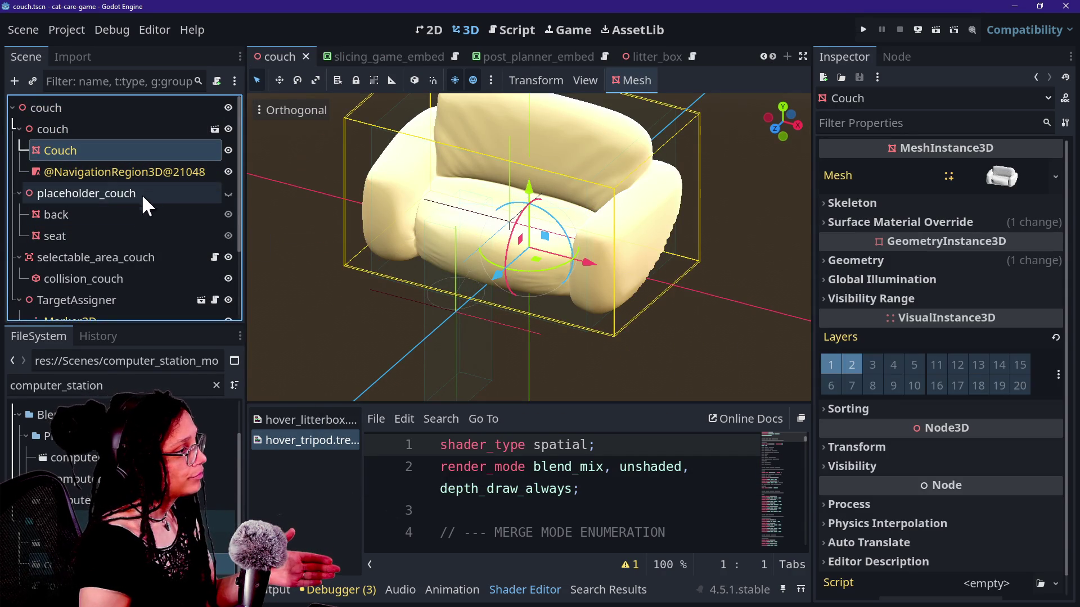
{"action": "left_click", "coordinate": [215, 129]}
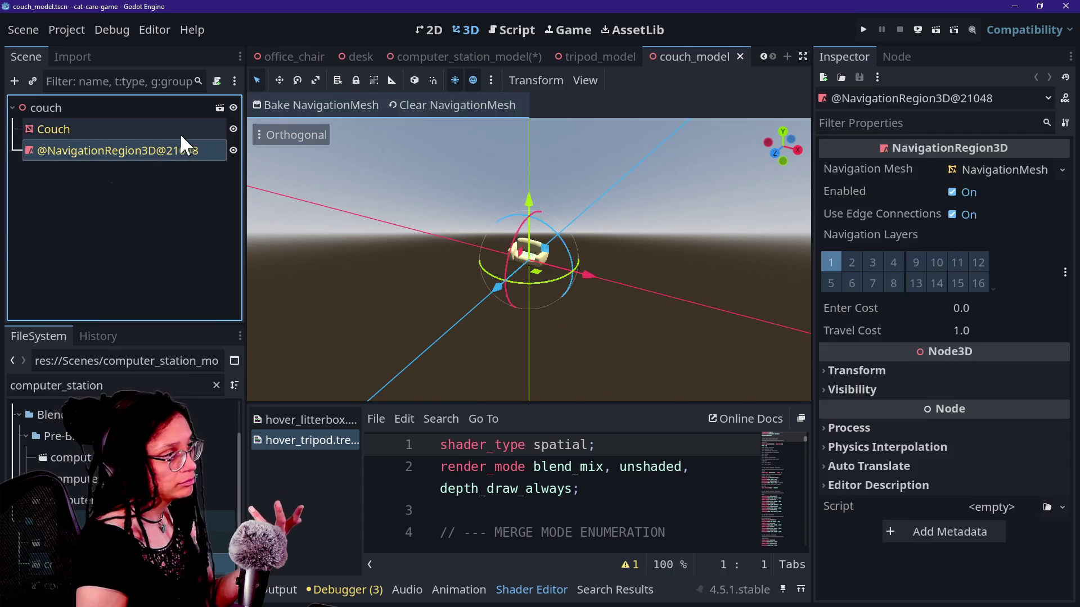
{"action": "left_click", "coordinate": [179, 133]}
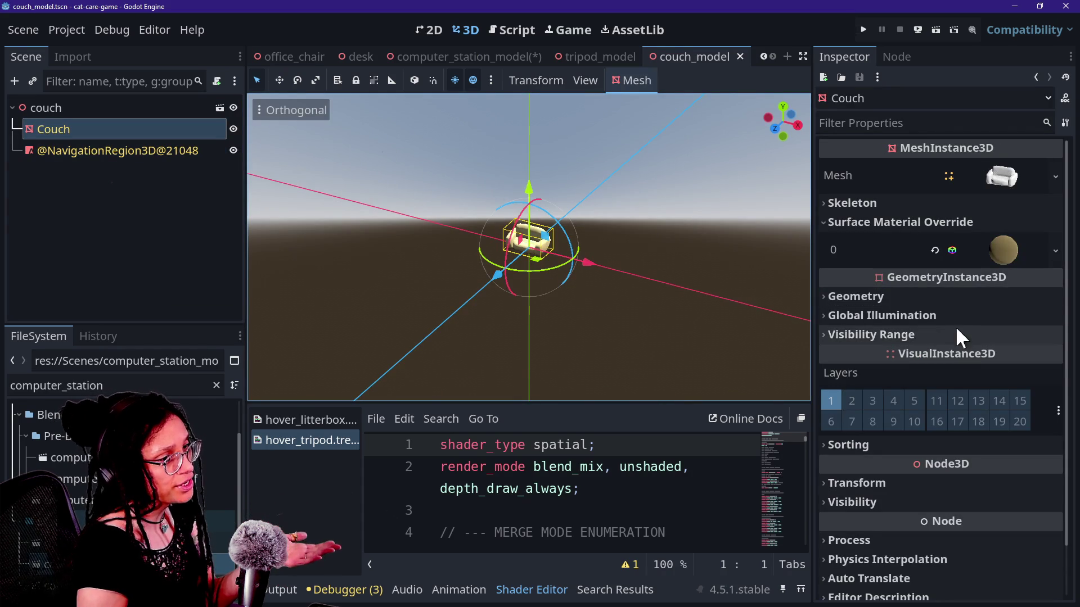
{"action": "left_click", "coordinate": [920, 301]}
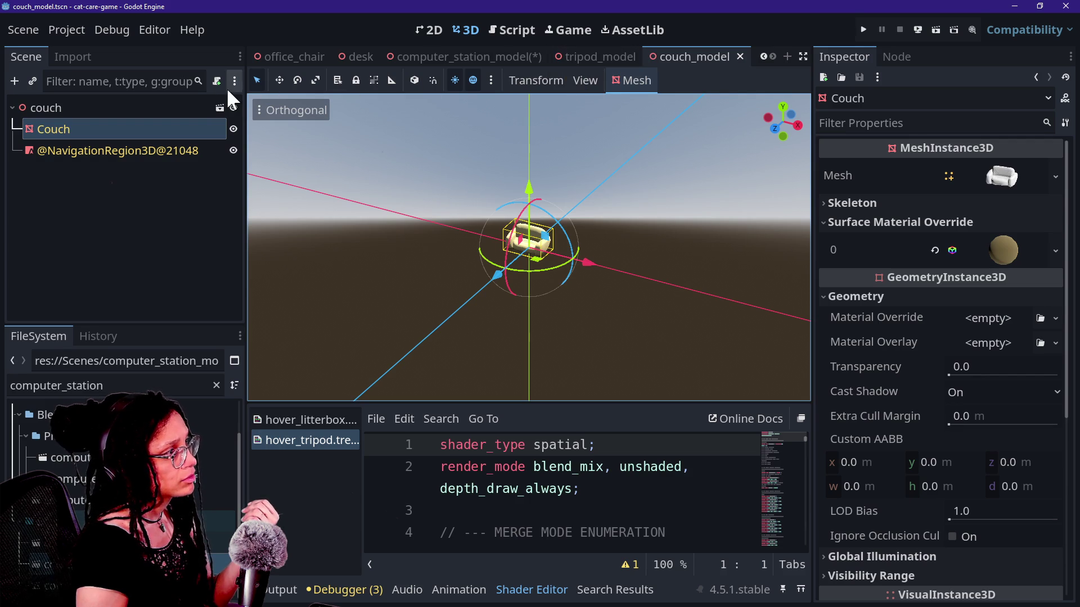
{"action": "left_click", "coordinate": [976, 260]}
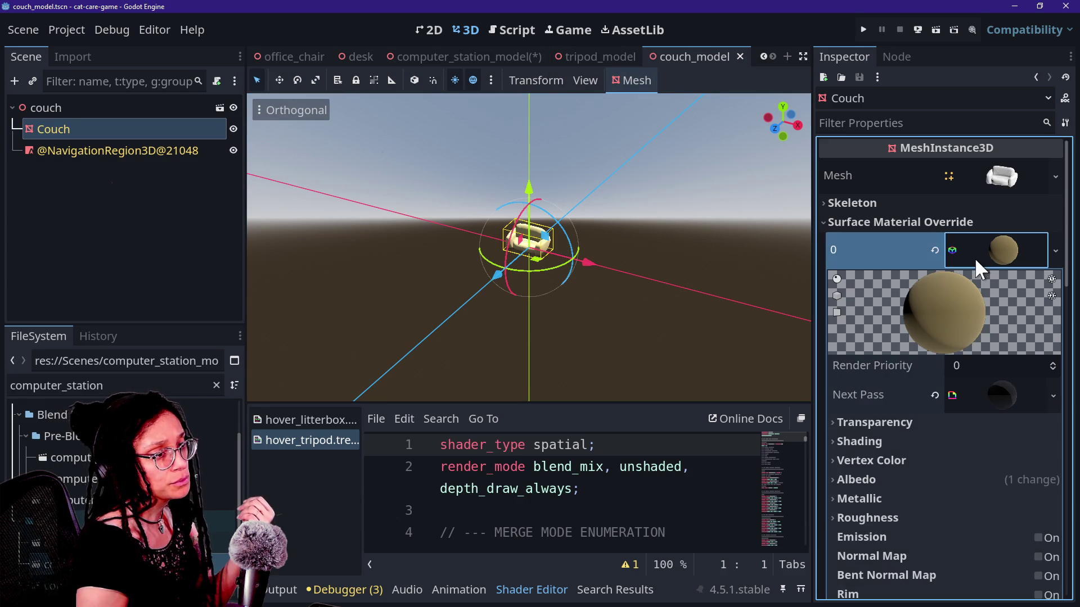
{"action": "left_click", "coordinate": [1007, 394]}
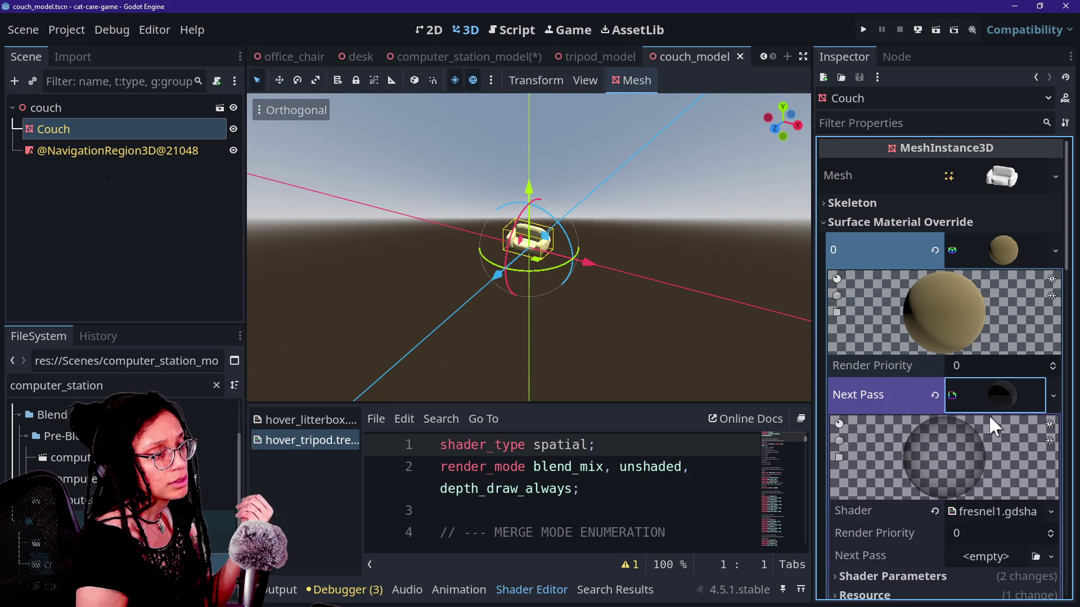
{"action": "scroll", "coordinate": [949, 431], "scroll_direction": "down", "scroll_amount": 3}
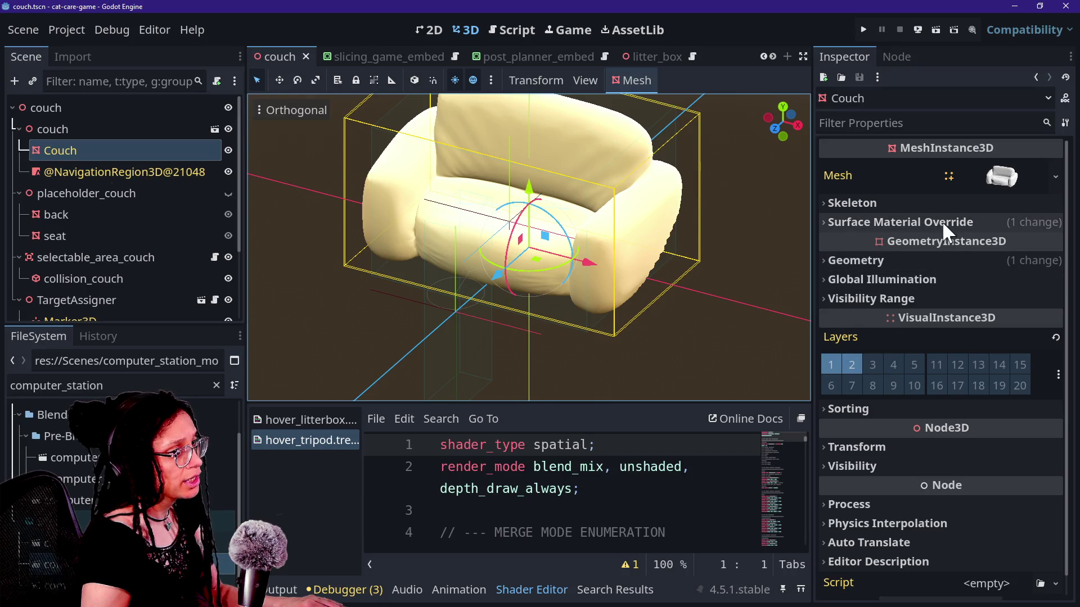
Review the Couch's slot 0 surface material override
{"action": "left_click", "coordinate": [935, 221]}
{"action": "left_click", "coordinate": [980, 256]}
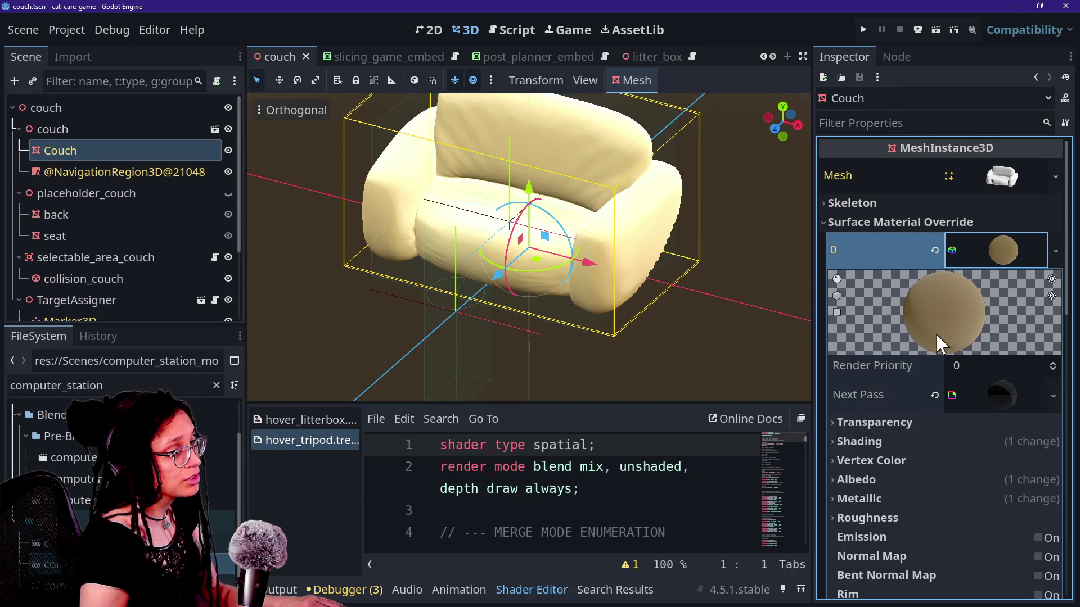
{"action": "scroll", "coordinate": [918, 336], "scroll_direction": "down", "scroll_amount": 3}
{"action": "scroll", "coordinate": [917, 336], "scroll_direction": "up", "scroll_amount": 3}
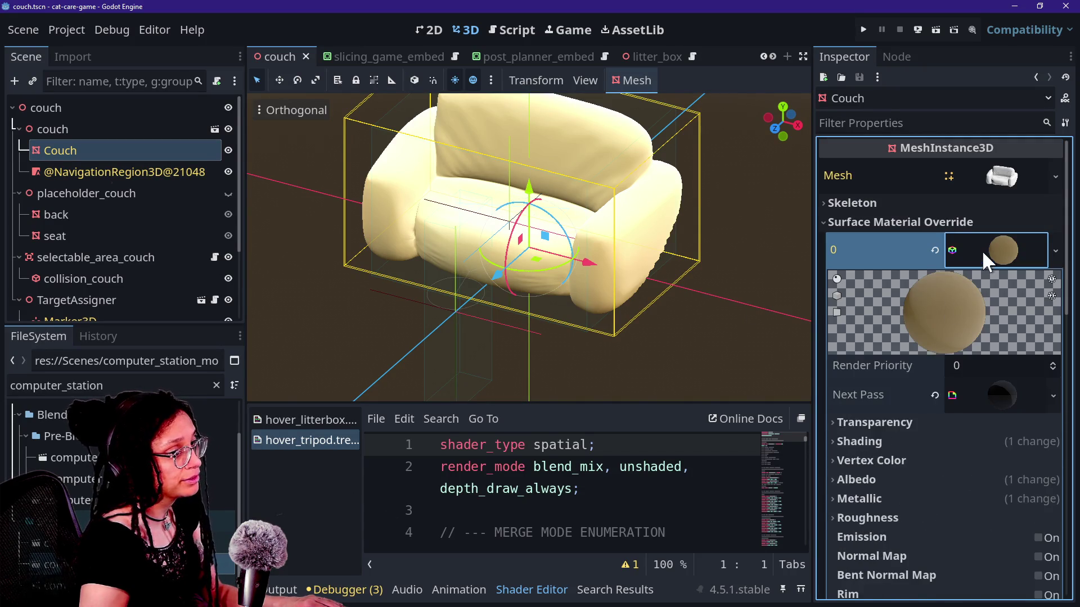
{"action": "left_click", "coordinate": [982, 250]}
{"action": "scroll", "coordinate": [920, 356], "scroll_direction": "down", "scroll_amount": 2}
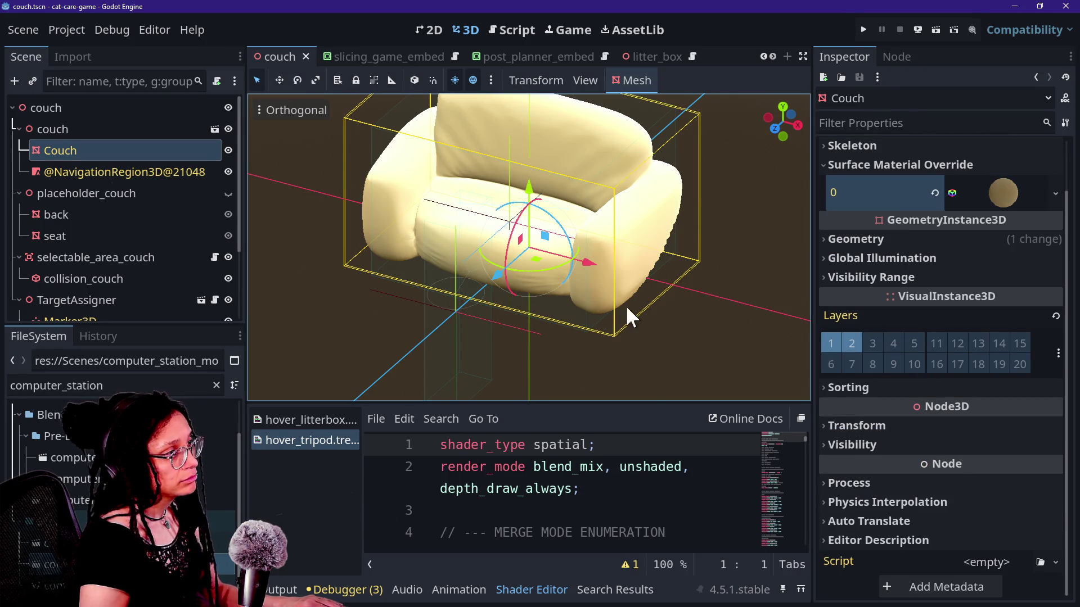
Open the Couch overlay's outline.gdshader for editing and bring up the Shader field's options
{"action": "left_click", "coordinate": [882, 245]}
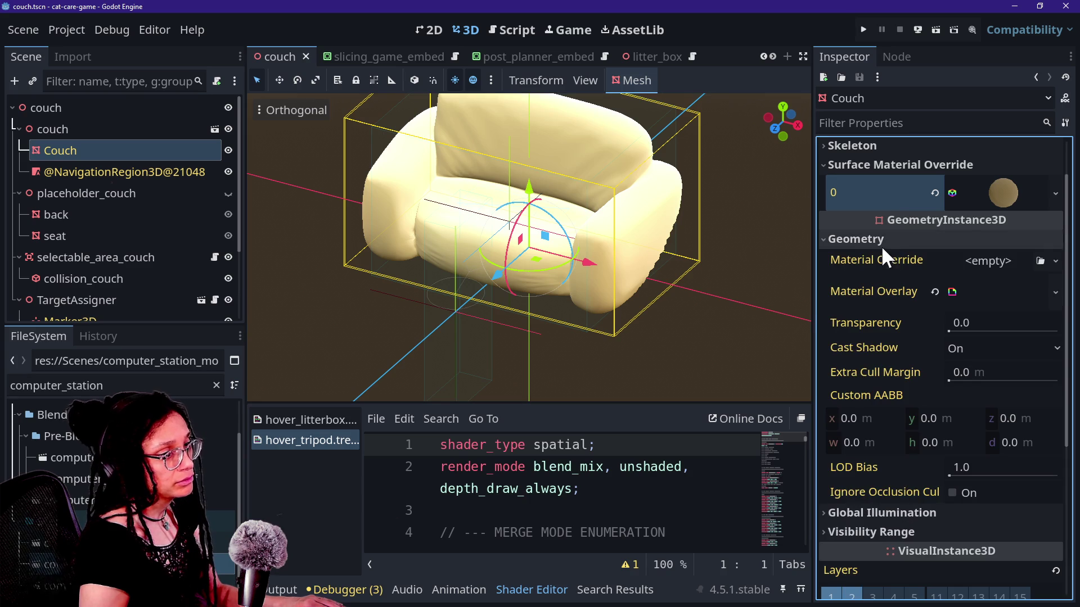
{"action": "left_click", "coordinate": [967, 288]}
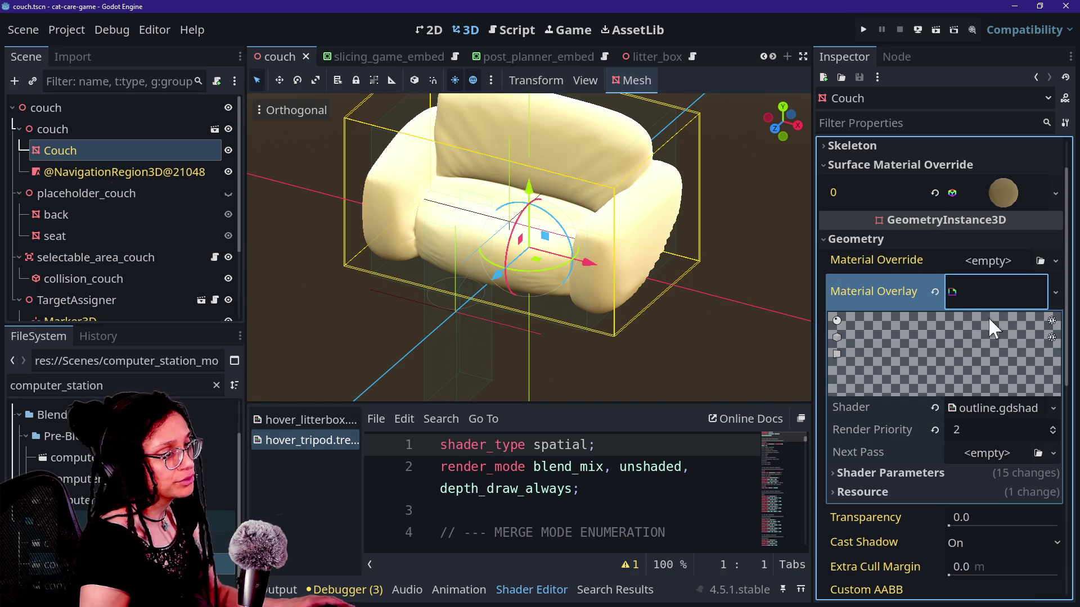
{"action": "left_click", "coordinate": [981, 406]}
{"action": "right_click", "coordinate": [979, 407]}
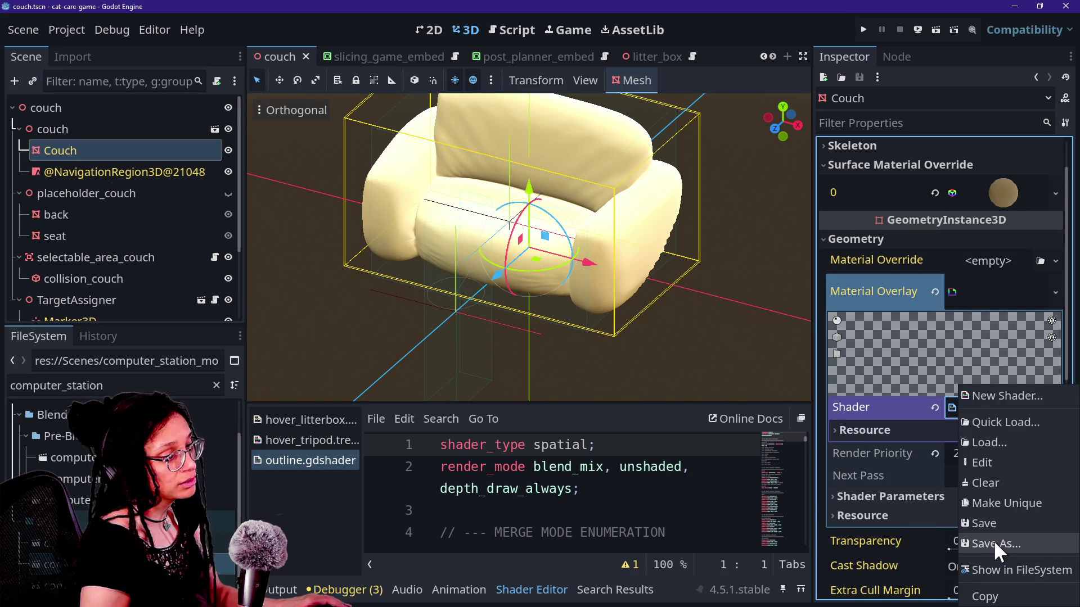
Start saving outline.gdshader as a new file, navigate to Shadermats, then cancel
{"action": "left_click", "coordinate": [994, 541]}
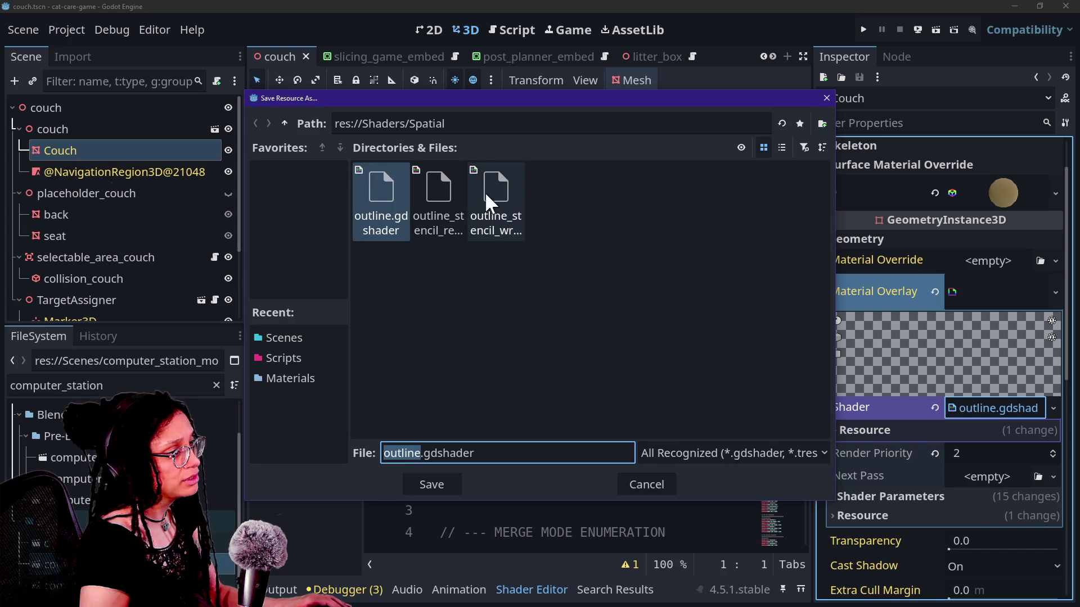
{"action": "left_click", "coordinate": [781, 146]}
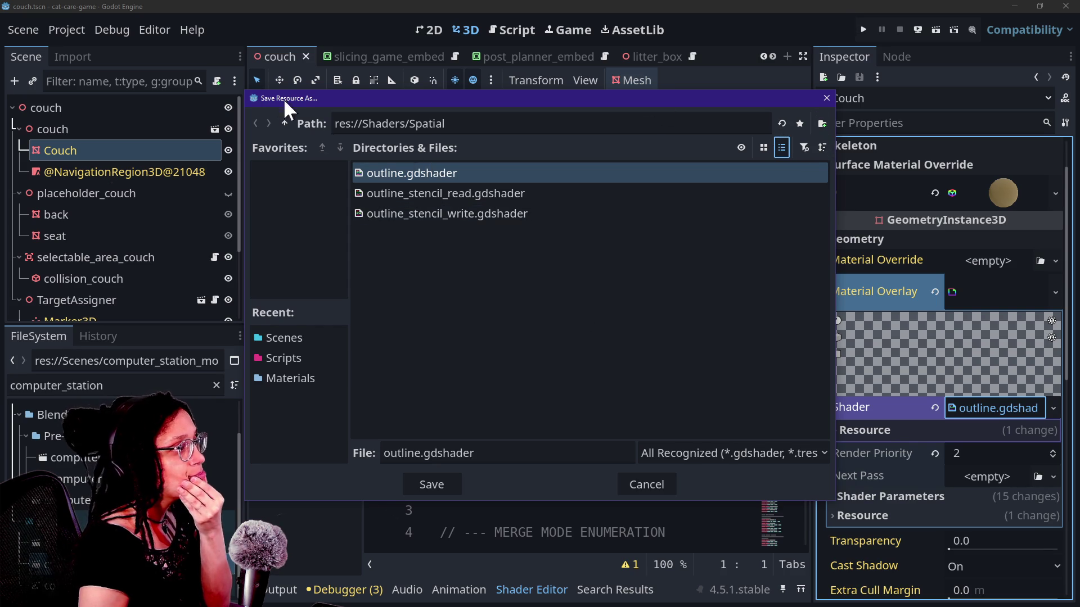
{"action": "left_click", "coordinate": [284, 123]}
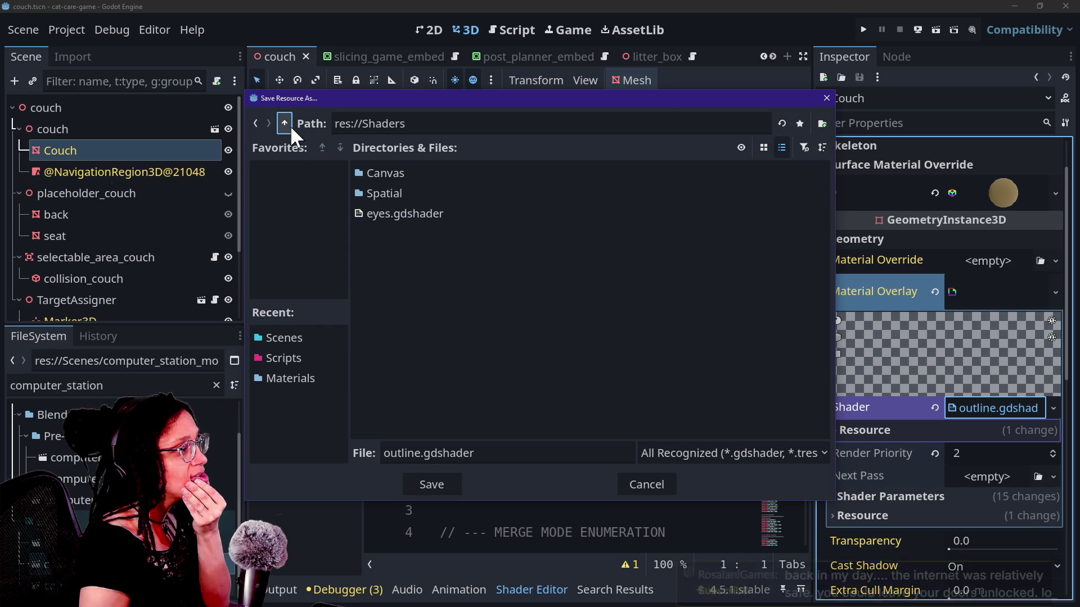
{"action": "double_click", "coordinate": [399, 191]}
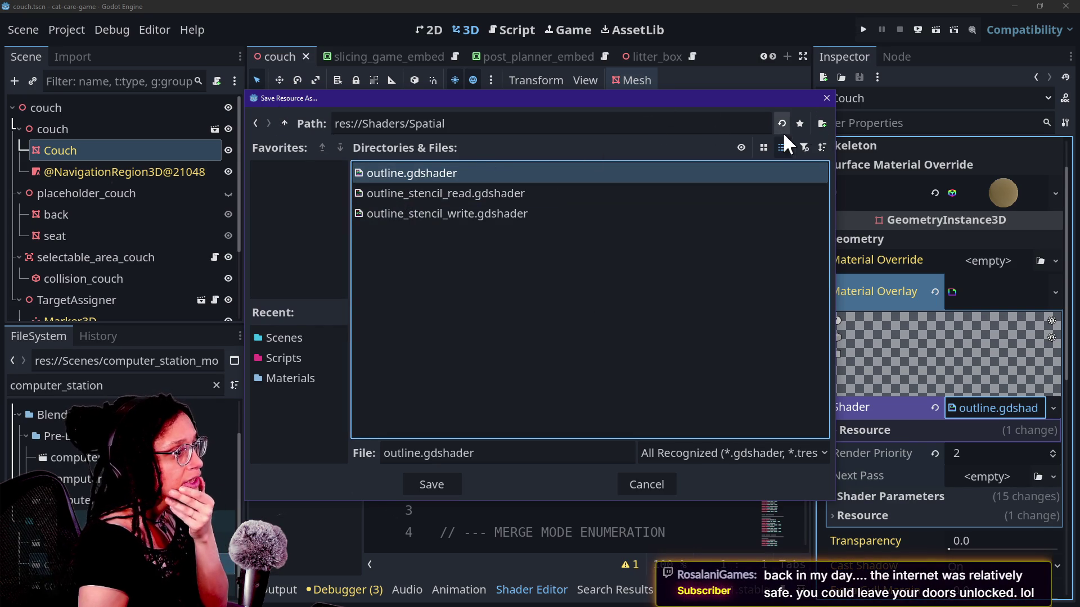
{"action": "left_click", "coordinate": [281, 123]}
{"action": "left_click", "coordinate": [282, 123]}
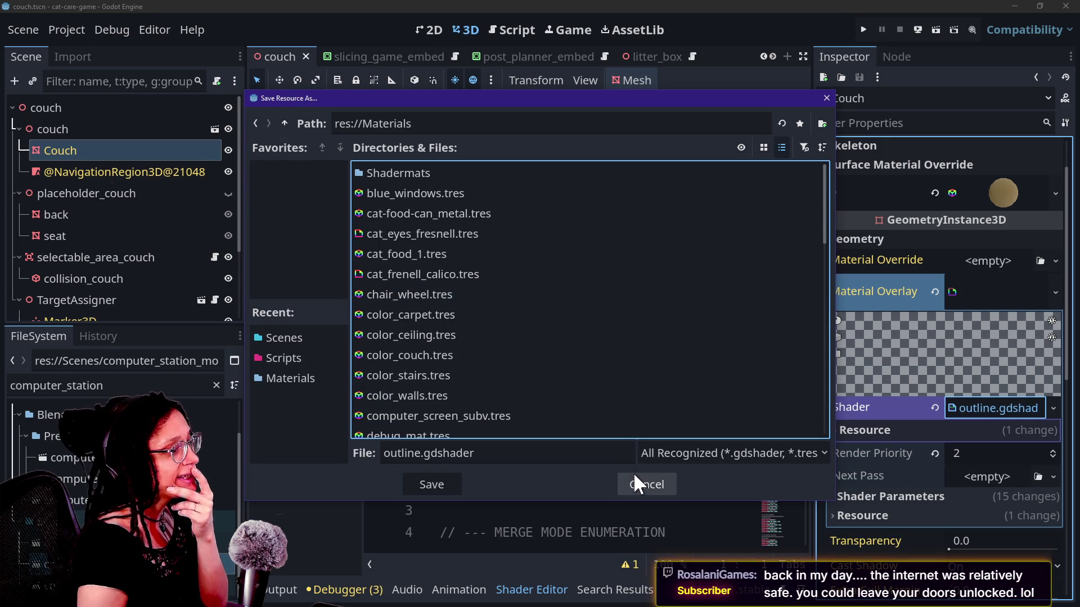
{"action": "double_click", "coordinate": [396, 176]}
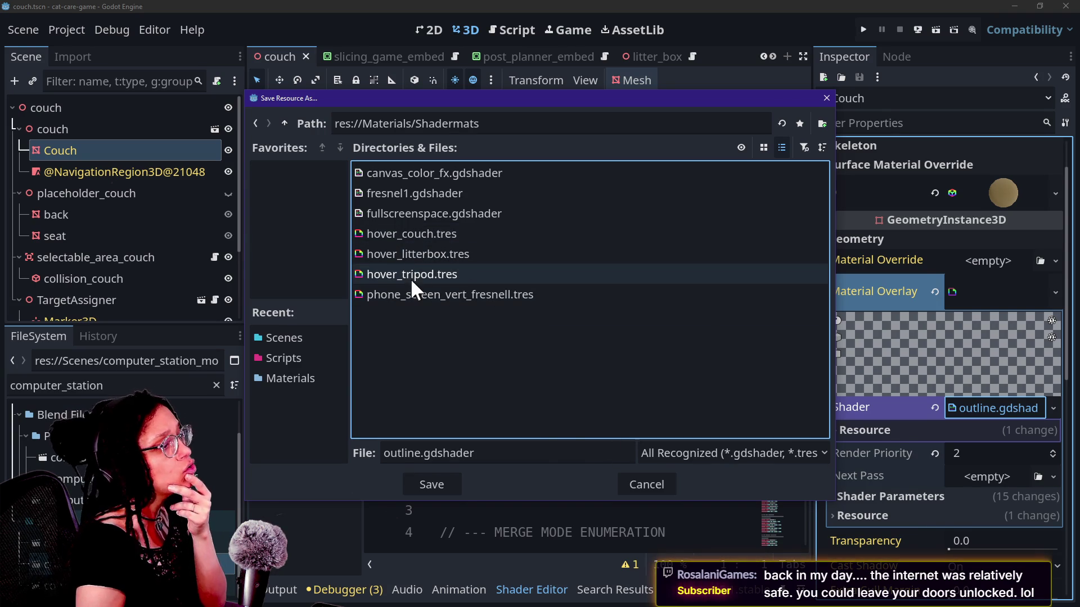
{"action": "left_click", "coordinate": [646, 485]}
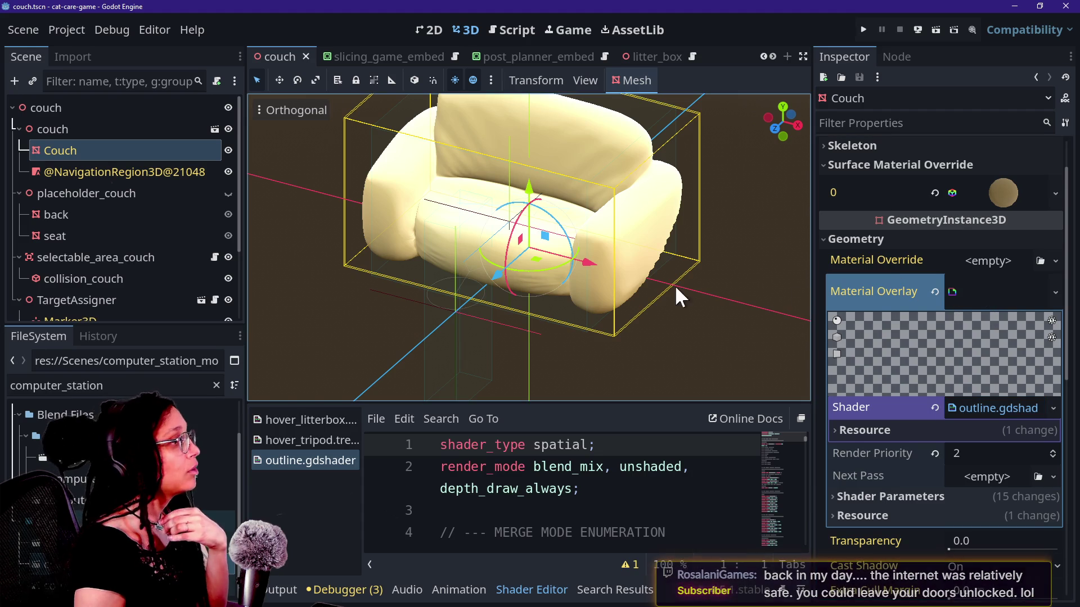
{"action": "mouse_move", "coordinate": [650, 59]}
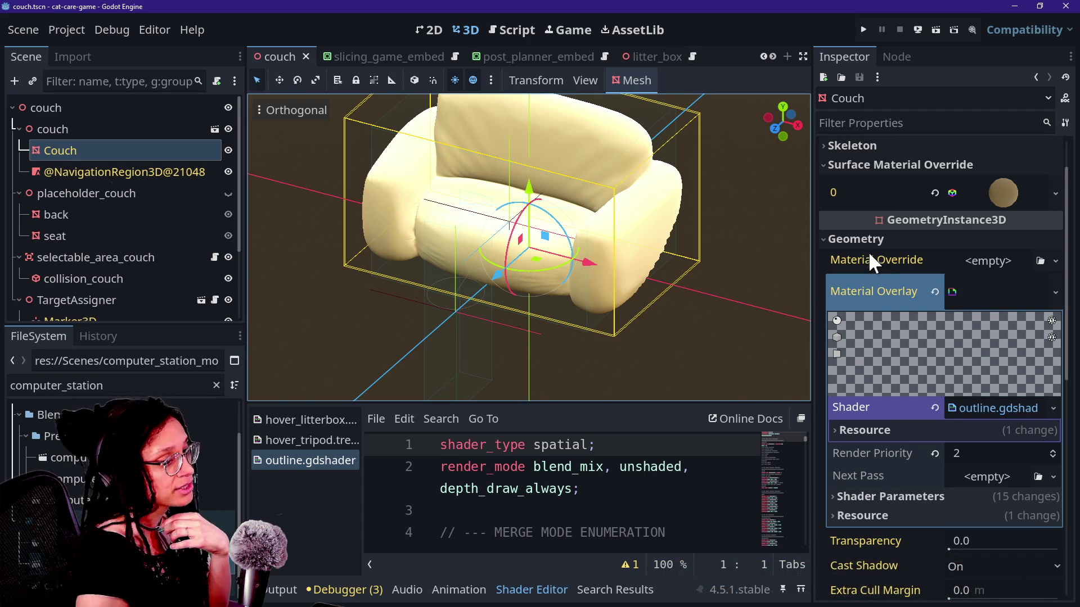
Switch to the computer_station_model scene and find the mesh's Material Overlay
{"action": "left_click", "coordinate": [650, 55]}
{"action": "scroll", "coordinate": [649, 55], "scroll_direction": "down", "scroll_amount": 5}
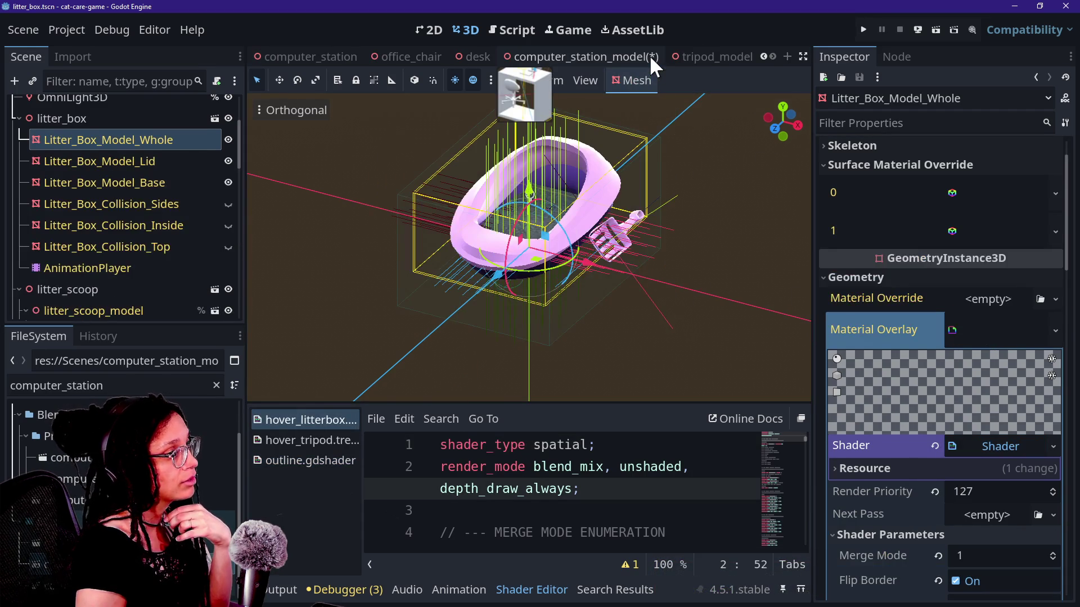
{"action": "left_click", "coordinate": [649, 55]}
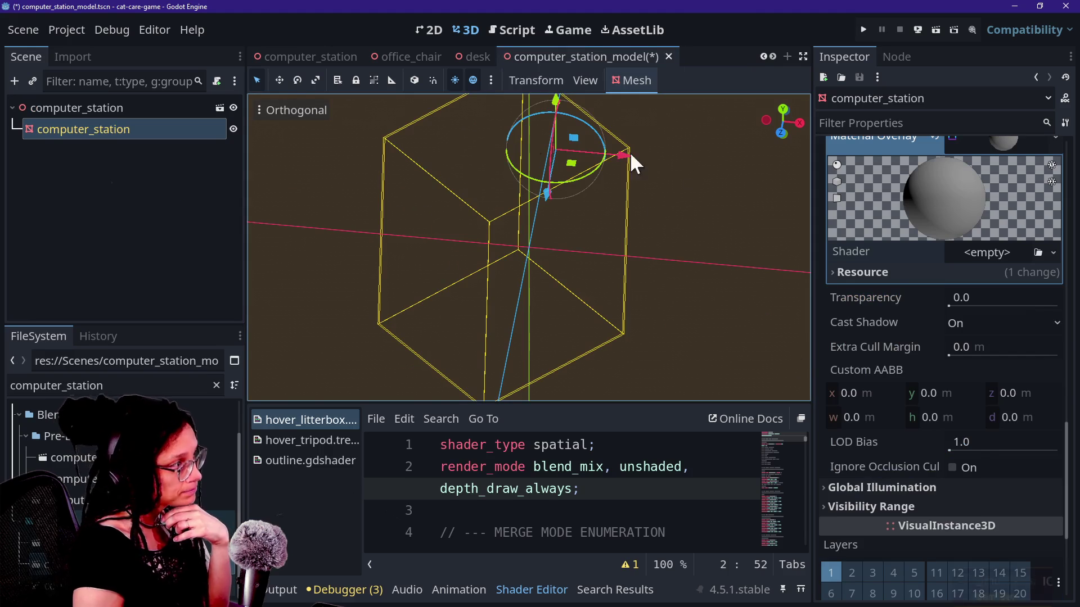
{"action": "scroll", "coordinate": [937, 316], "scroll_direction": "down", "scroll_amount": 5}
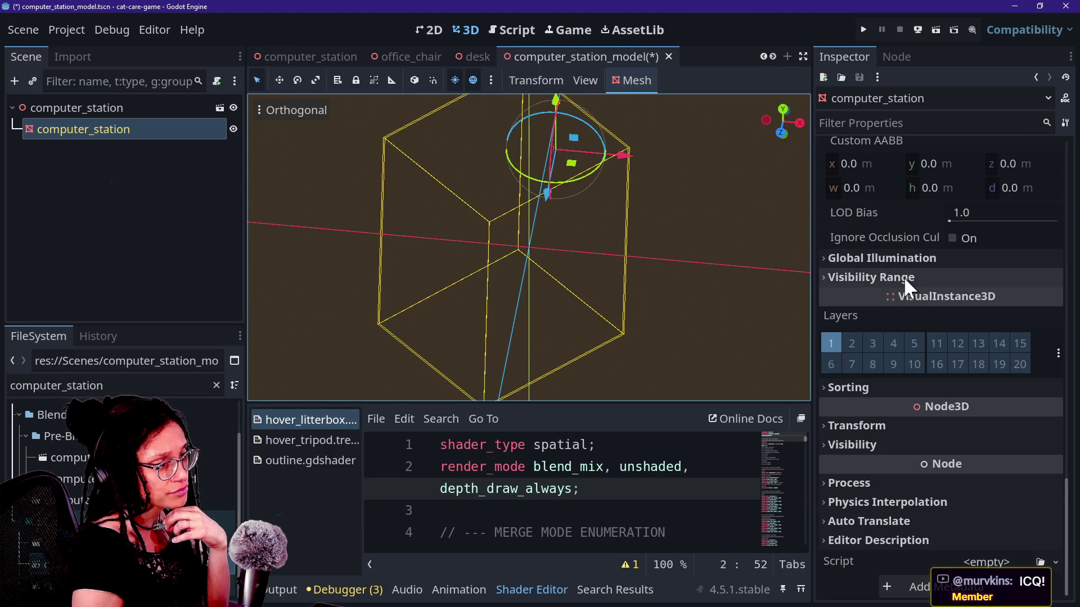
{"action": "mouse_move", "coordinate": [967, 302]}
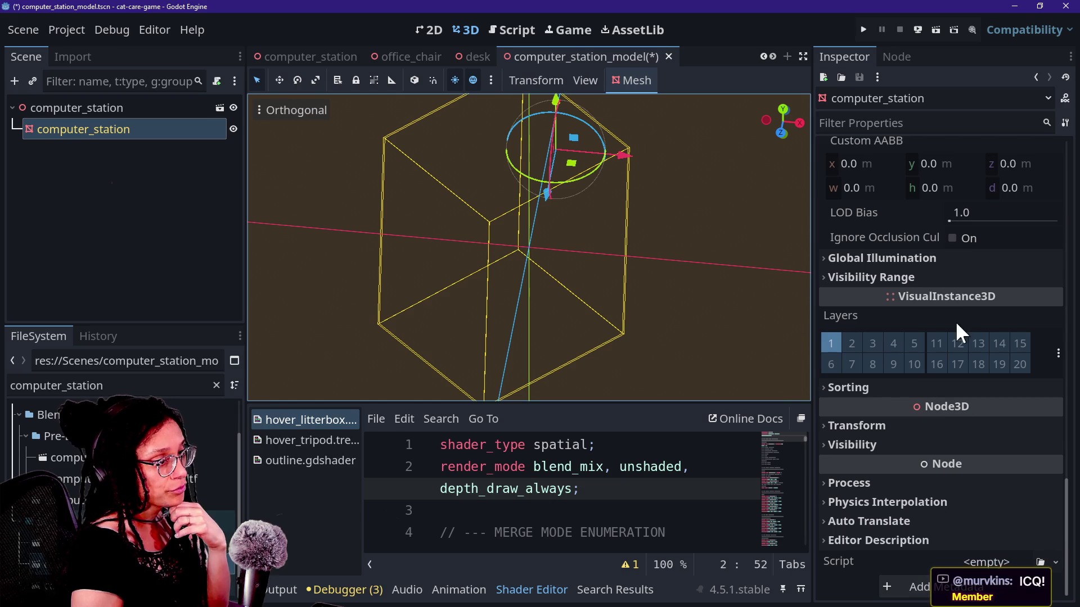
{"action": "left_click", "coordinate": [927, 425]}
{"action": "left_click", "coordinate": [927, 425]}
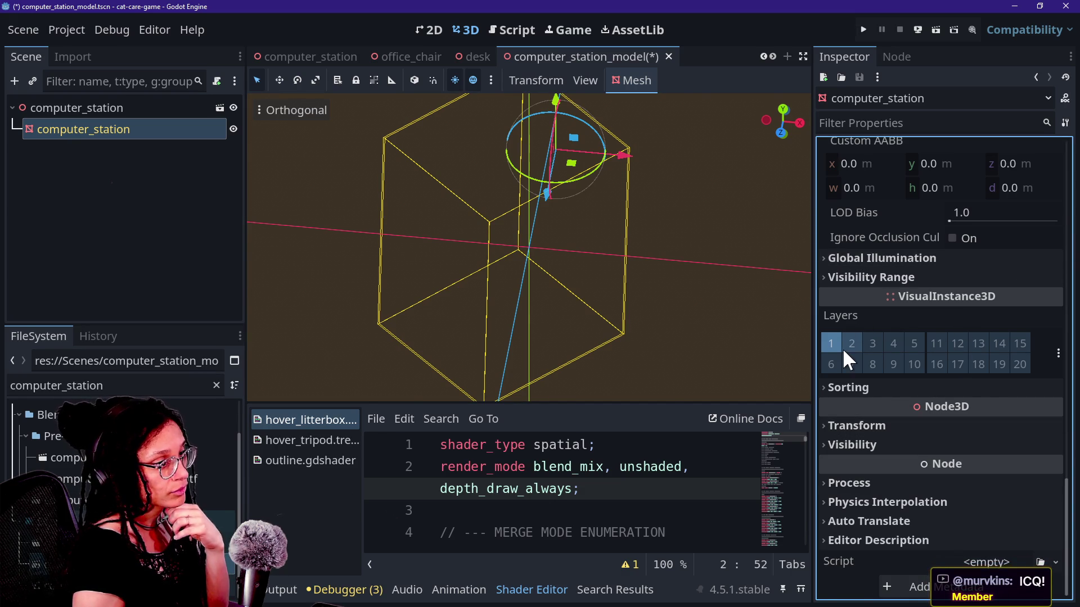
{"action": "scroll", "coordinate": [843, 348], "scroll_direction": "up", "scroll_amount": 2}
{"action": "scroll", "coordinate": [842, 348], "scroll_direction": "up", "scroll_amount": 3}
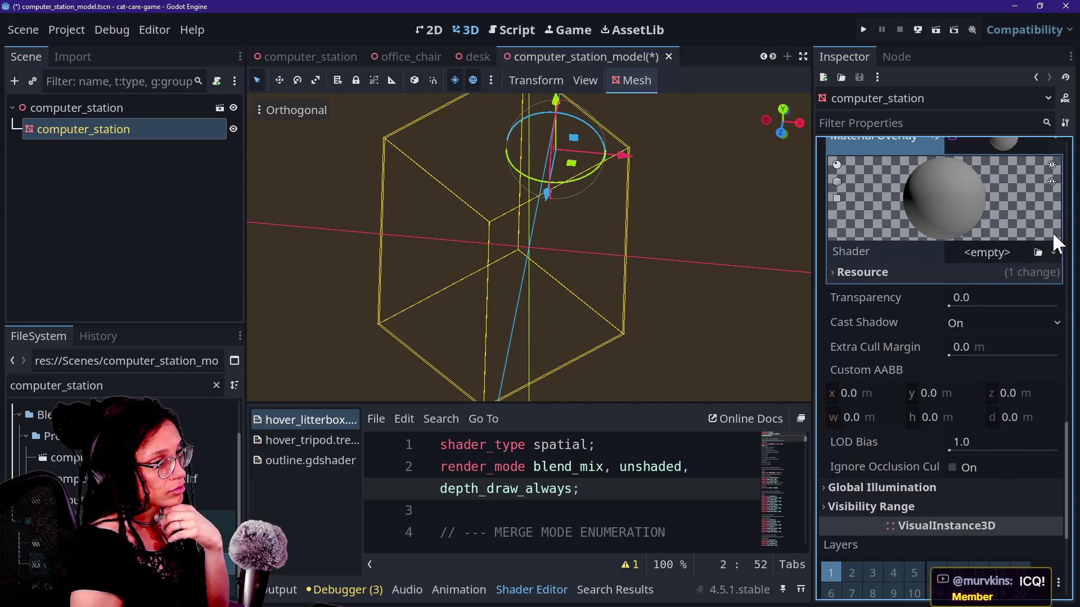
{"action": "scroll", "coordinate": [1011, 253], "scroll_direction": "up", "scroll_amount": 5}
{"action": "scroll", "coordinate": [989, 380], "scroll_direction": "down", "scroll_amount": 1}
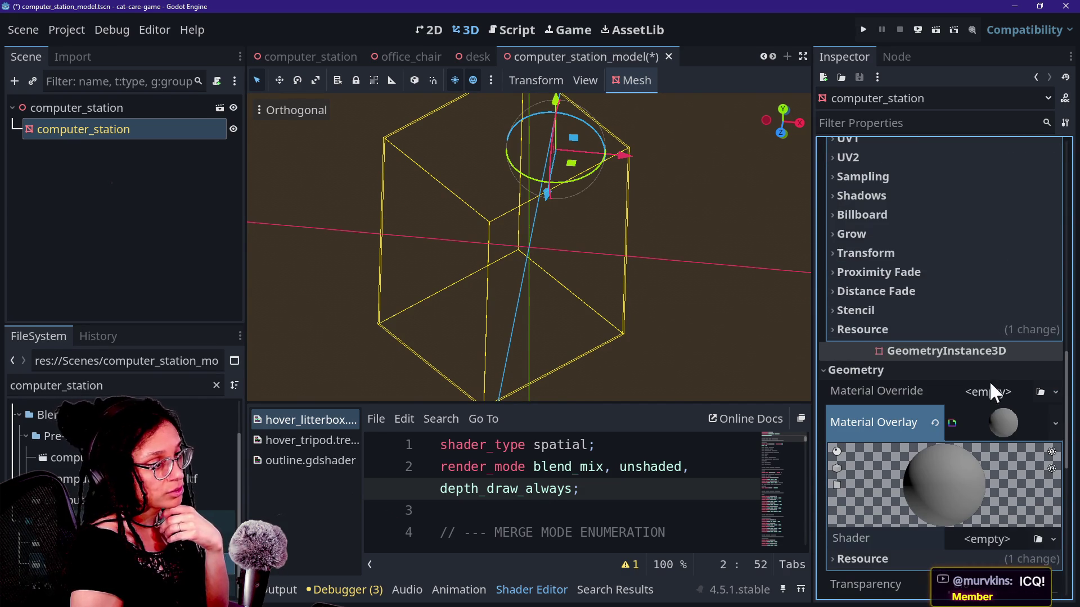
Quick Load hover_litterbox.tres as the Material Overlay after searching 'hover'
{"action": "left_click", "coordinate": [1051, 413]}
{"action": "left_click", "coordinate": [985, 410]}
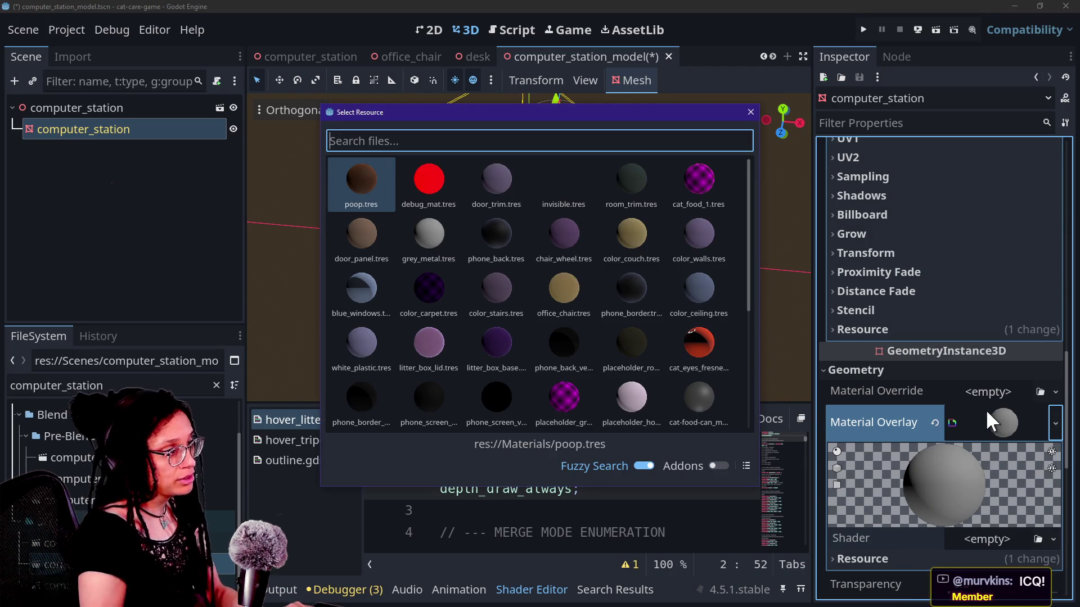
{"action": "type", "text": "hover"}
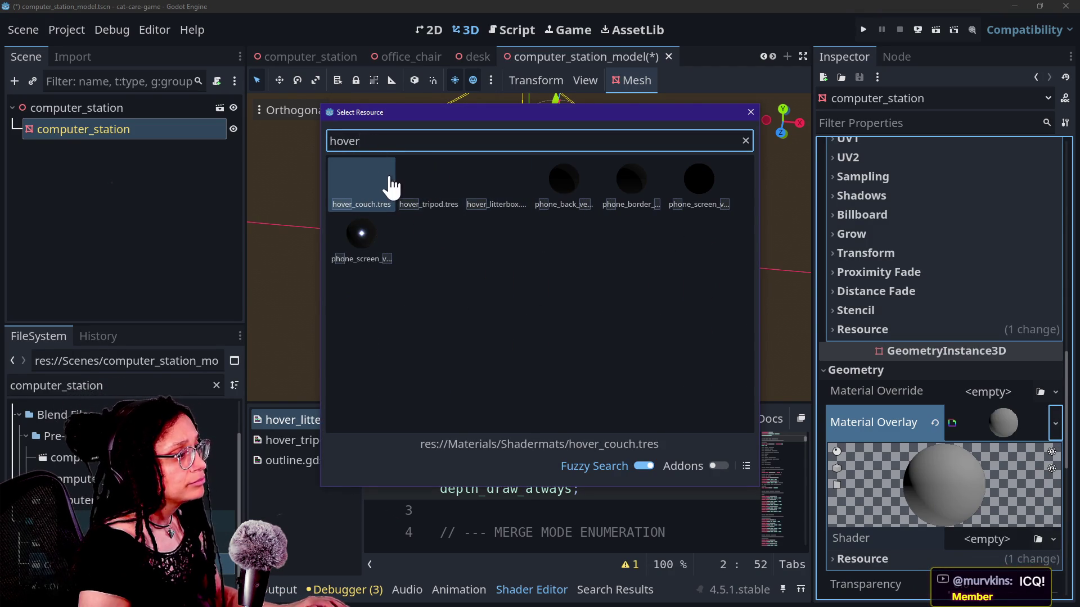
{"action": "double_click", "coordinate": [469, 186]}
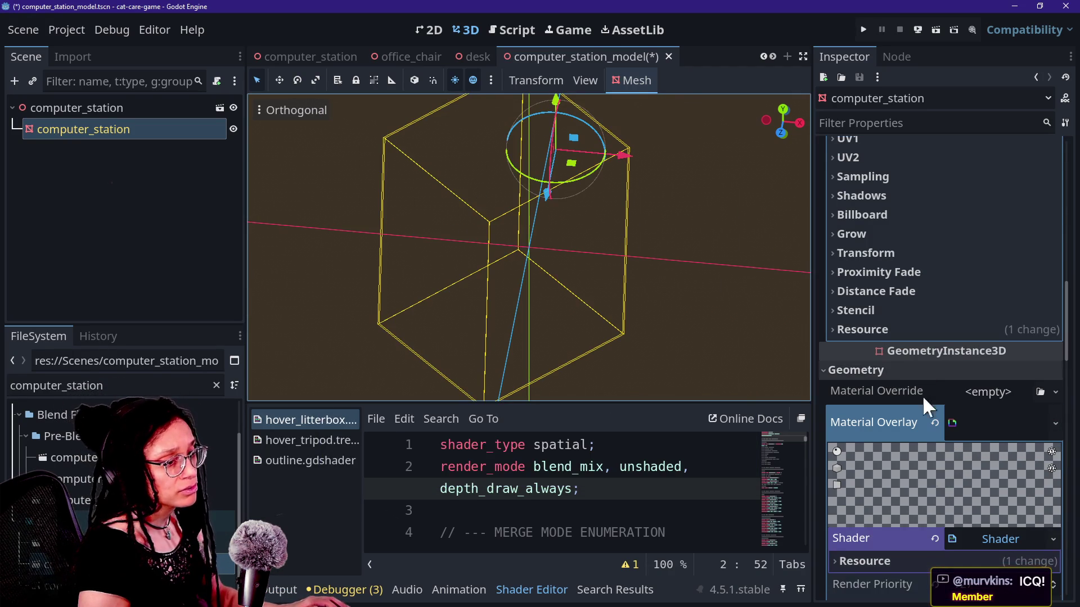
{"action": "scroll", "coordinate": [922, 475], "scroll_direction": "down", "scroll_amount": 3}
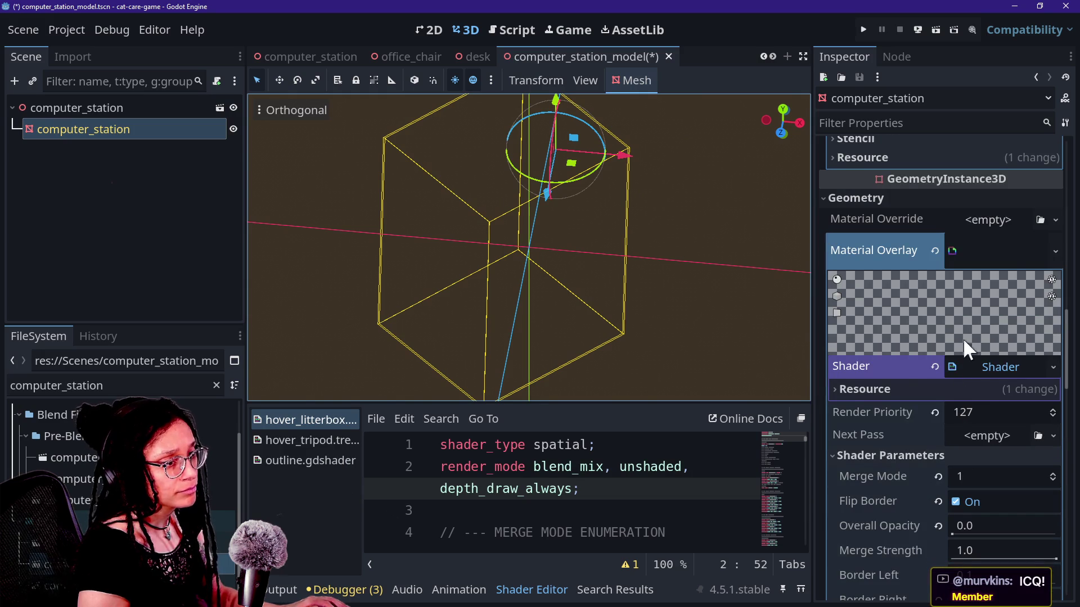
{"action": "left_click", "coordinate": [1055, 251]}
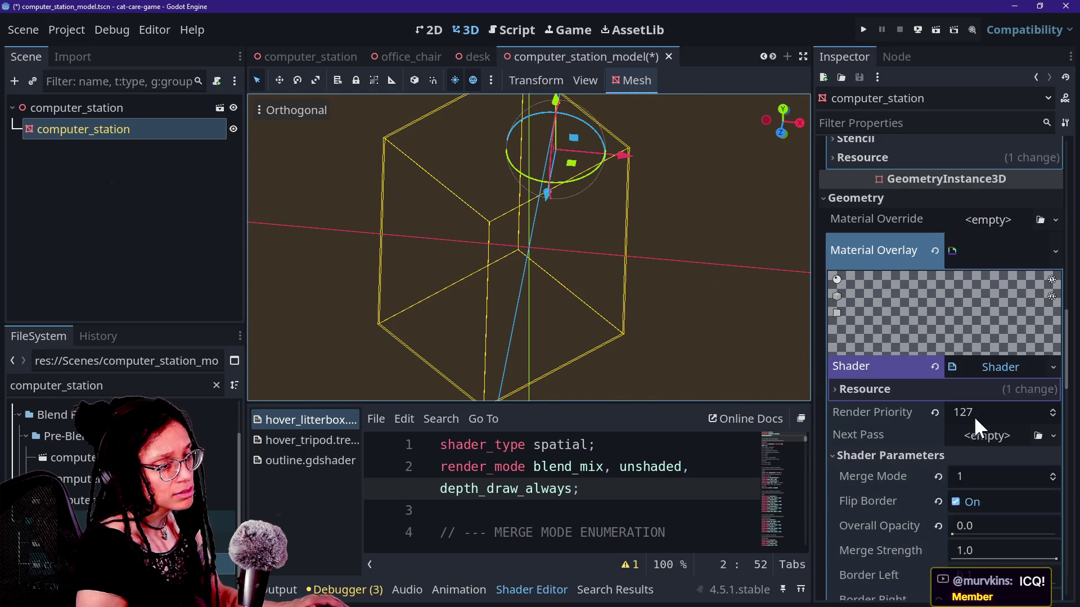
Make the overlay material unique and save it, starting from hover_litterbox.tres
{"action": "left_click", "coordinate": [973, 419]}
{"action": "left_click", "coordinate": [1056, 252]}
{"action": "left_click", "coordinate": [982, 484]}
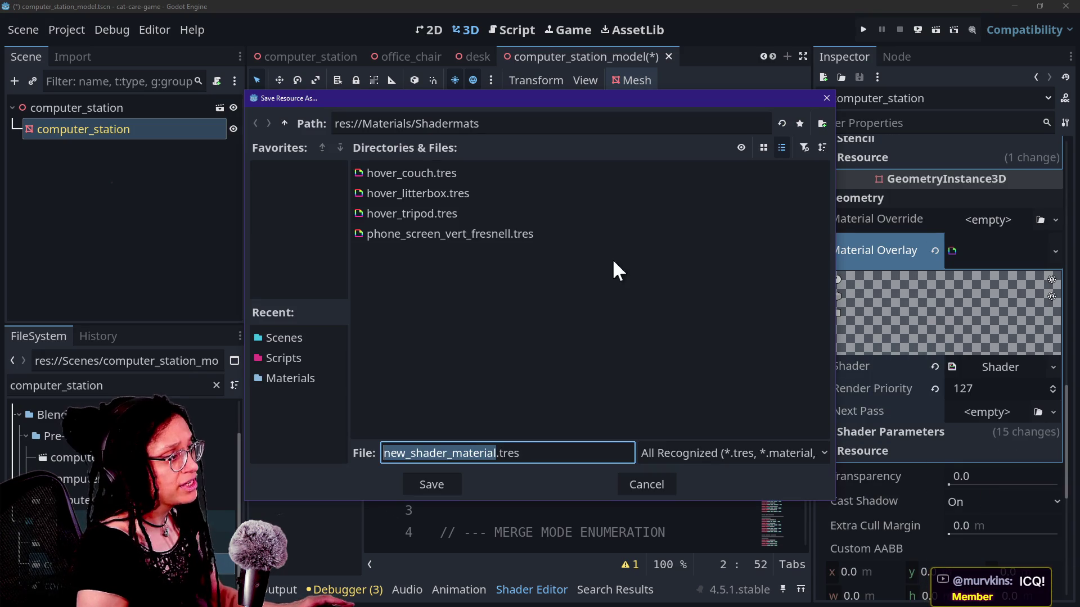
{"action": "left_click", "coordinate": [414, 191]}
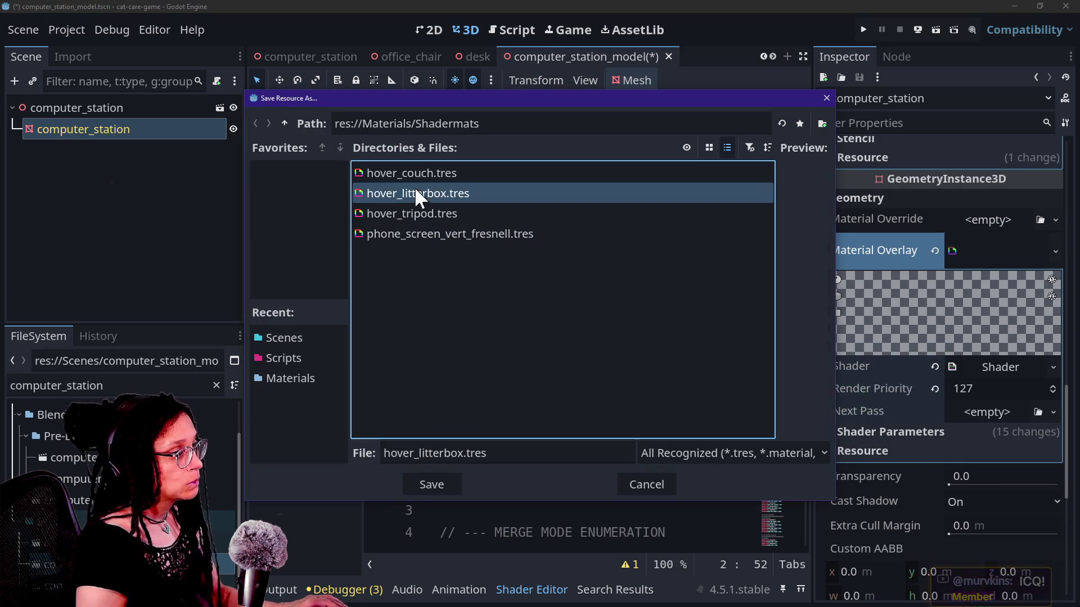
Name the file hover_computer_station.tres, save it, and save computer_station_model
{"action": "left_click", "coordinate": [436, 454]}
{"action": "key", "text": "BackSpace"}
{"action": "key", "text": "BackSpace"}
{"action": "key", "text": "BackSpace"}
{"action": "key", "text": "Delete"}
{"action": "key", "text": "Delete"}
{"action": "key", "text": "Delete"}
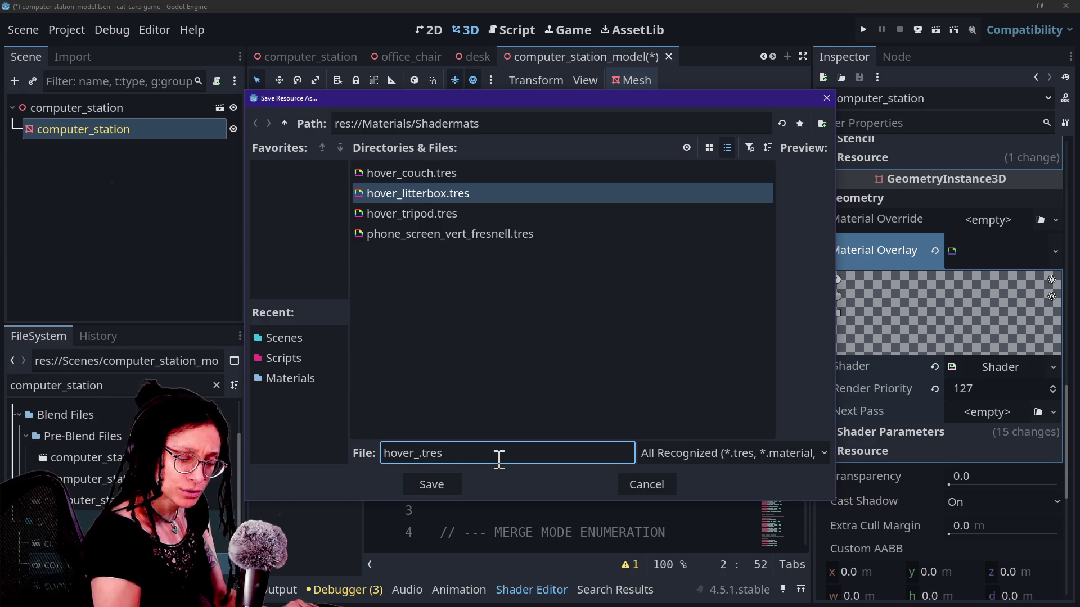
{"action": "type", "text": "computer_station"}
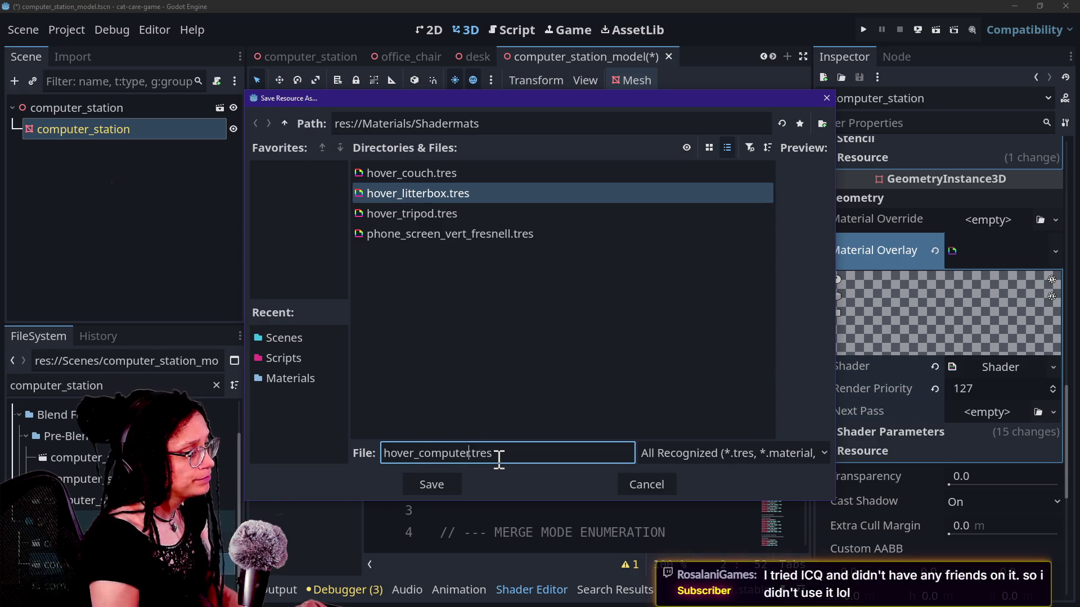
{"action": "type", "text": "_placehold"}
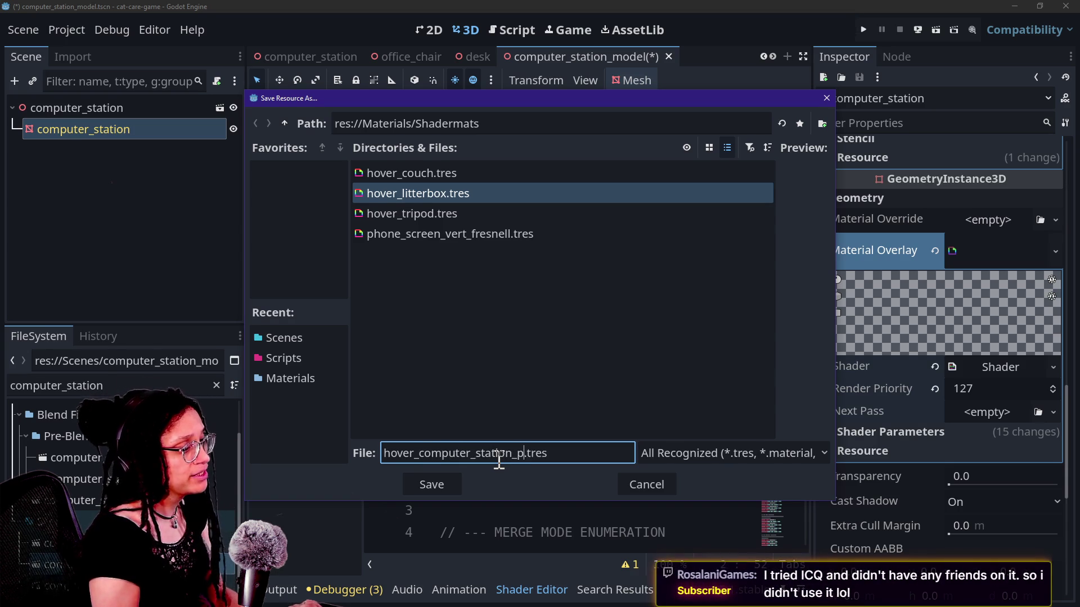
{"action": "type", "text": "er"}
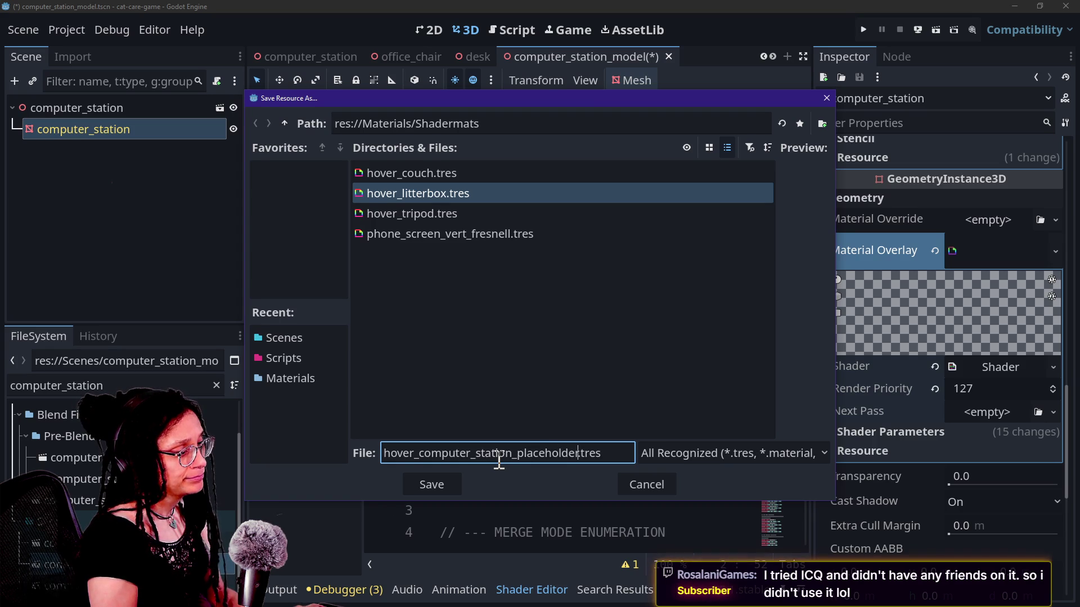
{"action": "key", "text": "BackSpace"}
{"action": "key", "text": "BackSpace"}
{"action": "key", "text": "BackSpace"}
{"action": "key", "text": "Return"}
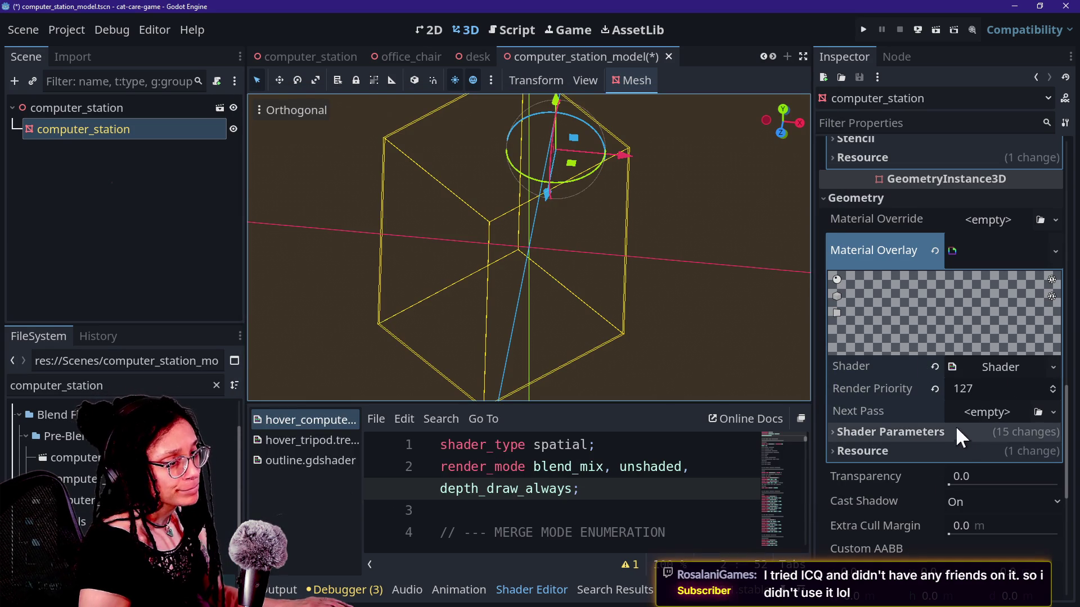
{"action": "left_click", "coordinate": [896, 416]}
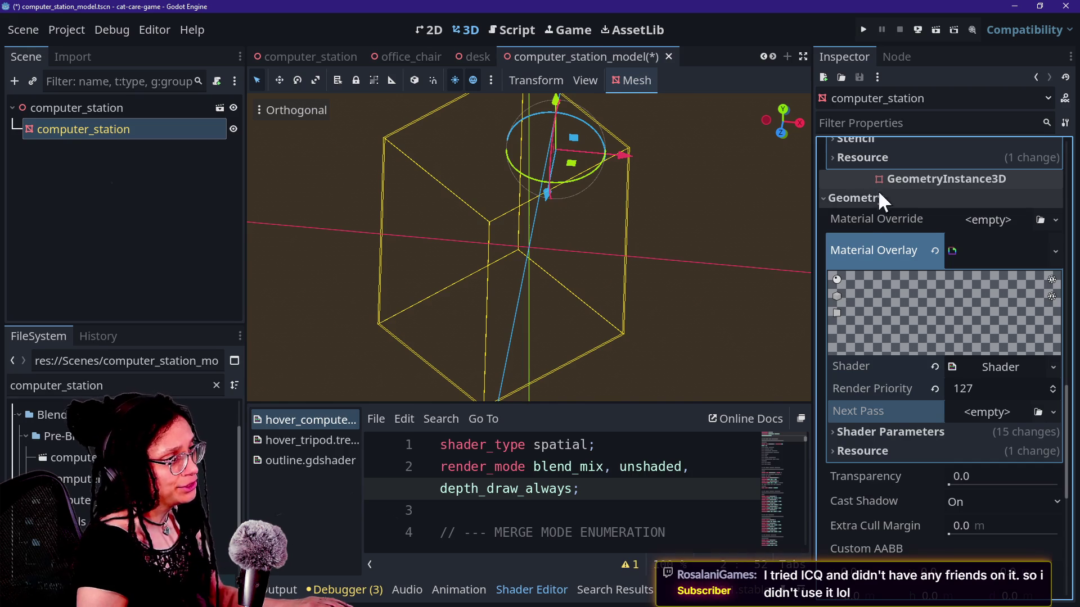
{"action": "key", "text": "ctrl+s"}
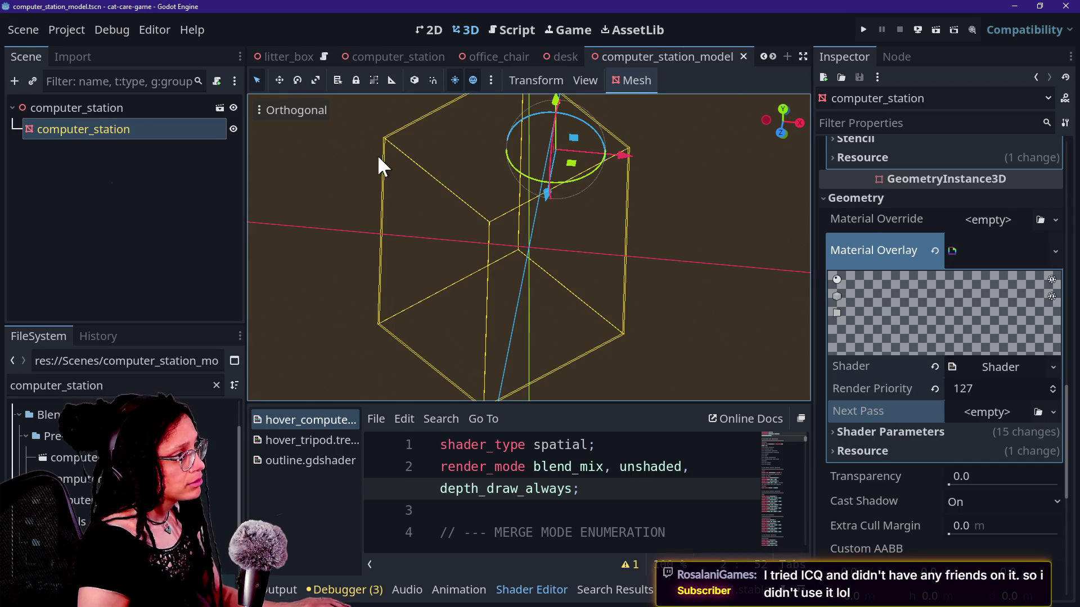
In the computer_station scene, enable Editable Children on the instance and select its mesh
{"action": "left_click", "coordinate": [414, 58]}
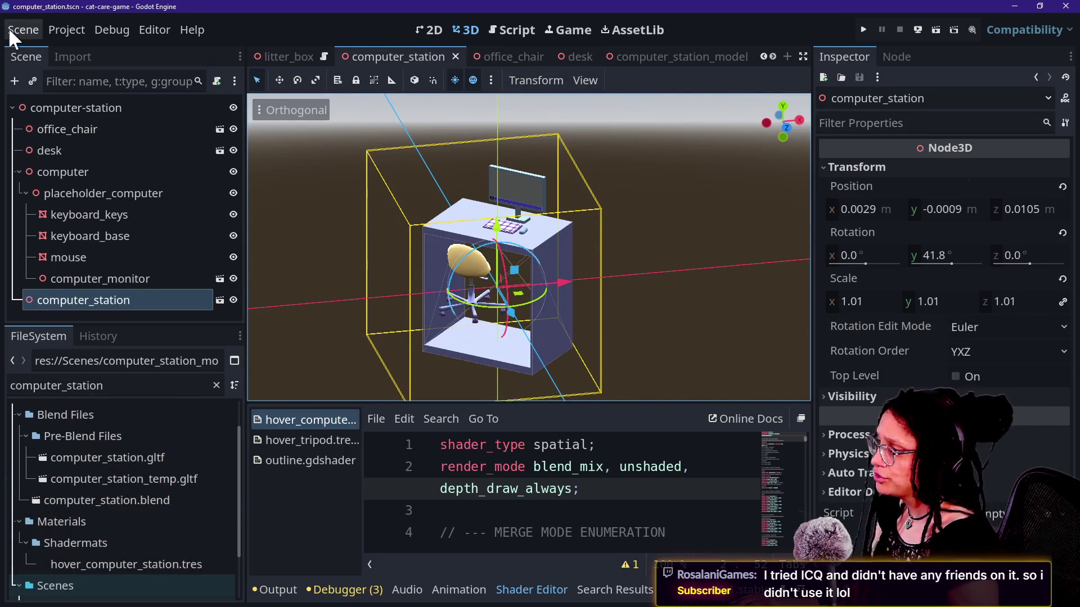
{"action": "right_click", "coordinate": [96, 301]}
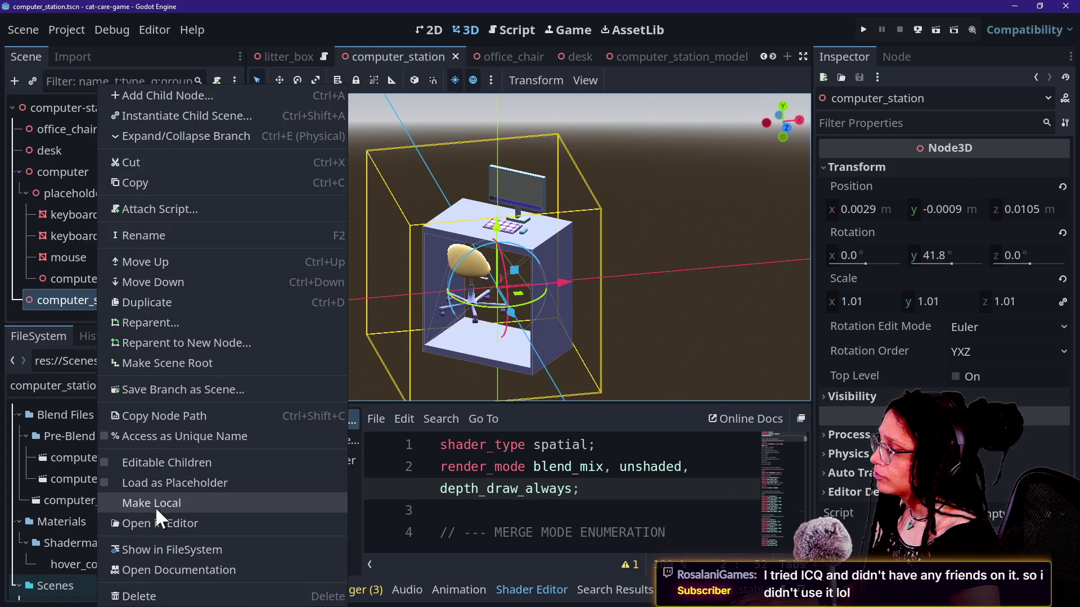
{"action": "left_click", "coordinate": [153, 463]}
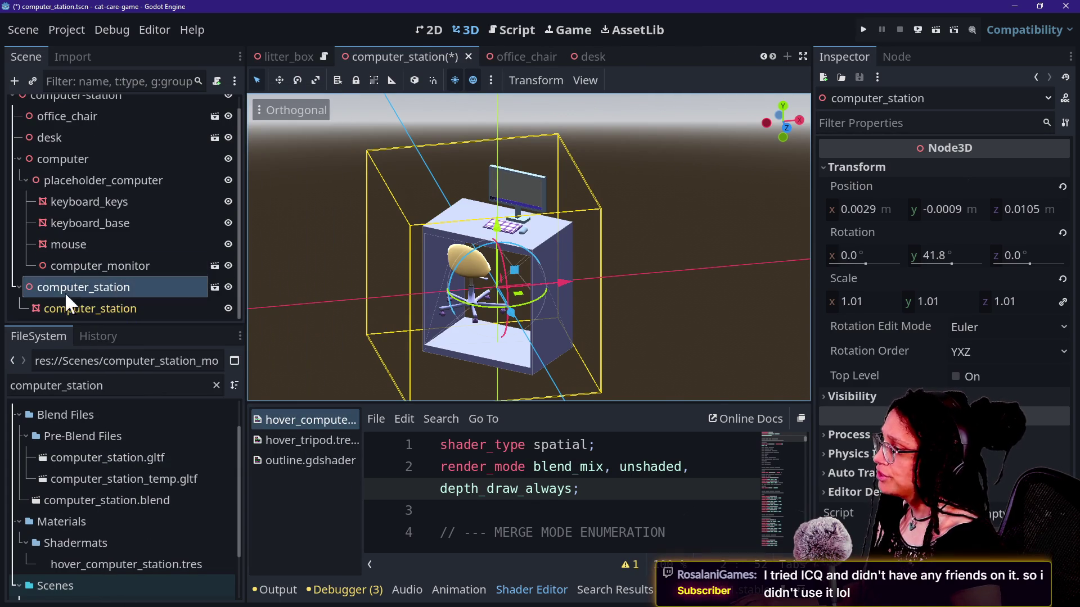
{"action": "left_click", "coordinate": [62, 317]}
Select the computer-station root node, save the scene, and switch to GitHub Desktop
{"action": "scroll", "coordinate": [73, 226], "scroll_direction": "up", "scroll_amount": 2}
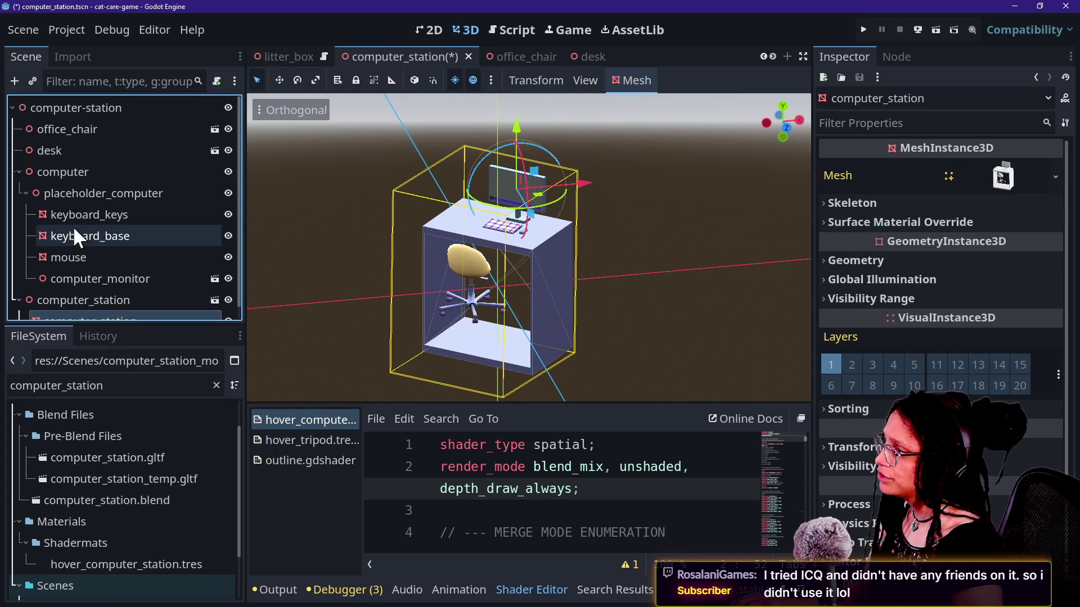
{"action": "scroll", "coordinate": [151, 240], "scroll_direction": "down", "scroll_amount": 1}
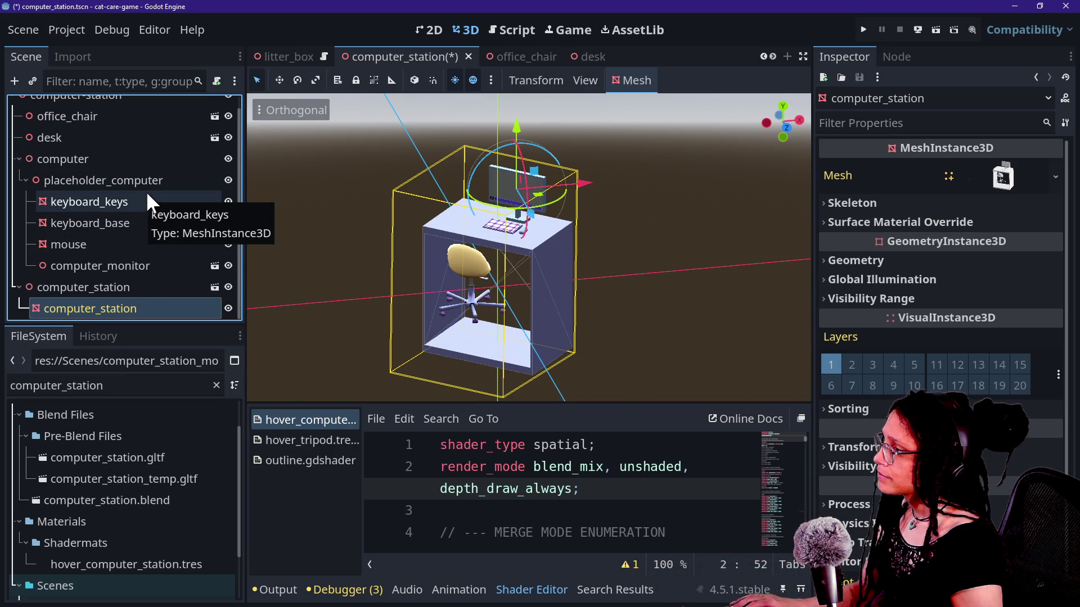
{"action": "scroll", "coordinate": [146, 191], "scroll_direction": "up", "scroll_amount": 1}
{"action": "left_click", "coordinate": [116, 110]}
{"action": "key", "text": "ctrl+s"}
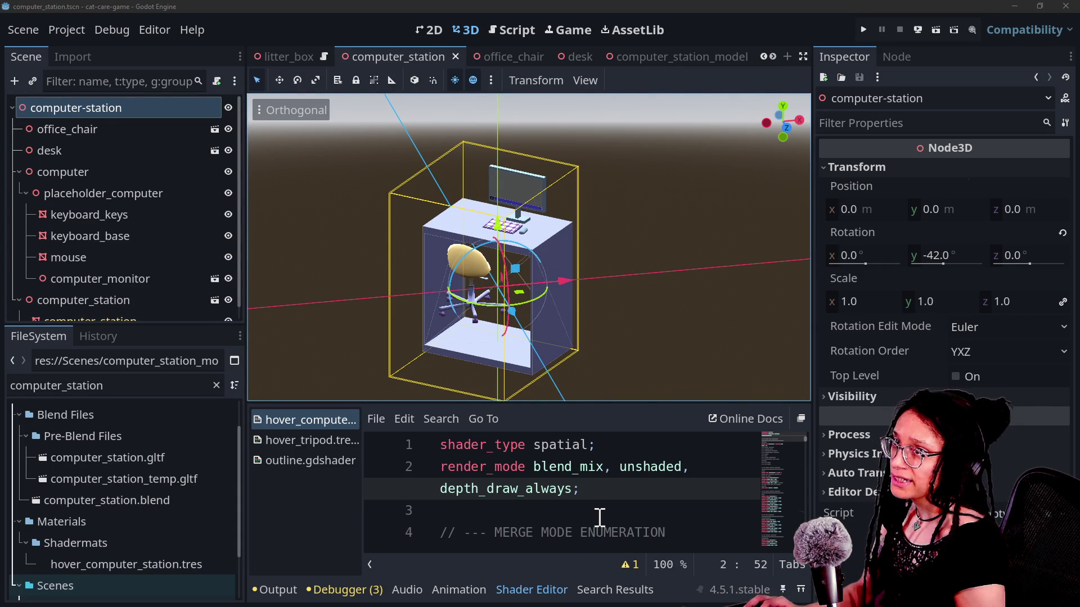
{"action": "key", "text": "alt+Tab"}
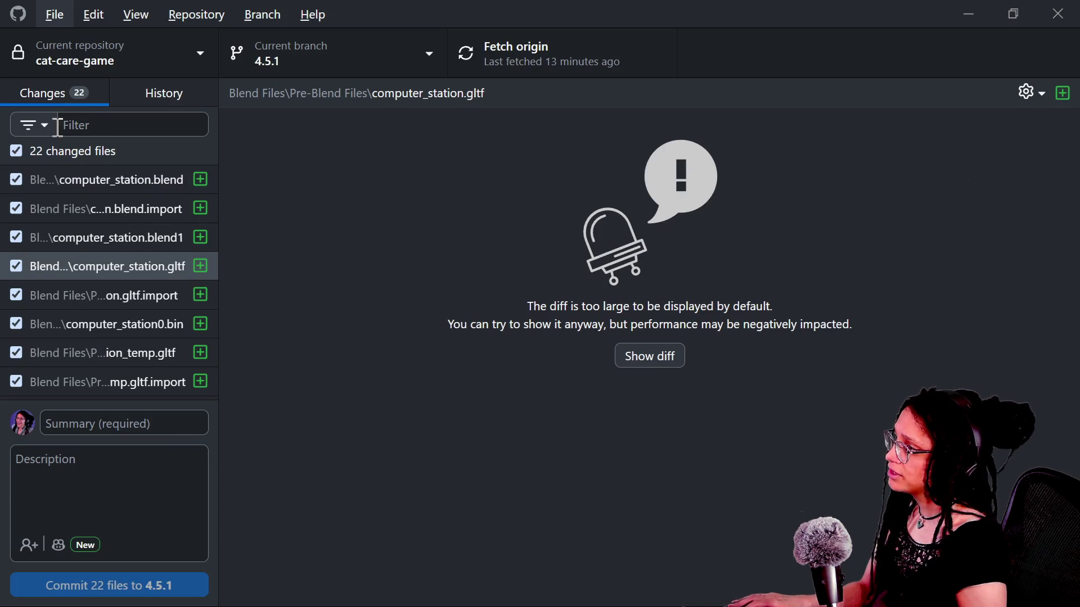
Commit the 22 changes as 'began selectable area for computer station' and push to origin
{"action": "left_click", "coordinate": [112, 427]}
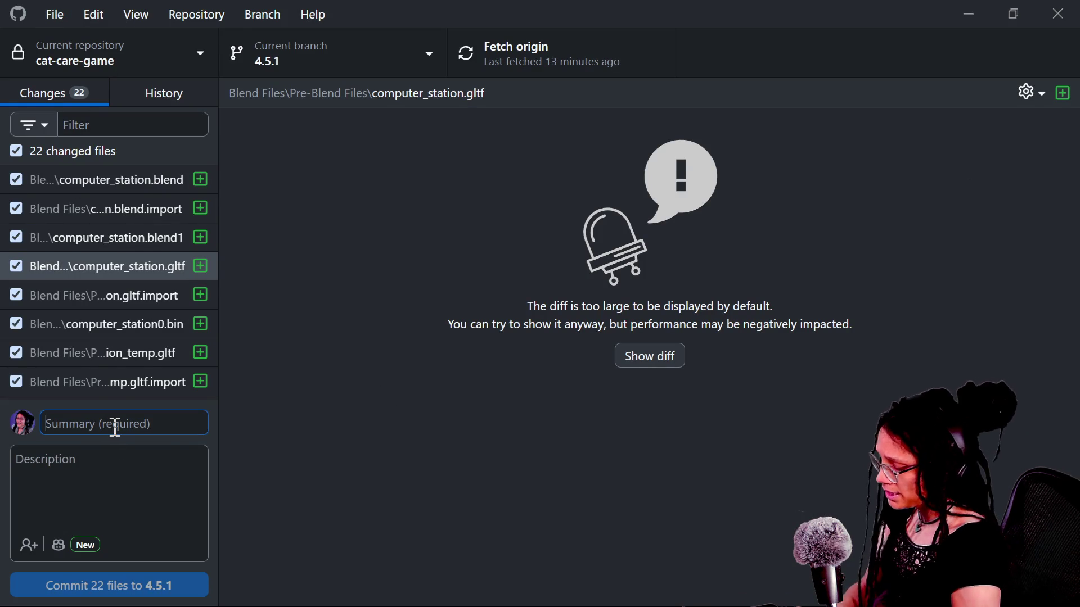
{"action": "type", "text": "began selectable area for"}
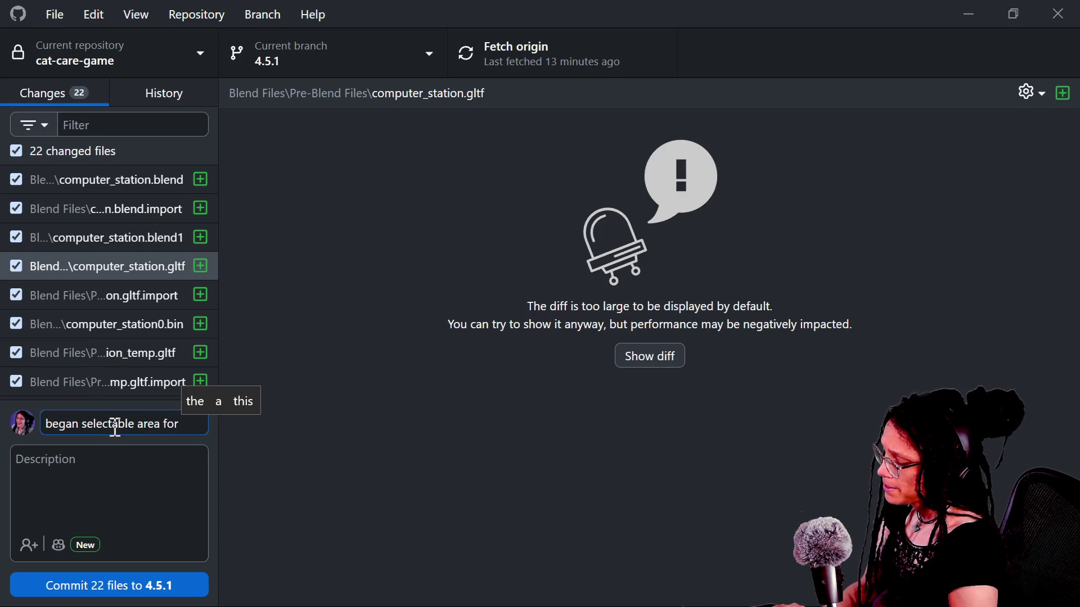
{"action": "type", "text": " omputer station"}
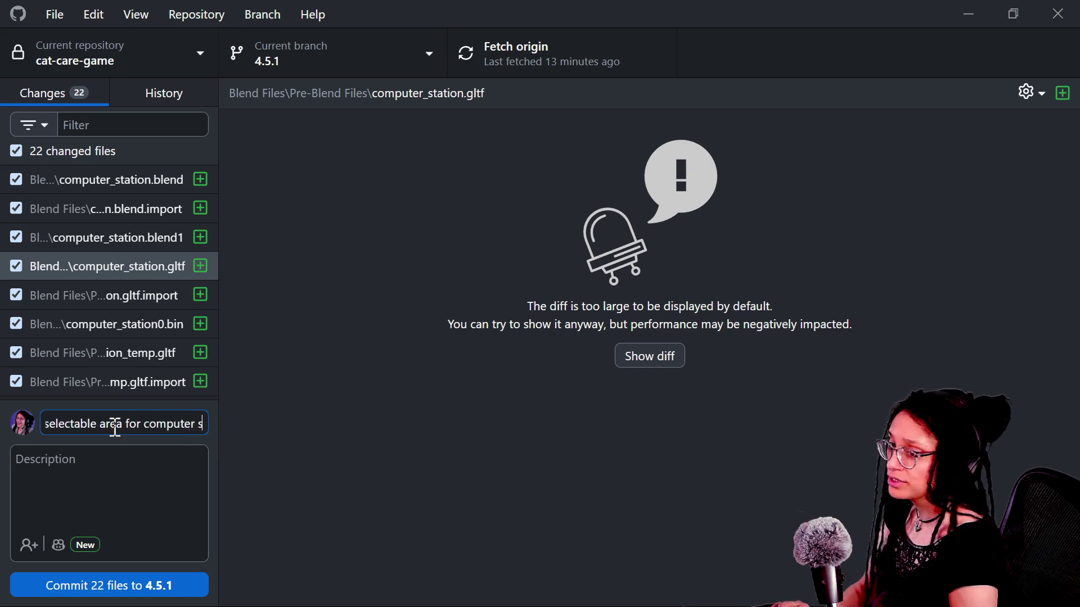
{"action": "key", "text": "ctrl+Return"}
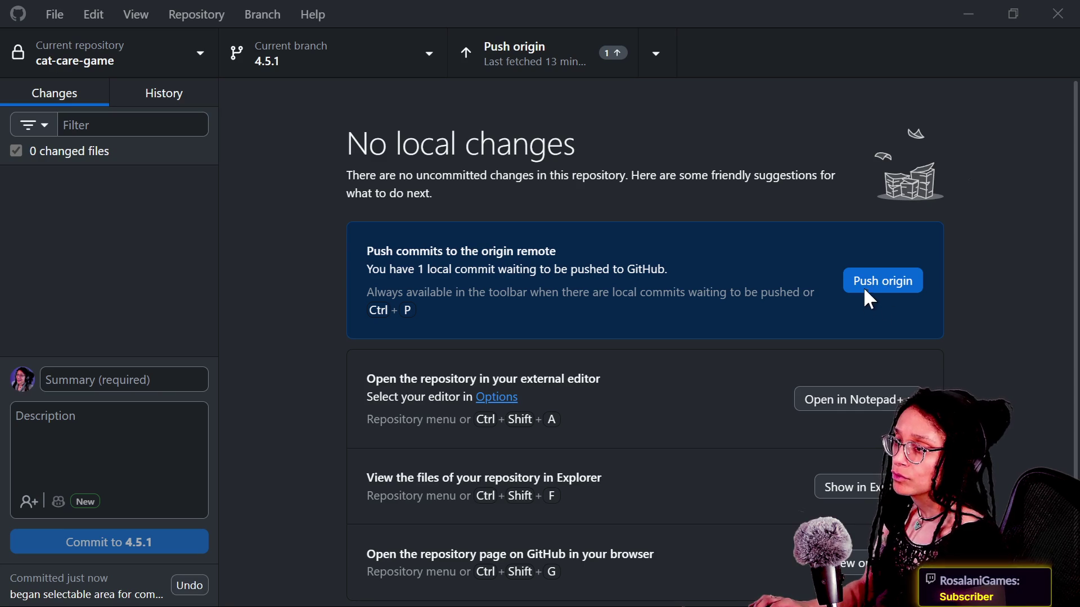
{"action": "left_click", "coordinate": [525, 63]}
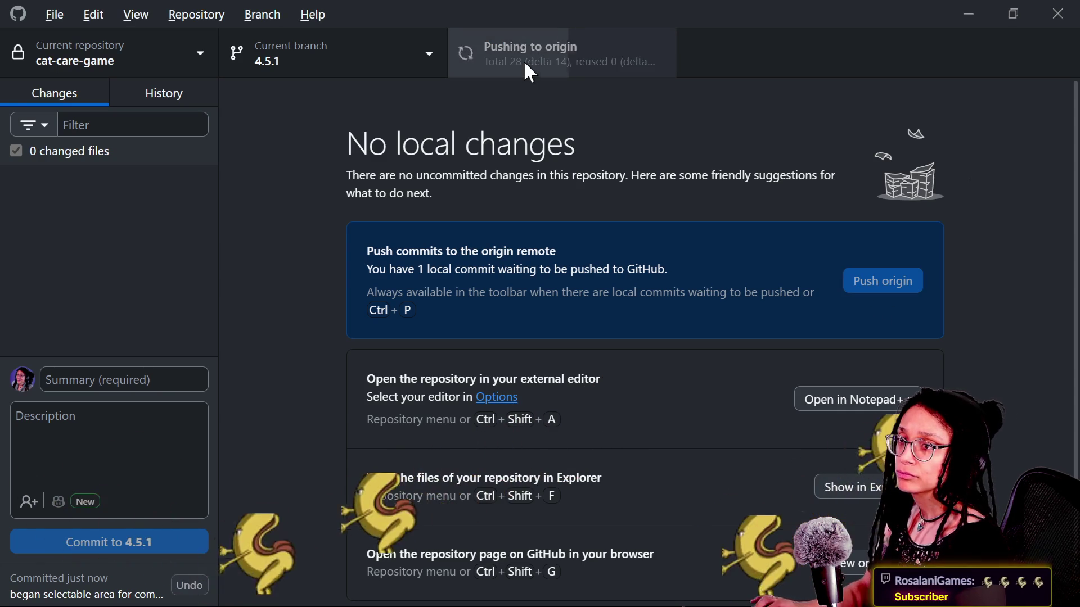
{"action": "key", "text": "alt+Tab"}
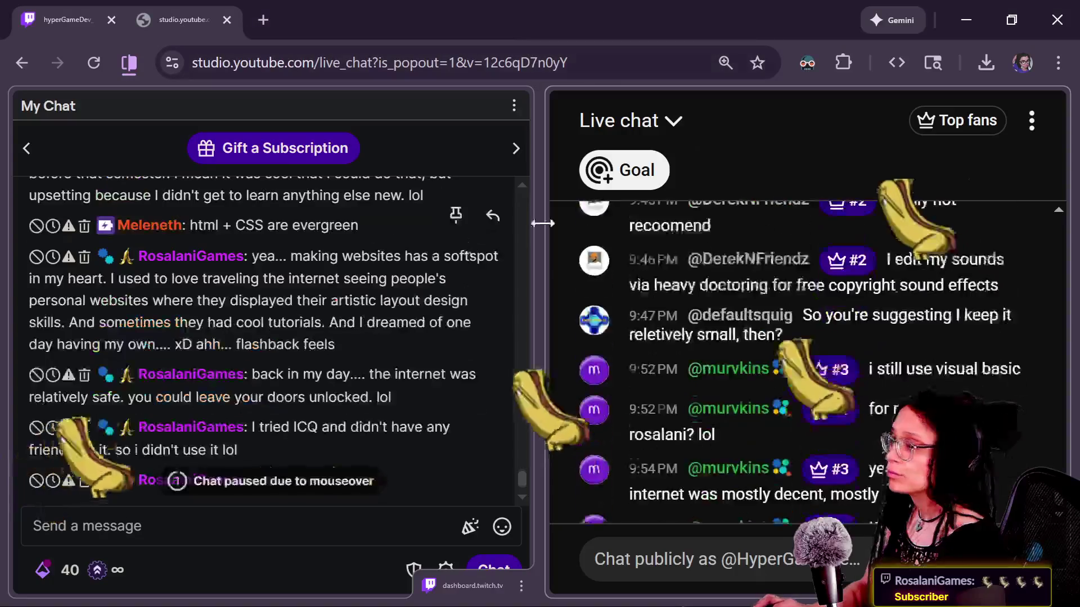
{"action": "scroll", "coordinate": [315, 230], "scroll_direction": "up", "scroll_amount": 5}
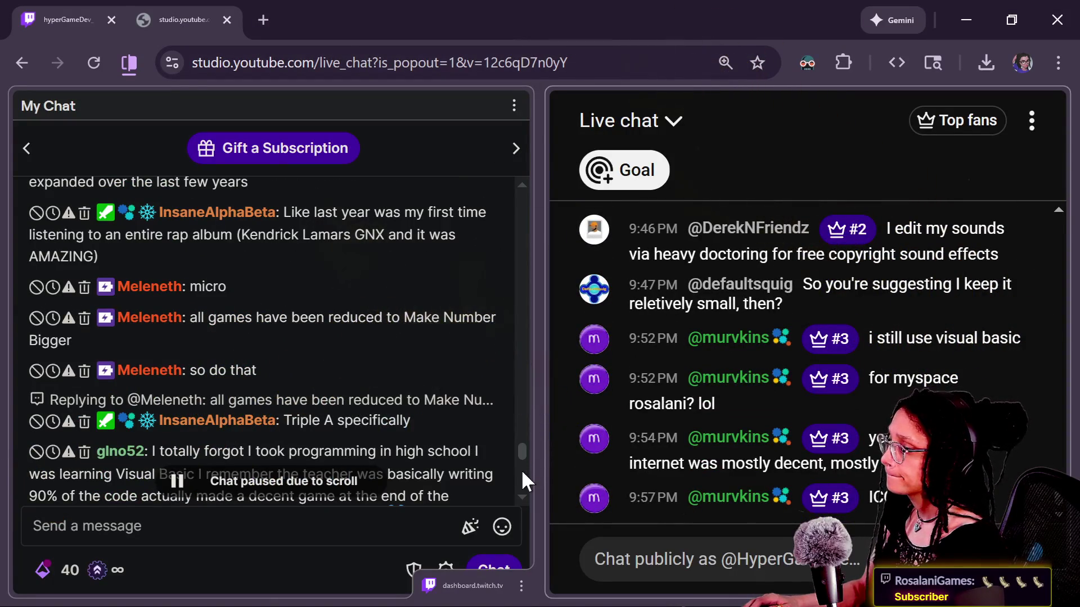
{"action": "left_click", "coordinate": [518, 454]}
{"action": "scroll", "coordinate": [519, 455], "scroll_direction": "down", "scroll_amount": 4}
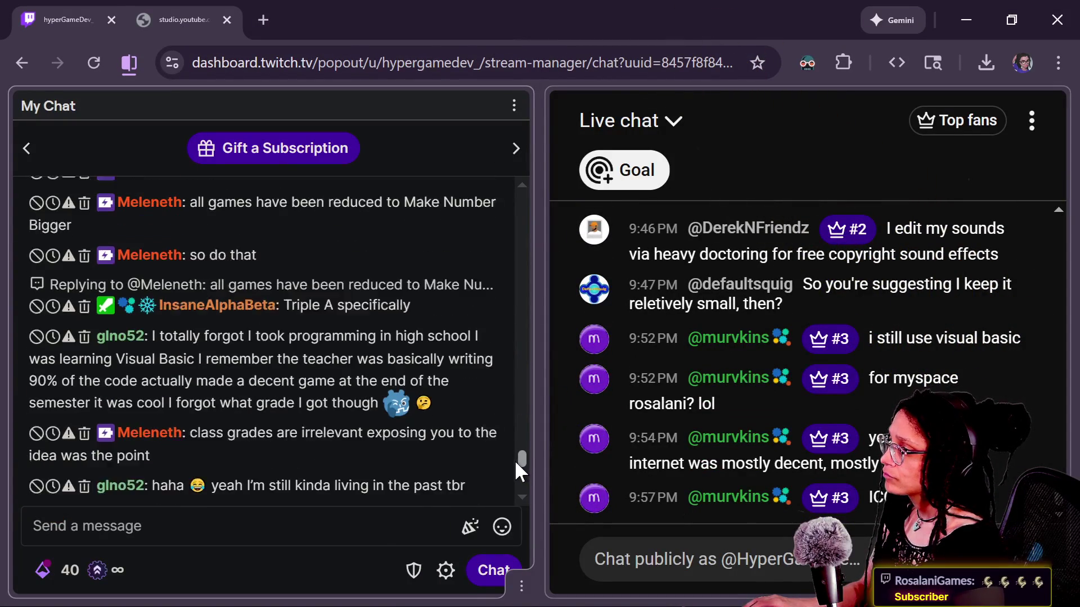
{"action": "scroll", "coordinate": [513, 462], "scroll_direction": "up", "scroll_amount": 3}
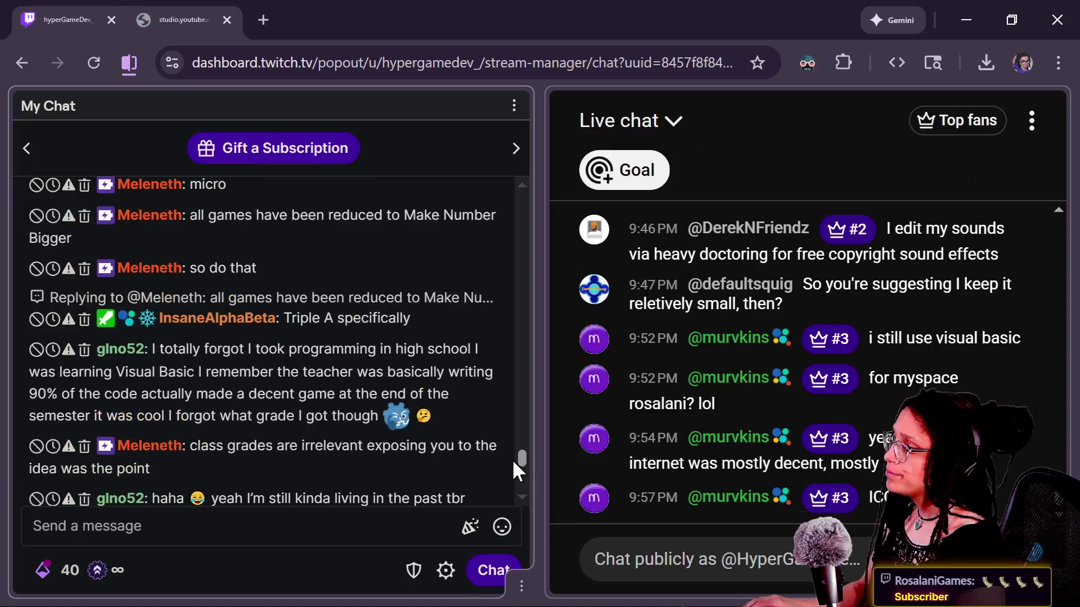
{"action": "scroll", "coordinate": [512, 458], "scroll_direction": "down", "scroll_amount": 2}
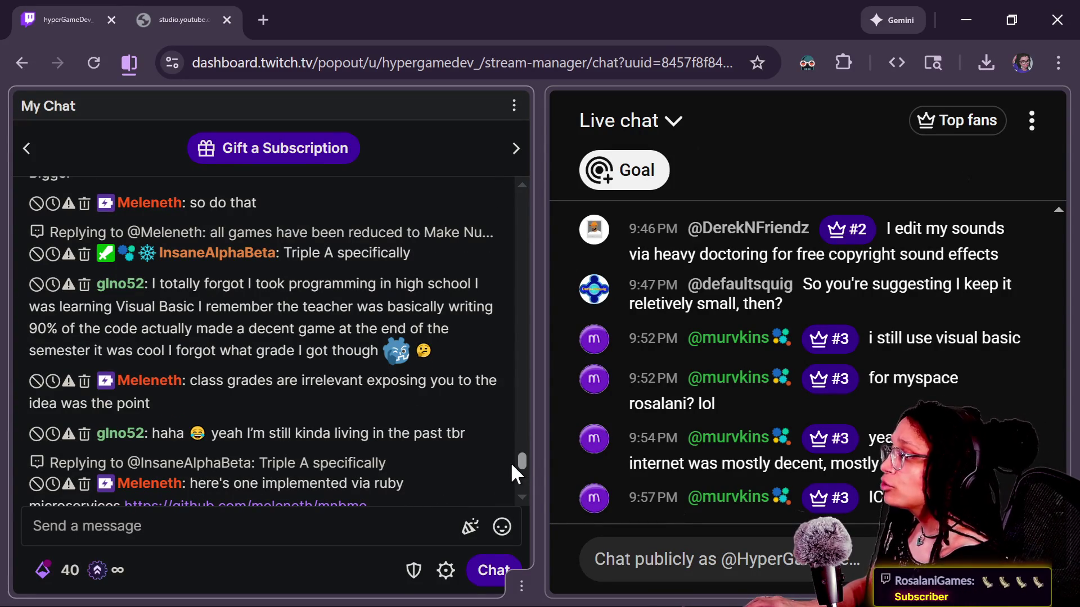
{"action": "scroll", "coordinate": [509, 463], "scroll_direction": "down", "scroll_amount": 2}
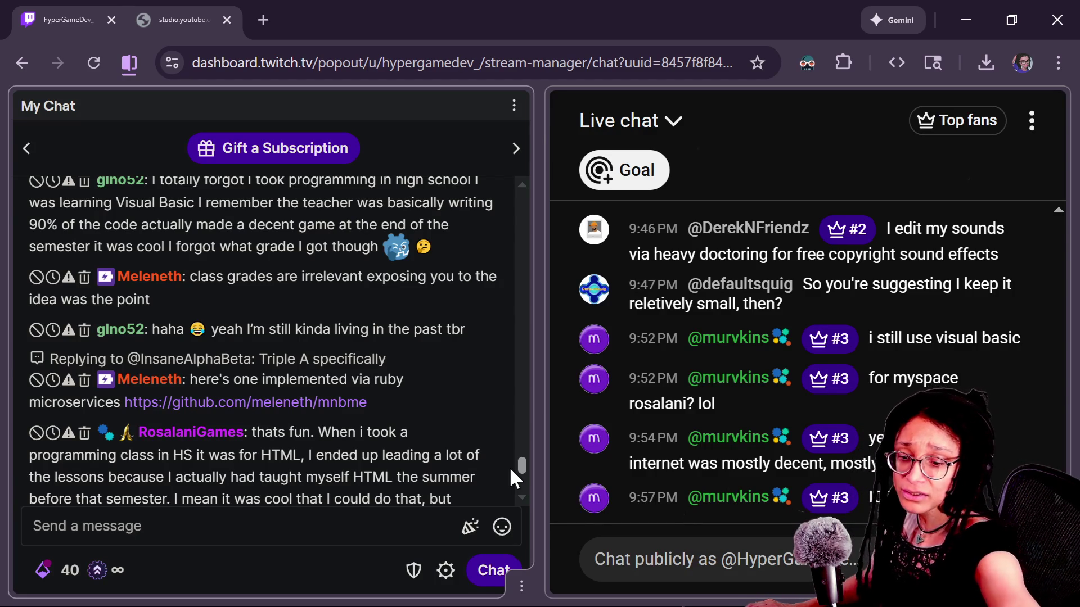
{"action": "scroll", "coordinate": [140, 444], "scroll_direction": "up", "scroll_amount": 5}
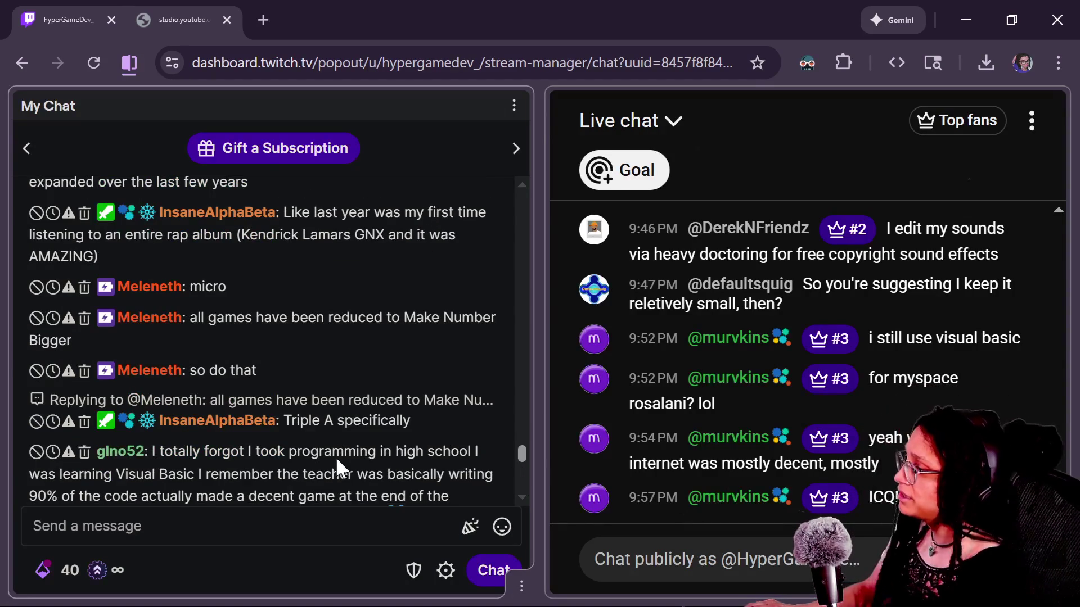
{"action": "scroll", "coordinate": [335, 457], "scroll_direction": "up", "scroll_amount": 3}
{"action": "mouse_move", "coordinate": [511, 436]}
{"action": "left_mouse_down"}
{"action": "mouse_move", "coordinate": [519, 455]}
{"action": "mouse_move", "coordinate": [515, 431]}
{"action": "left_mouse_up"}
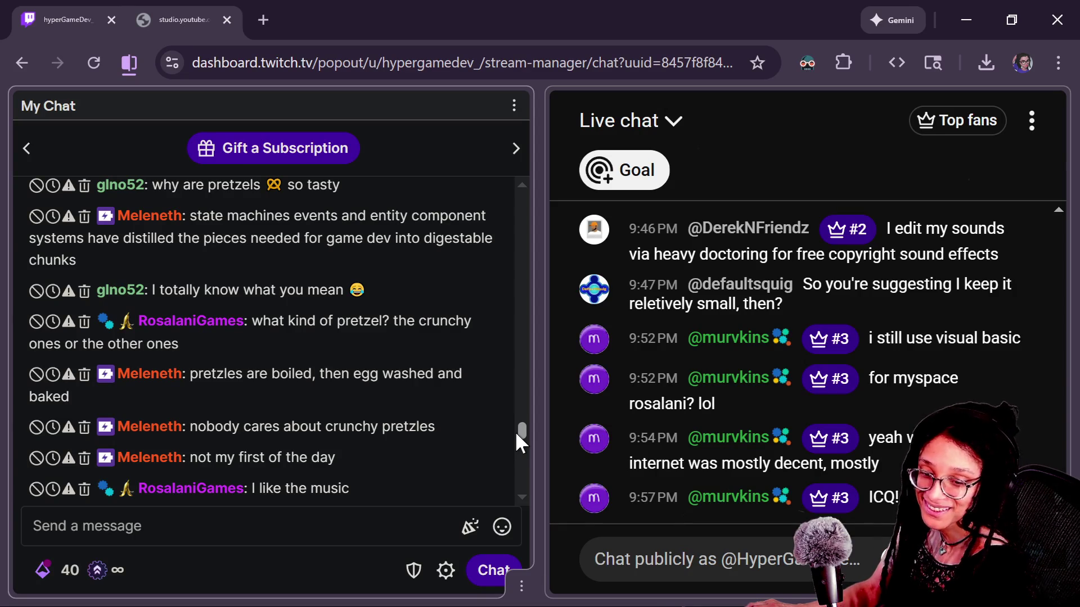
{"action": "left_click_drag", "start_coordinate": [515, 434], "coordinate": [511, 452]}
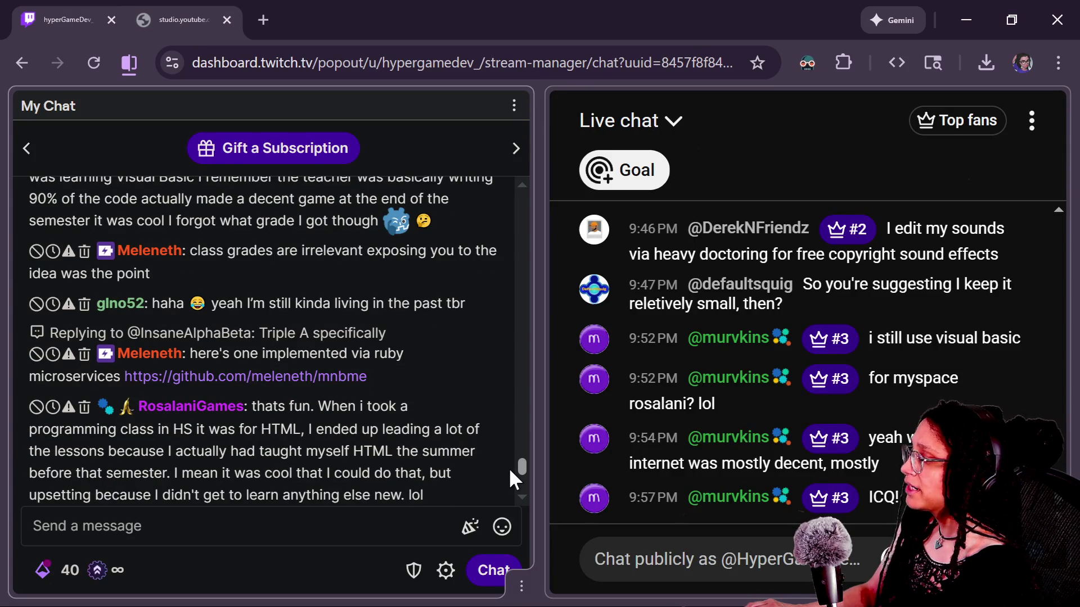
{"action": "scroll", "coordinate": [511, 471], "scroll_direction": "up", "scroll_amount": 2}
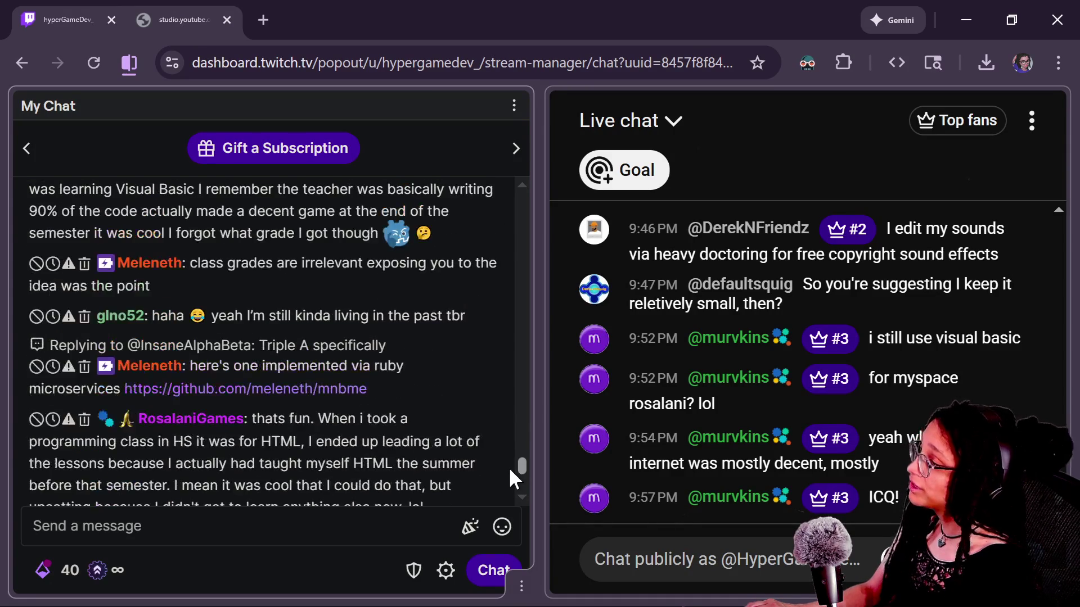
{"action": "scroll", "coordinate": [510, 470], "scroll_direction": "up", "scroll_amount": 1}
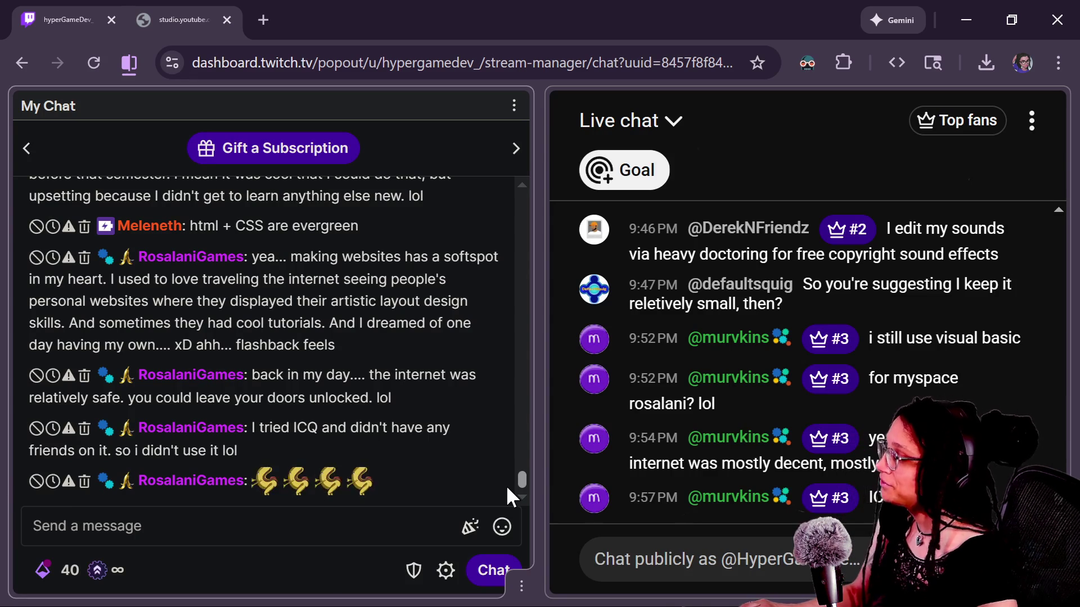
{"action": "mouse_move", "coordinate": [506, 488]}
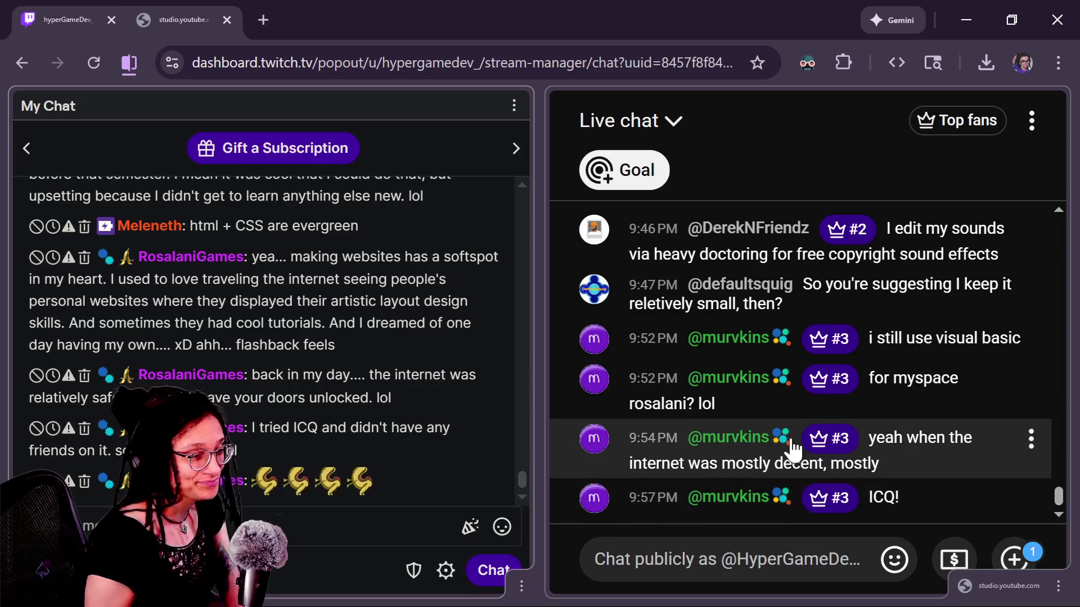
Read back through the YouTube live chat, then return to Godot with the hover_computer shader open
{"action": "scroll", "coordinate": [872, 494], "scroll_direction": "up", "scroll_amount": 8}
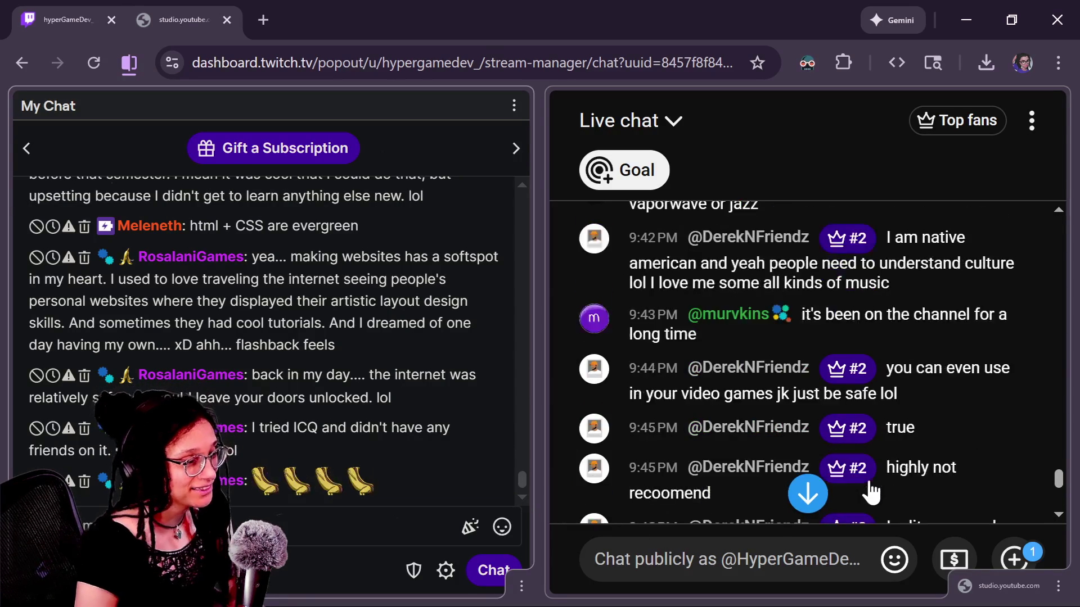
{"action": "scroll", "coordinate": [872, 494], "scroll_direction": "up", "scroll_amount": 2}
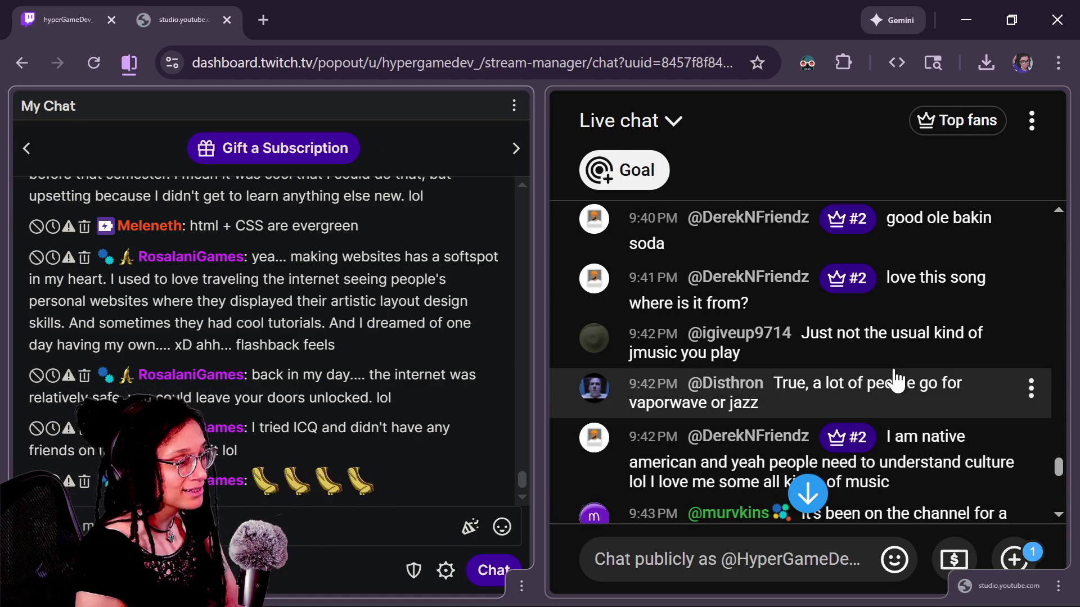
{"action": "scroll", "coordinate": [942, 438], "scroll_direction": "down", "scroll_amount": 3}
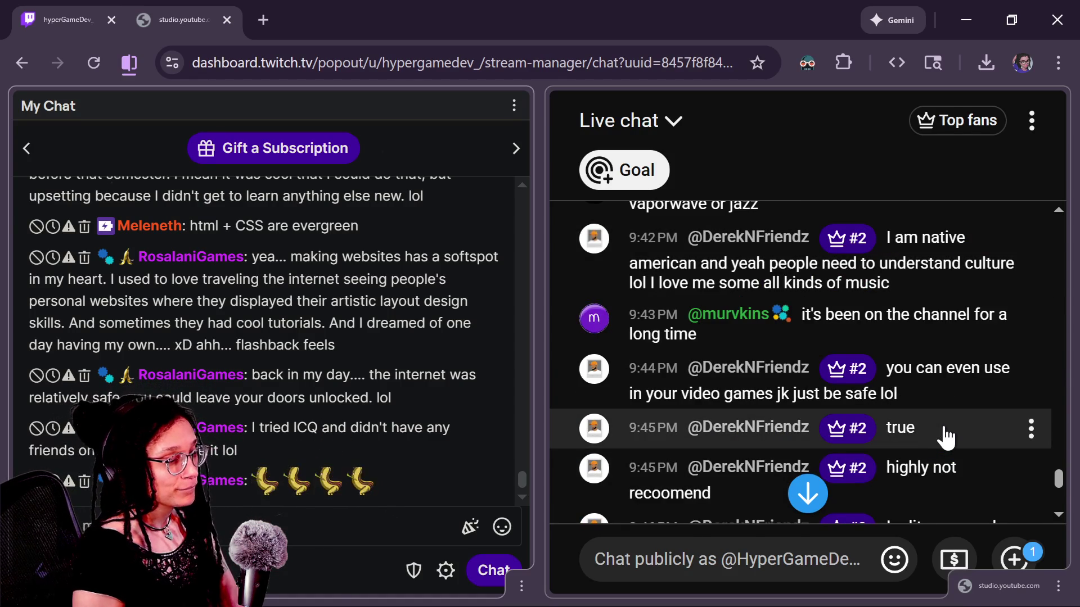
{"action": "scroll", "coordinate": [946, 437], "scroll_direction": "down", "scroll_amount": 2}
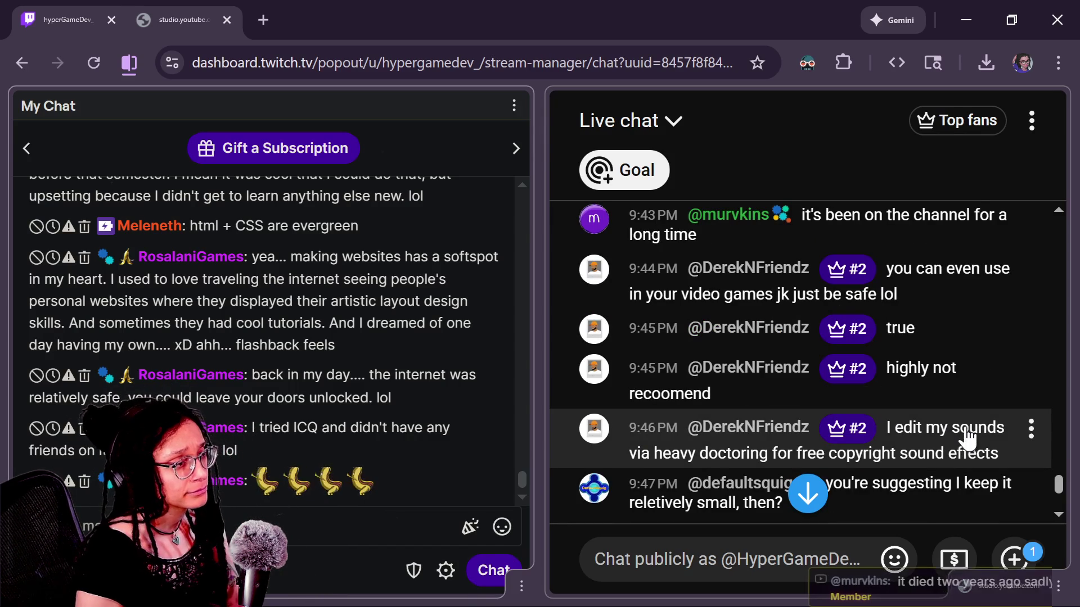
{"action": "scroll", "coordinate": [976, 403], "scroll_direction": "down", "scroll_amount": 5}
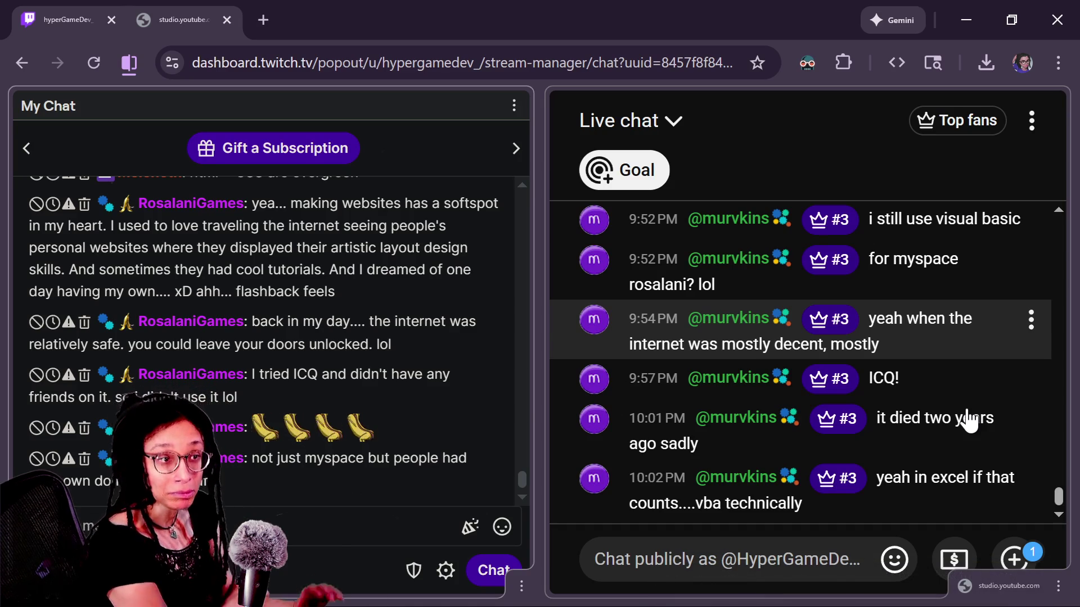
{"action": "key", "text": "alt+Tab"}
{"action": "key", "text": "alt+Tab"}
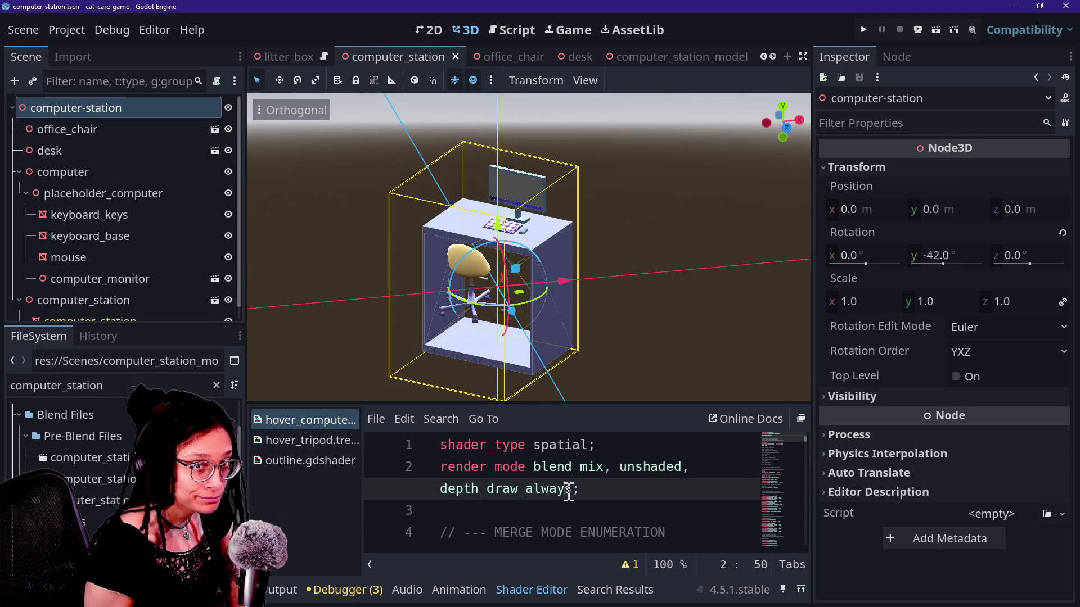
Look over the shader's render_mode lines, glance at the stream chat, and open a new Chrome tab
{"action": "left_click_drag", "start_coordinate": [449, 472], "coordinate": [550, 489]}
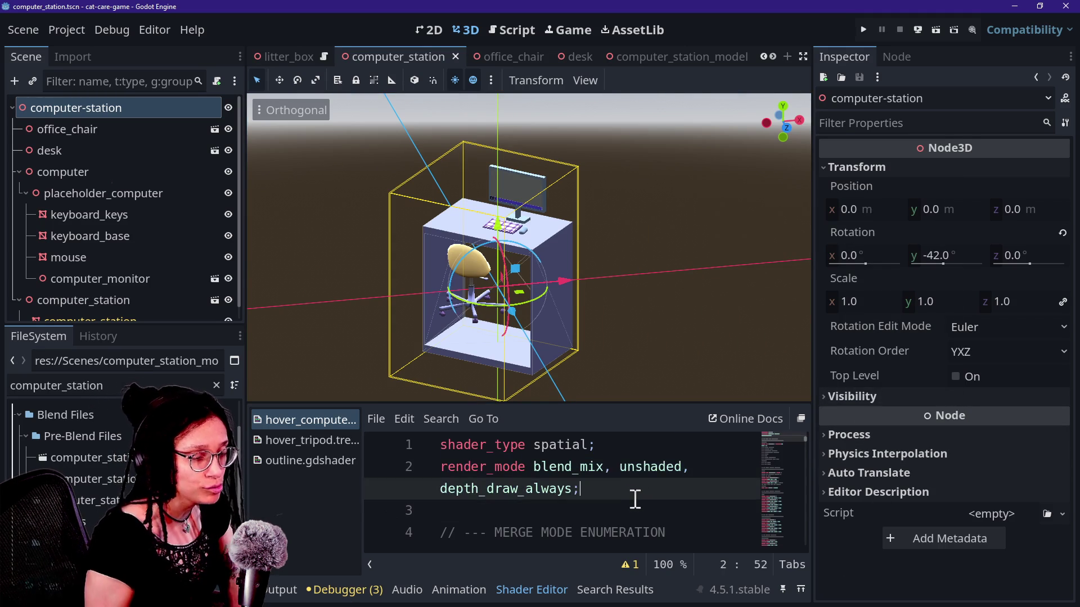
{"action": "left_click", "coordinate": [605, 467]}
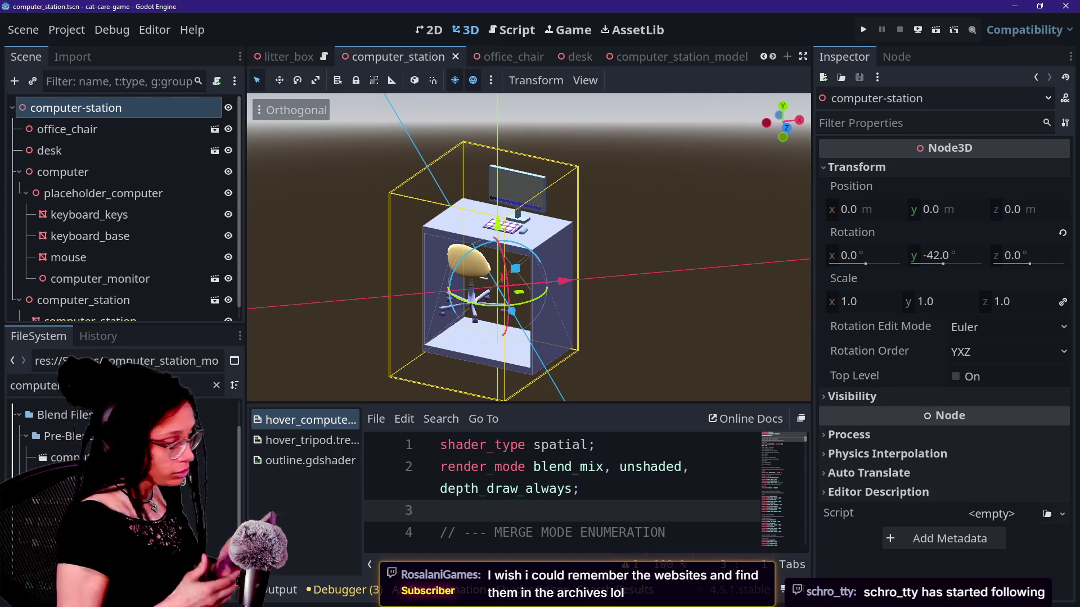
{"action": "key", "text": "alt+Tab"}
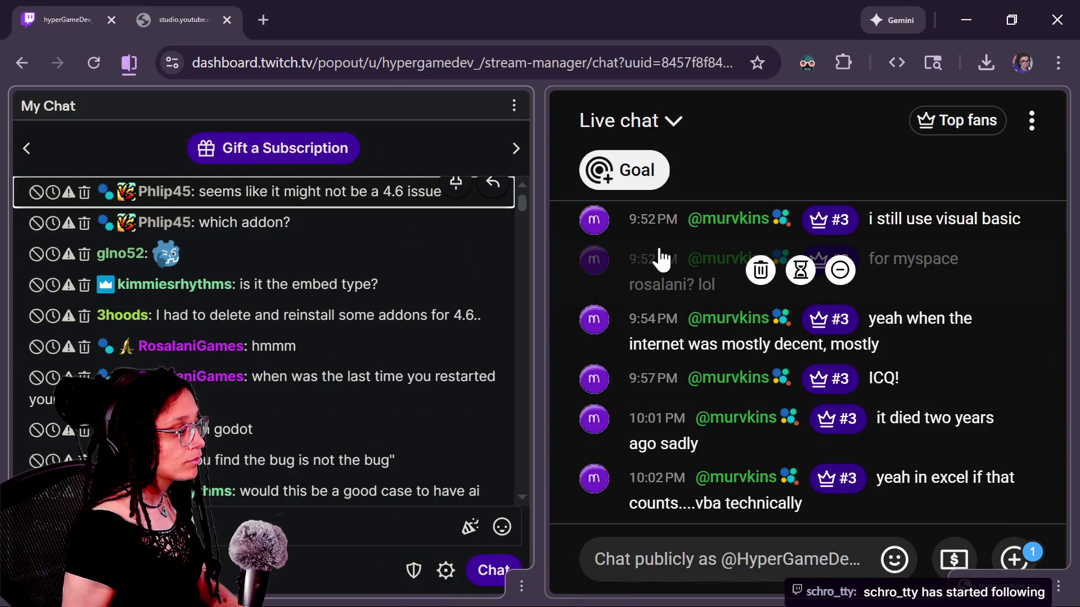
{"action": "scroll", "coordinate": [455, 317], "scroll_direction": "down", "scroll_amount": 10}
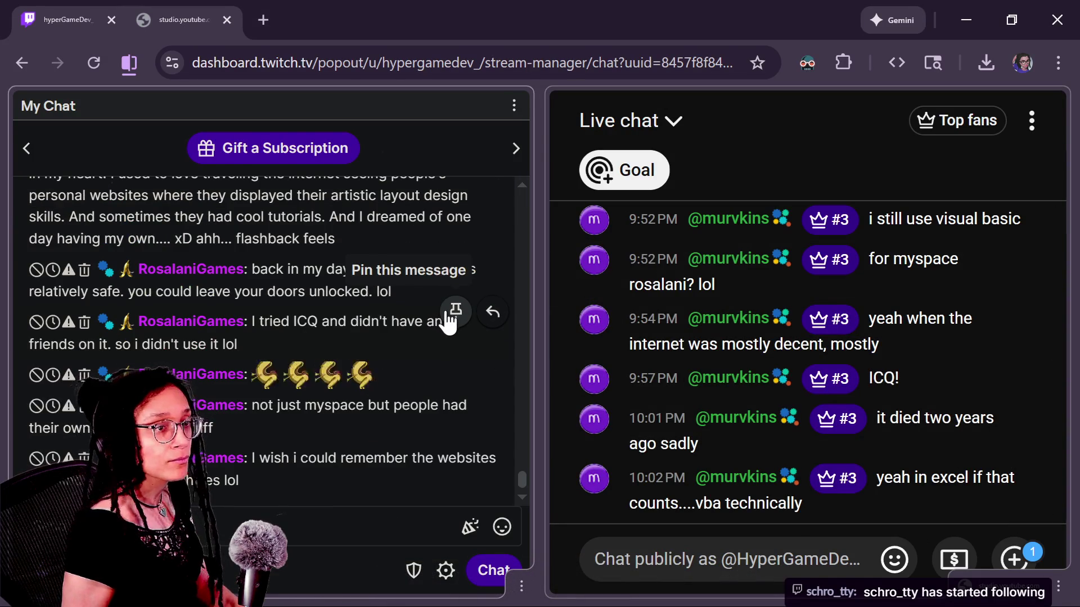
{"action": "key", "text": "alt+Tab"}
{"action": "left_click", "coordinate": [783, 12]}
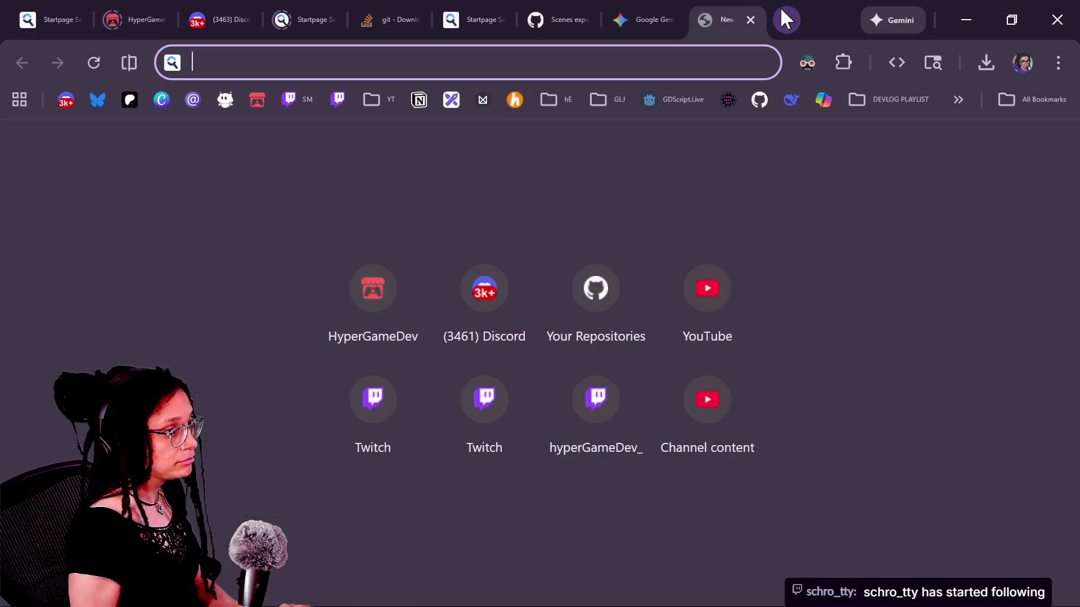
Load cloudhiker.net in the new tab
{"action": "type", "text": "cloudhiker.net"}
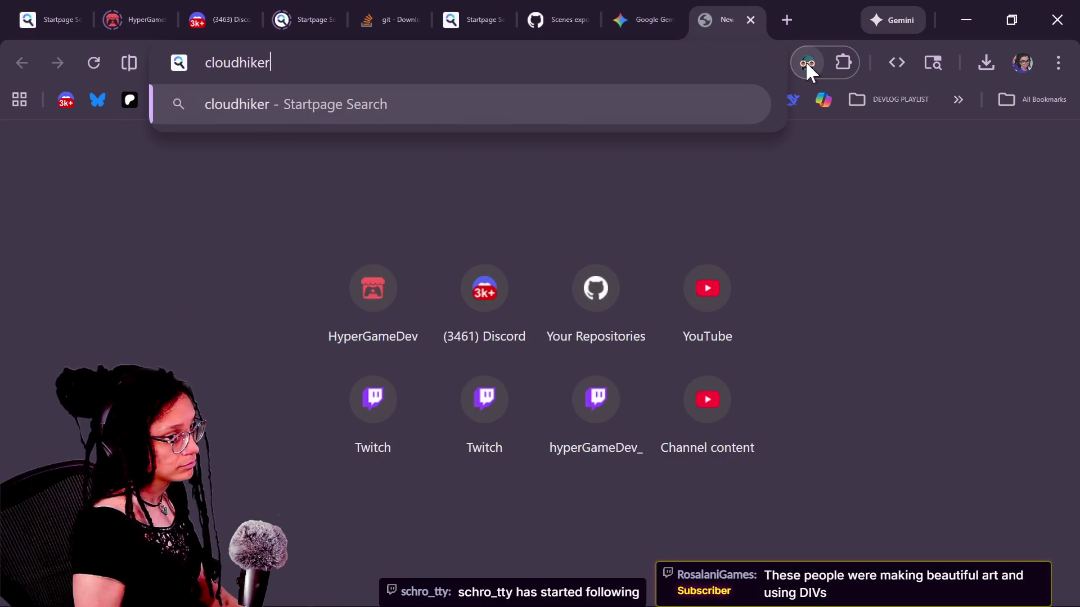
{"action": "key", "text": "Return"}
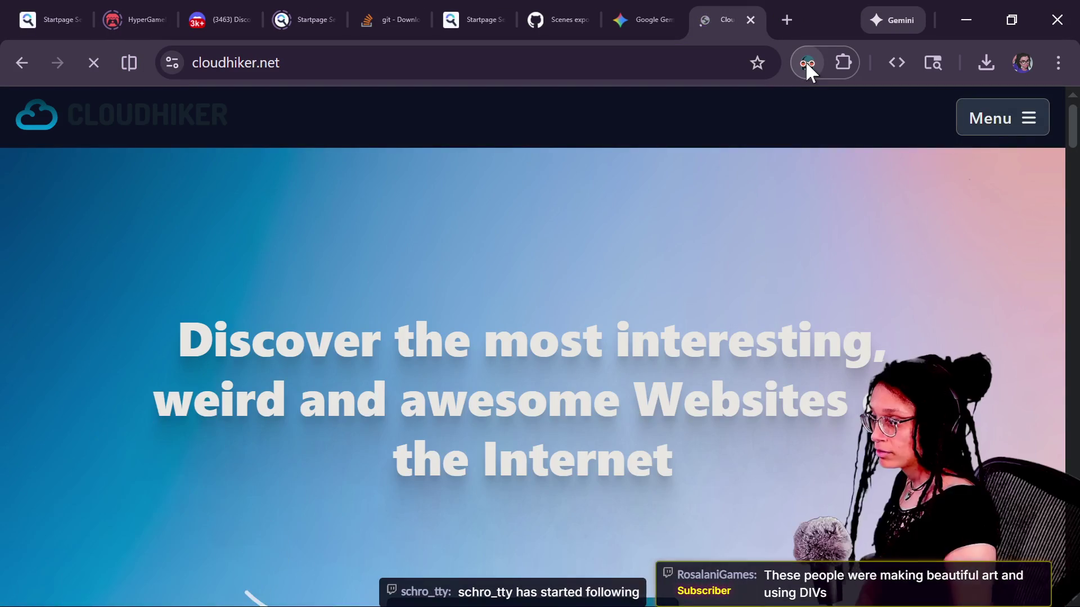
{"action": "scroll", "coordinate": [642, 434], "scroll_direction": "down", "scroll_amount": 3}
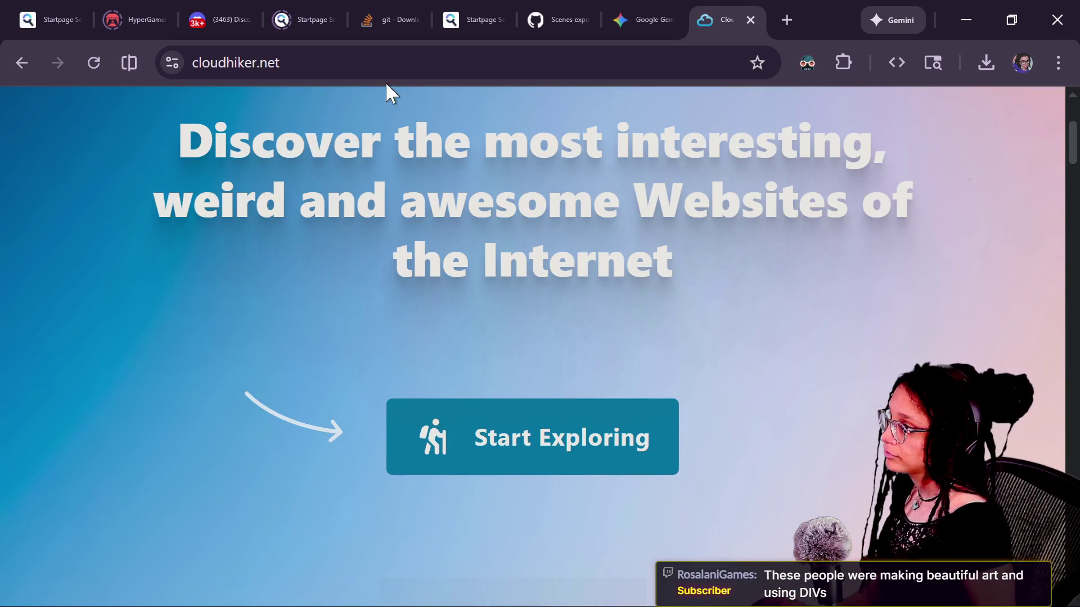
Copy the cloudhiker.net address and post it in the stream chat
{"action": "left_click", "coordinate": [384, 68]}
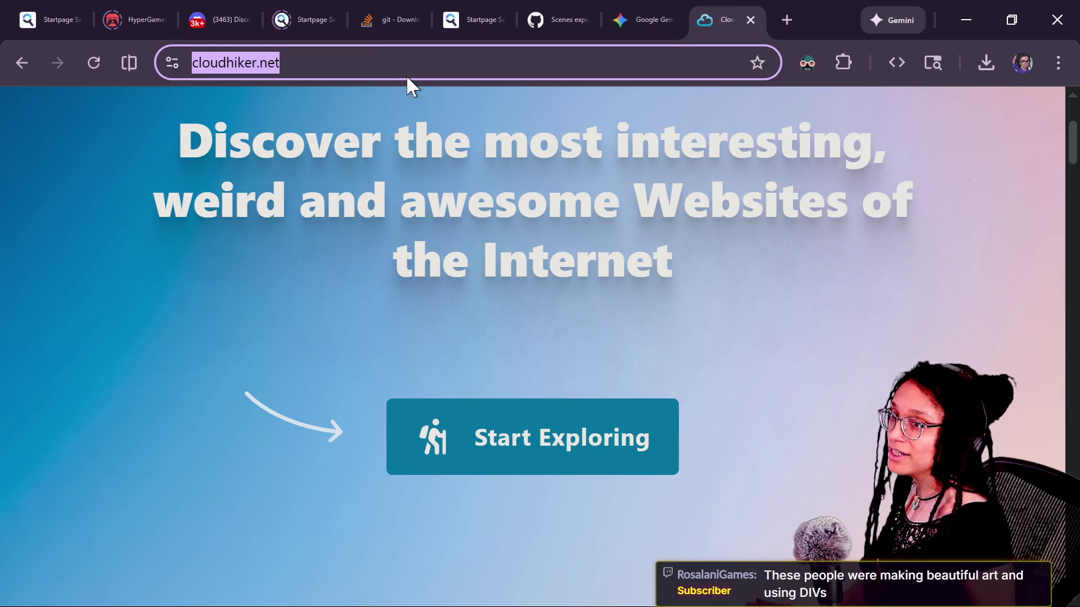
{"action": "key", "text": "ctrl+c"}
{"action": "key", "text": "alt+Tab"}
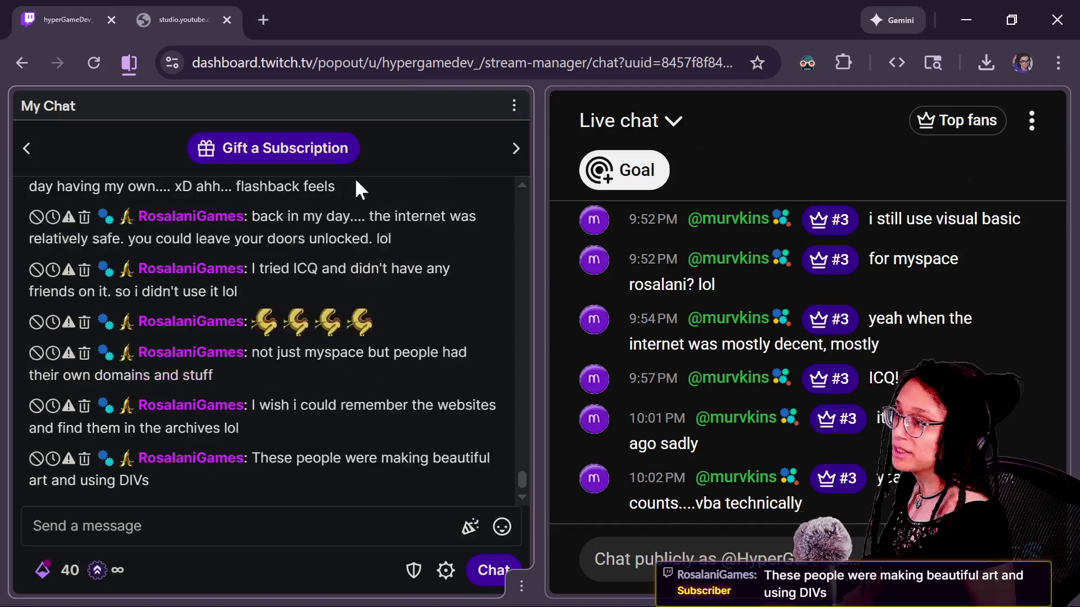
{"action": "left_click", "coordinate": [265, 511]}
{"action": "key", "text": "ctrl+v"}
{"action": "key", "text": "Return"}
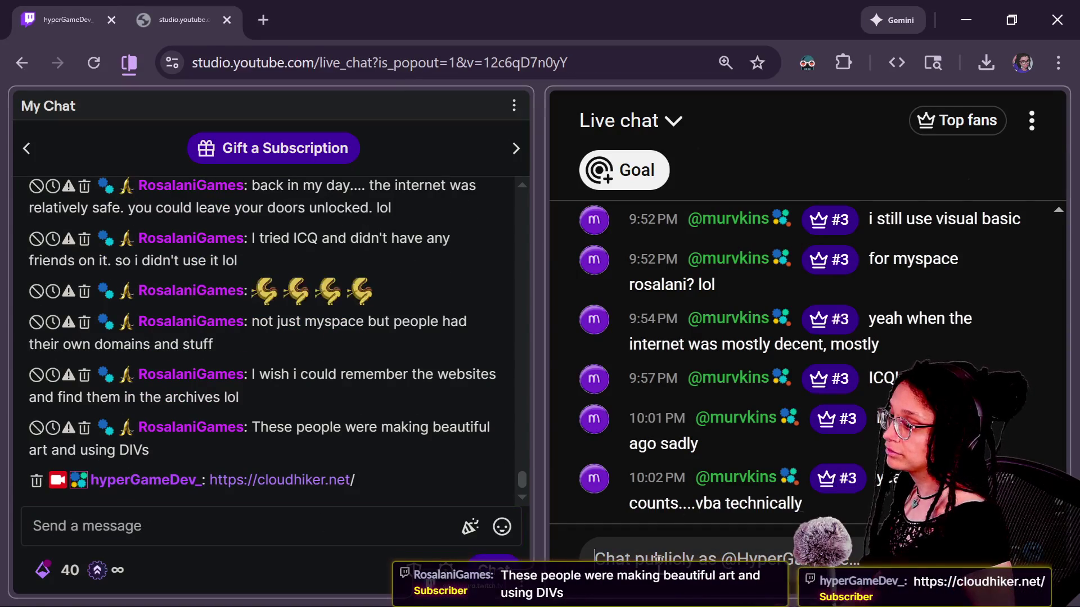
{"action": "key", "text": "alt+Tab"}
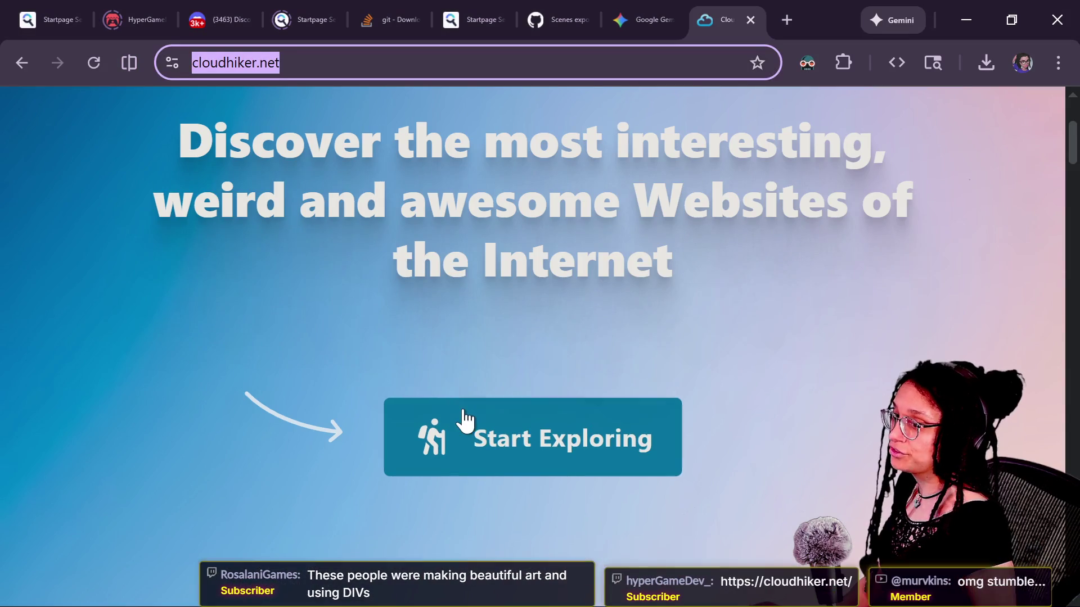
Start exploring from the Cloudhiker landing page to launch the random site explorer
{"action": "left_click", "coordinate": [465, 419]}
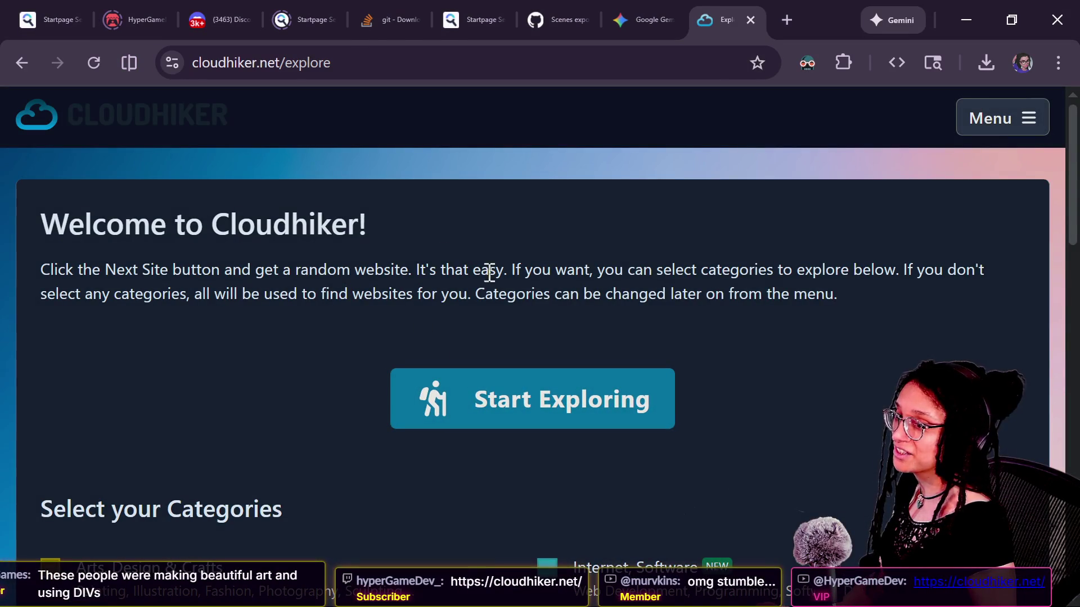
{"action": "scroll", "coordinate": [299, 323], "scroll_direction": "down", "scroll_amount": 2}
{"action": "scroll", "coordinate": [224, 278], "scroll_direction": "down", "scroll_amount": 3}
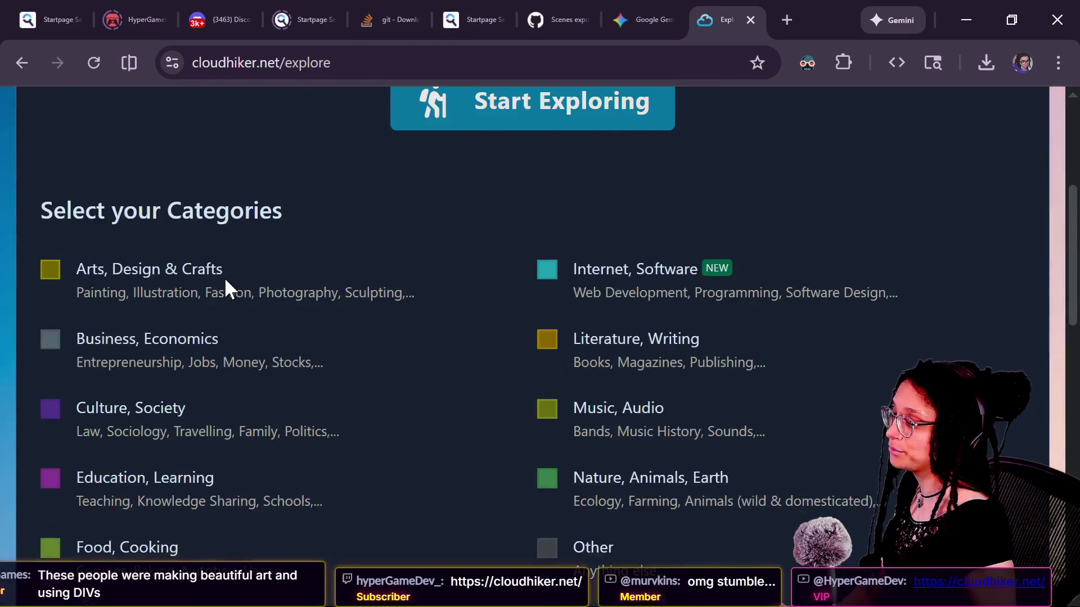
{"action": "scroll", "coordinate": [225, 278], "scroll_direction": "up", "scroll_amount": 5}
{"action": "left_click", "coordinate": [476, 399]}
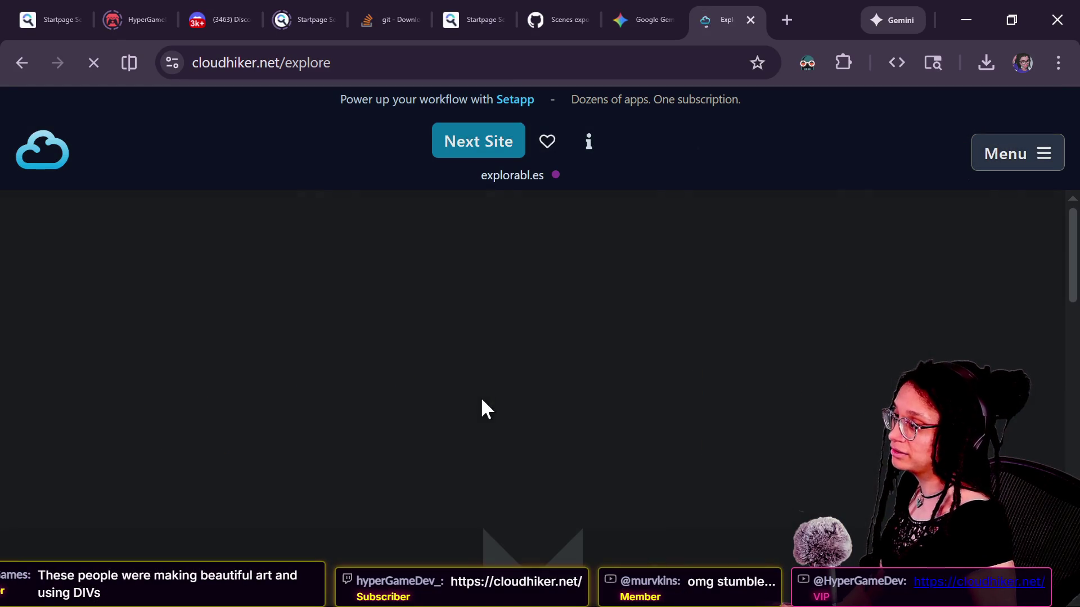
Scroll through the explorabl.es page and open the Beat Basics explorable
{"action": "scroll", "coordinate": [723, 390], "scroll_direction": "down", "scroll_amount": 5}
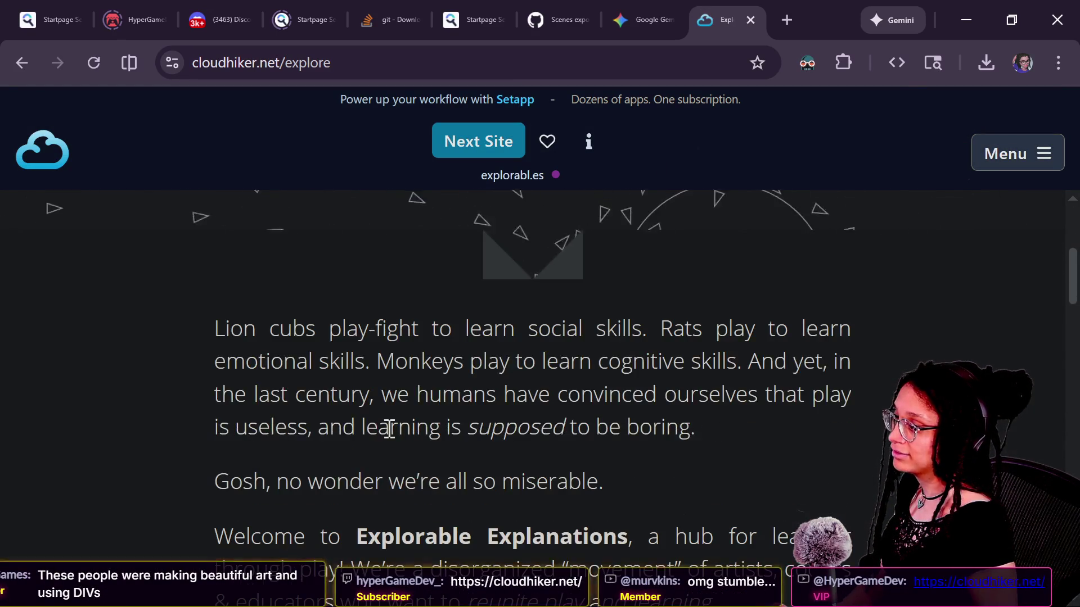
{"action": "scroll", "coordinate": [388, 433], "scroll_direction": "down", "scroll_amount": 8}
{"action": "scroll", "coordinate": [518, 410], "scroll_direction": "down", "scroll_amount": 5}
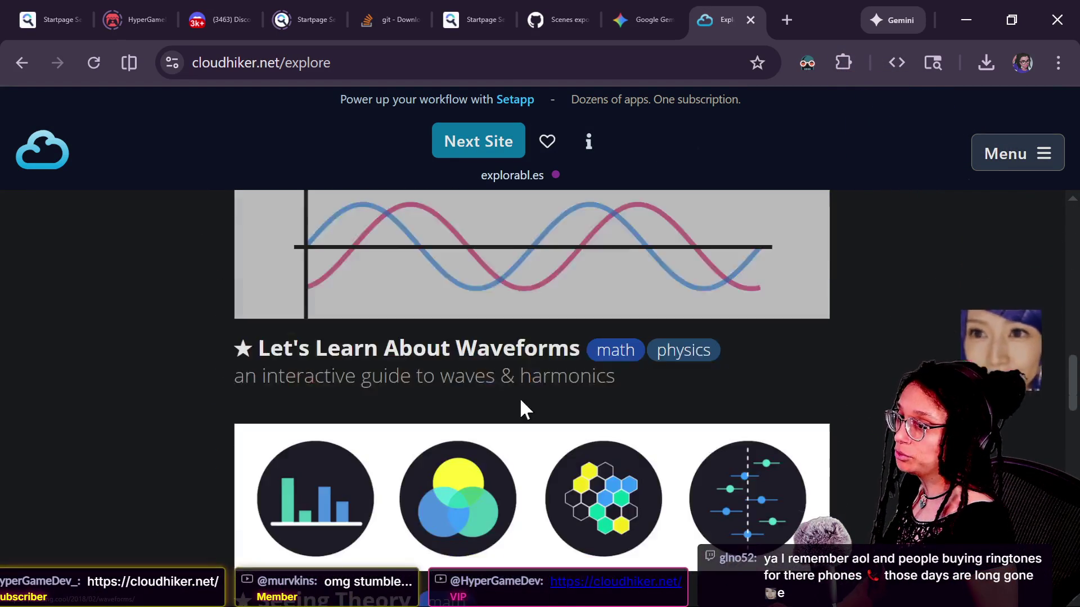
{"action": "scroll", "coordinate": [522, 411], "scroll_direction": "down", "scroll_amount": 2}
{"action": "scroll", "coordinate": [320, 397], "scroll_direction": "down", "scroll_amount": 10}
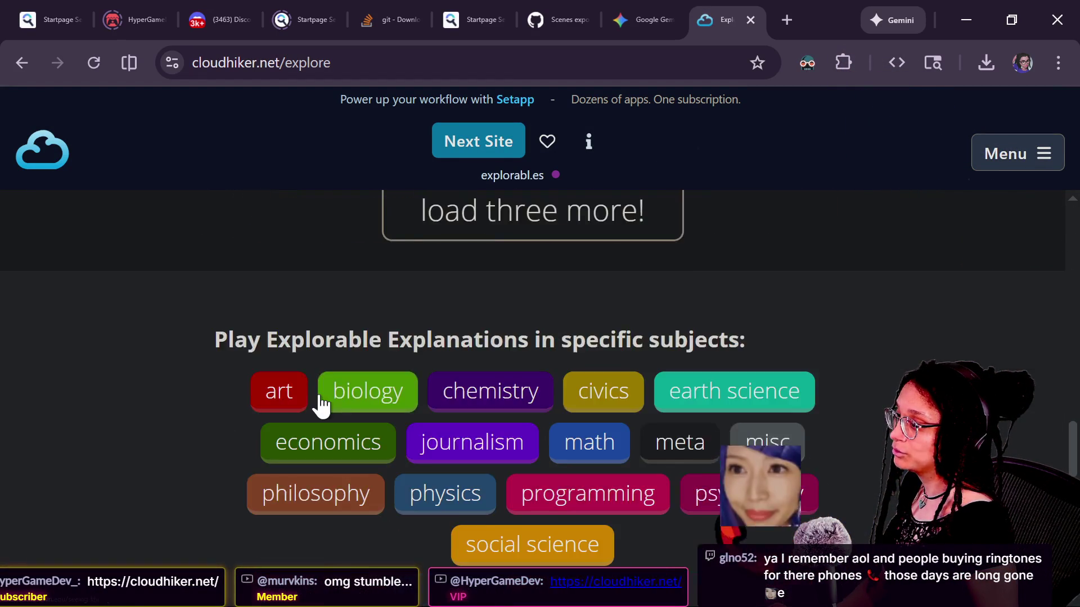
{"action": "scroll", "coordinate": [320, 394], "scroll_direction": "down", "scroll_amount": 2}
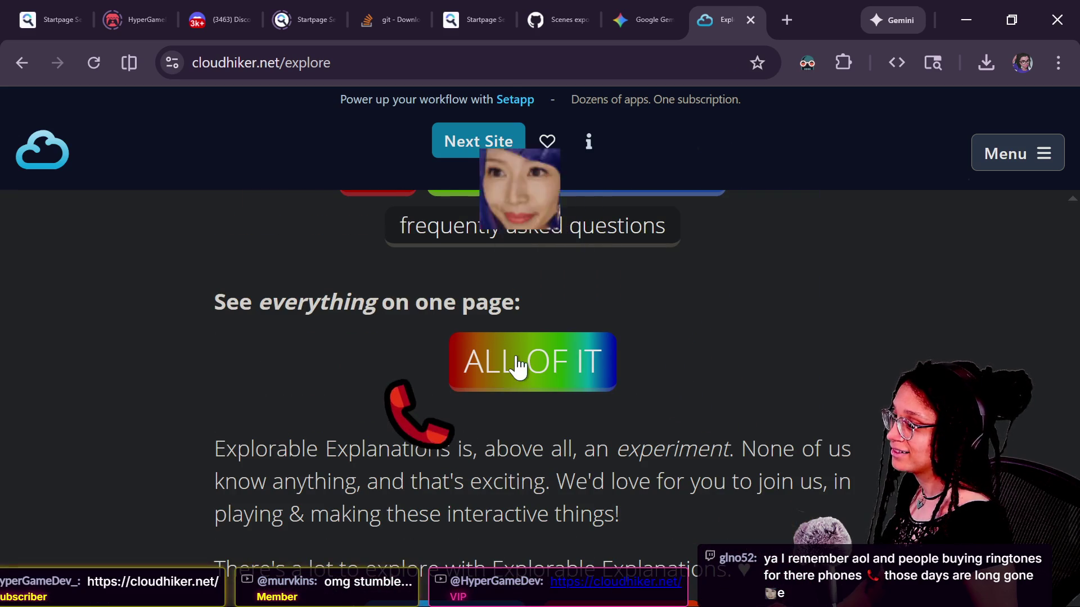
{"action": "scroll", "coordinate": [417, 368], "scroll_direction": "down", "scroll_amount": 3}
{"action": "scroll", "coordinate": [417, 369], "scroll_direction": "up", "scroll_amount": 20}
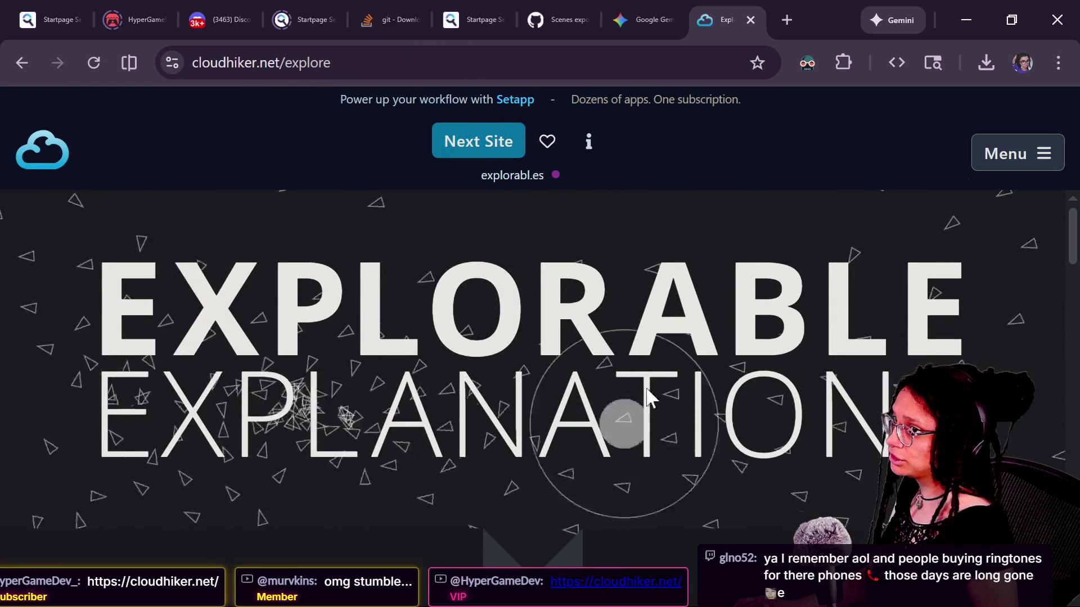
{"action": "scroll", "coordinate": [220, 358], "scroll_direction": "down", "scroll_amount": 3}
{"action": "scroll", "coordinate": [279, 402], "scroll_direction": "down", "scroll_amount": 8}
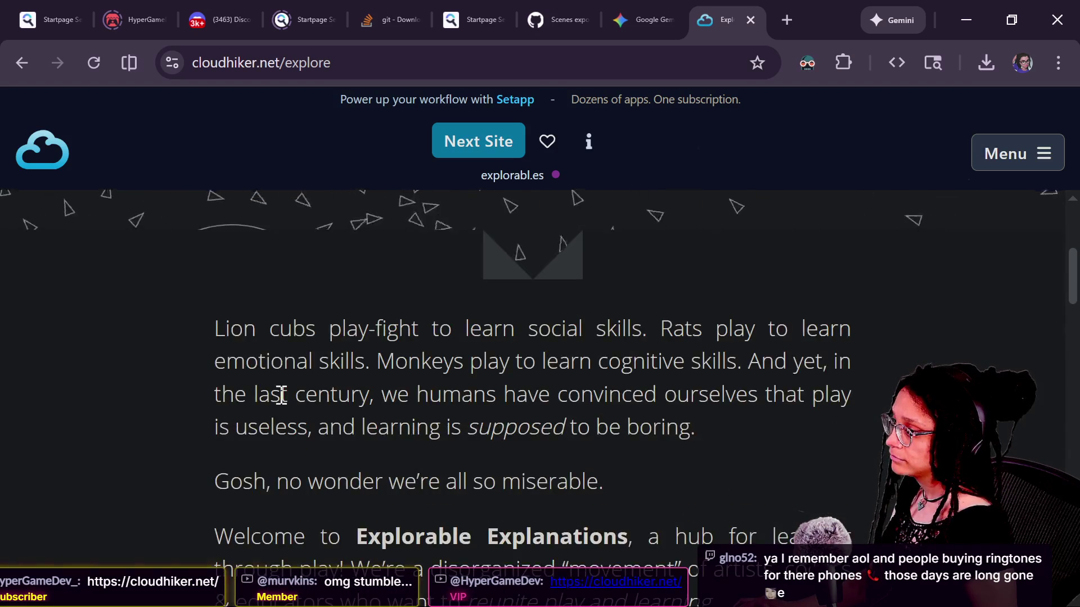
{"action": "scroll", "coordinate": [362, 410], "scroll_direction": "down", "scroll_amount": 2}
{"action": "scroll", "coordinate": [363, 415], "scroll_direction": "up", "scroll_amount": 2}
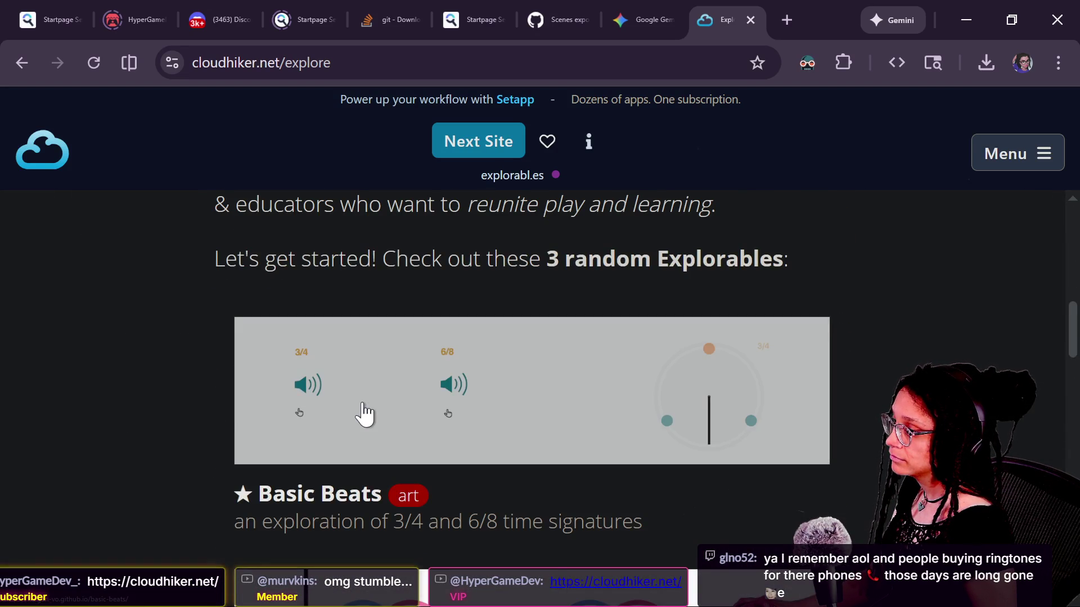
{"action": "left_click", "coordinate": [363, 415]}
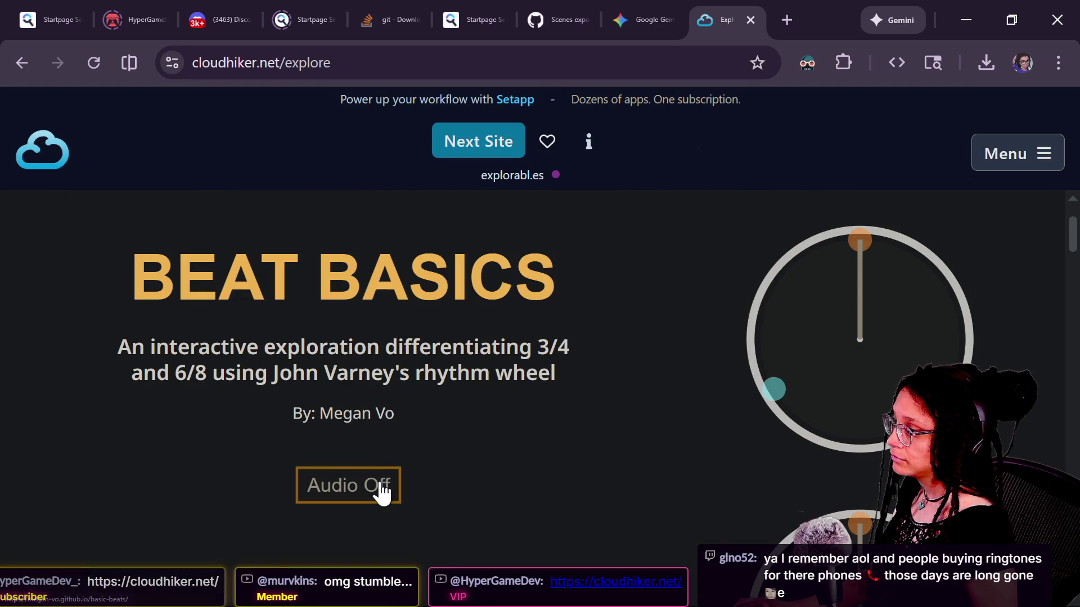
Turn on the Beat Basics audio, read through it, then load the next random site
{"action": "scroll", "coordinate": [364, 419], "scroll_direction": "down", "scroll_amount": 2}
{"action": "left_click", "coordinate": [361, 410]}
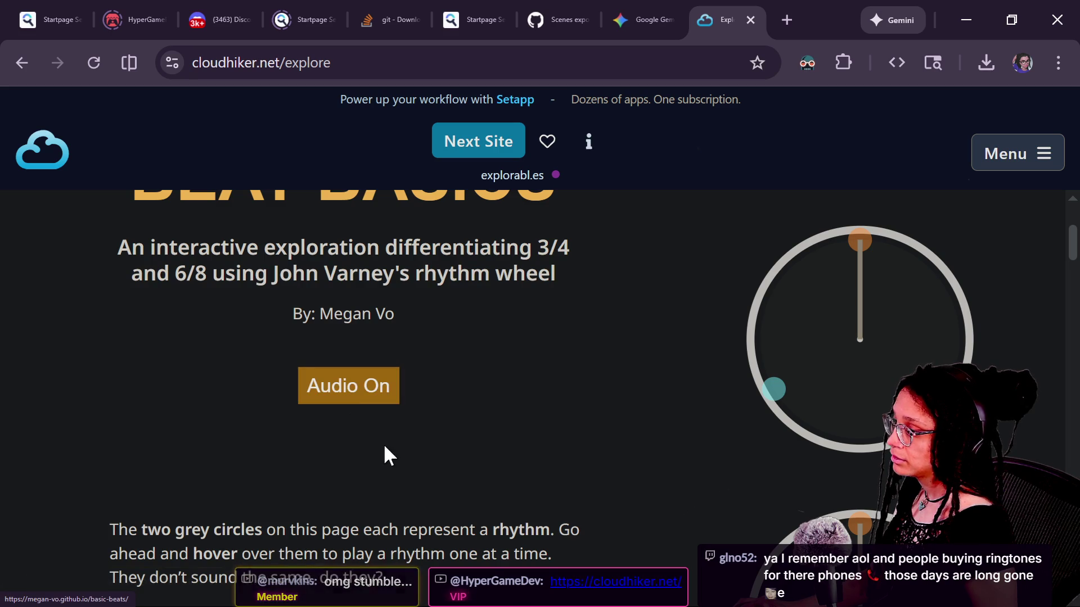
{"action": "scroll", "coordinate": [383, 444], "scroll_direction": "down", "scroll_amount": 6}
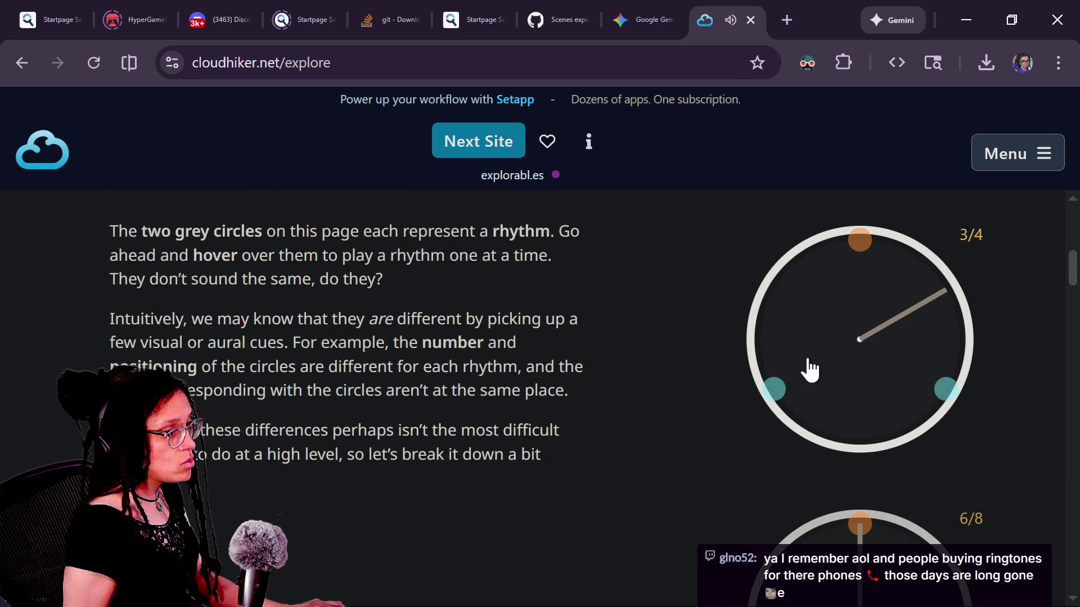
{"action": "scroll", "coordinate": [362, 258], "scroll_direction": "up", "scroll_amount": 4}
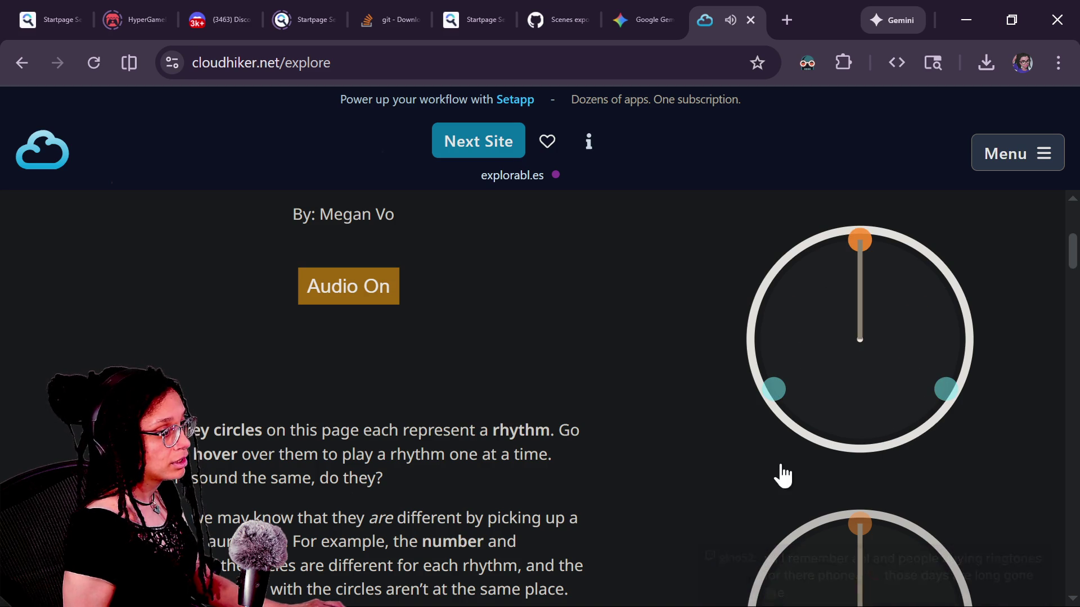
{"action": "scroll", "coordinate": [628, 460], "scroll_direction": "down", "scroll_amount": 6}
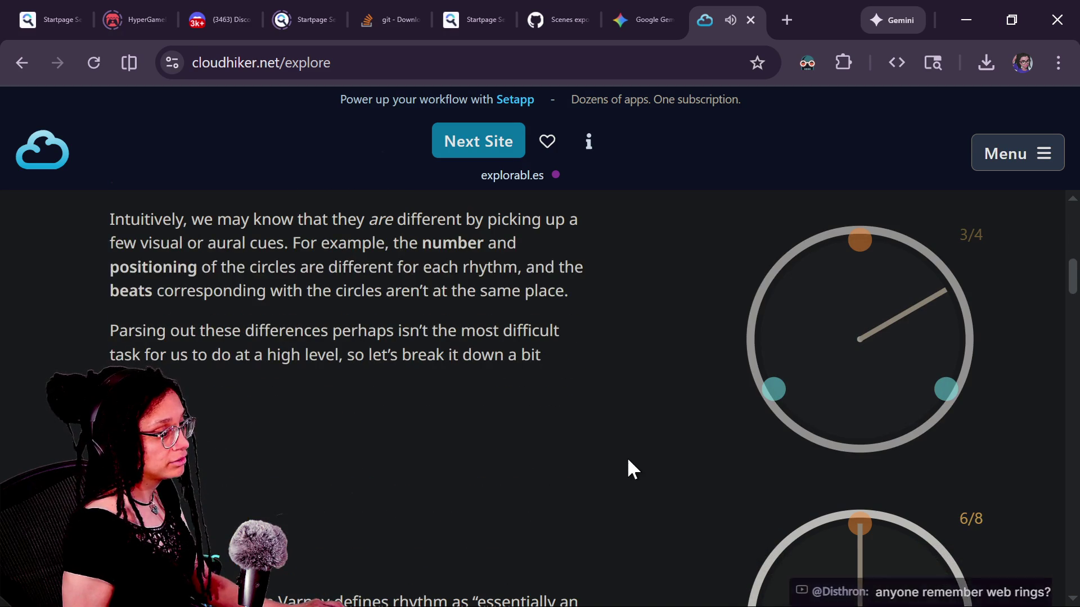
{"action": "scroll", "coordinate": [626, 466], "scroll_direction": "down", "scroll_amount": 3}
{"action": "scroll", "coordinate": [735, 424], "scroll_direction": "up", "scroll_amount": 9}
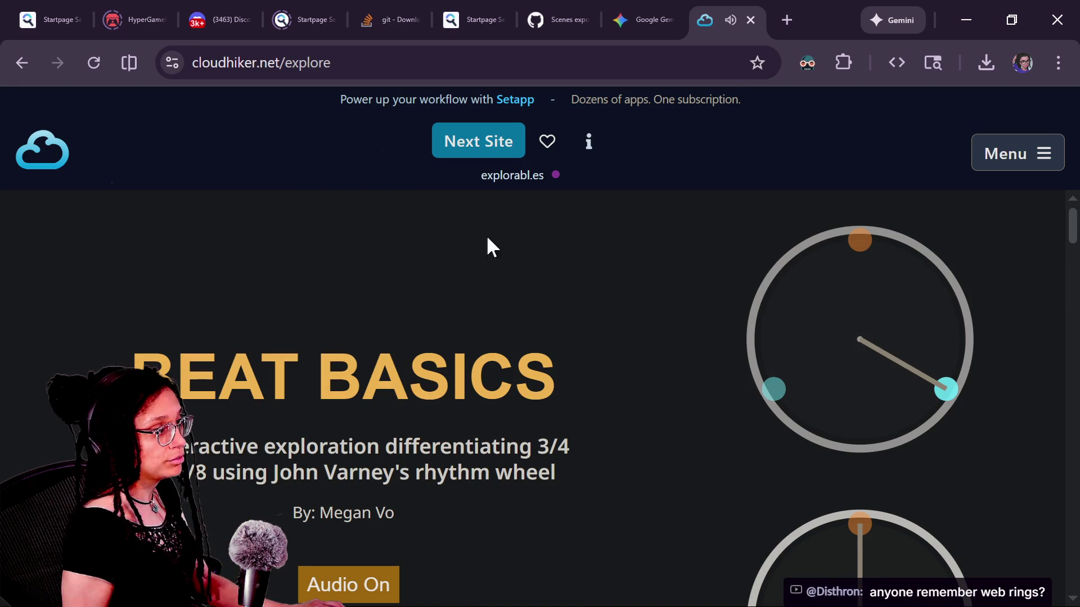
{"action": "left_click", "coordinate": [482, 144]}
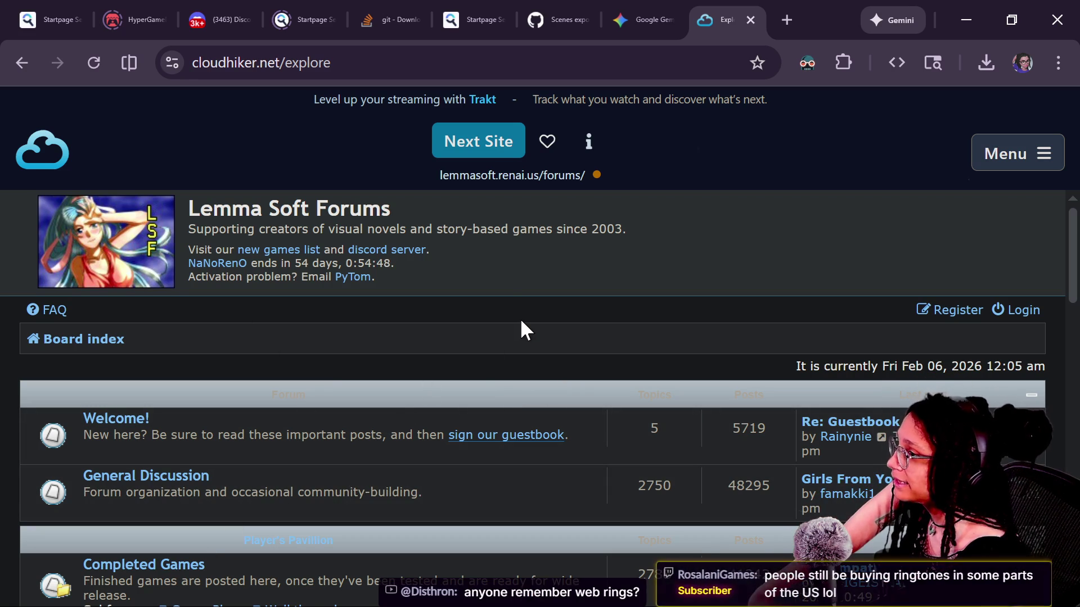
Scroll through the Lemma Soft Forums board index and back to the top
{"action": "scroll", "coordinate": [520, 319], "scroll_direction": "down", "scroll_amount": 6}
{"action": "scroll", "coordinate": [520, 319], "scroll_direction": "up", "scroll_amount": 6}
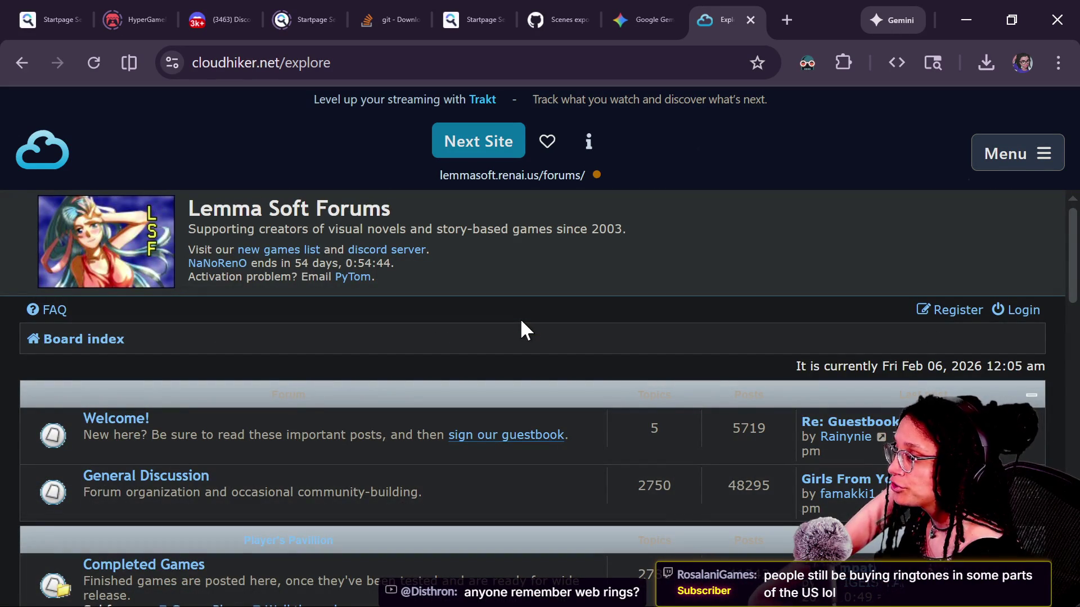
{"action": "scroll", "coordinate": [417, 393], "scroll_direction": "down", "scroll_amount": 5}
{"action": "scroll", "coordinate": [417, 393], "scroll_direction": "up", "scroll_amount": 5}
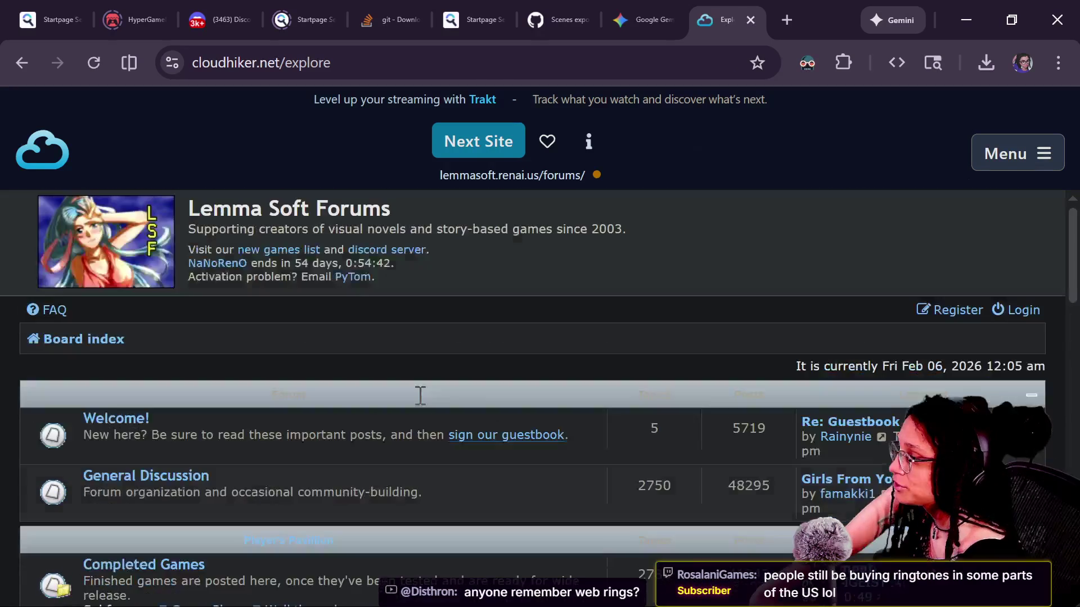
{"action": "scroll", "coordinate": [572, 337], "scroll_direction": "down", "scroll_amount": 15}
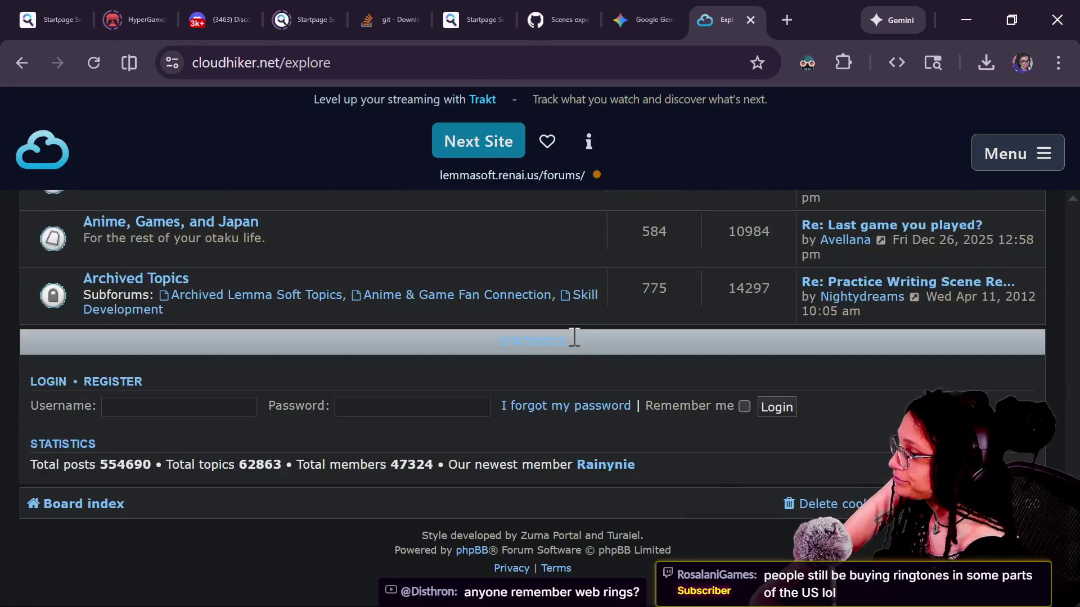
{"action": "scroll", "coordinate": [573, 337], "scroll_direction": "up", "scroll_amount": 15}
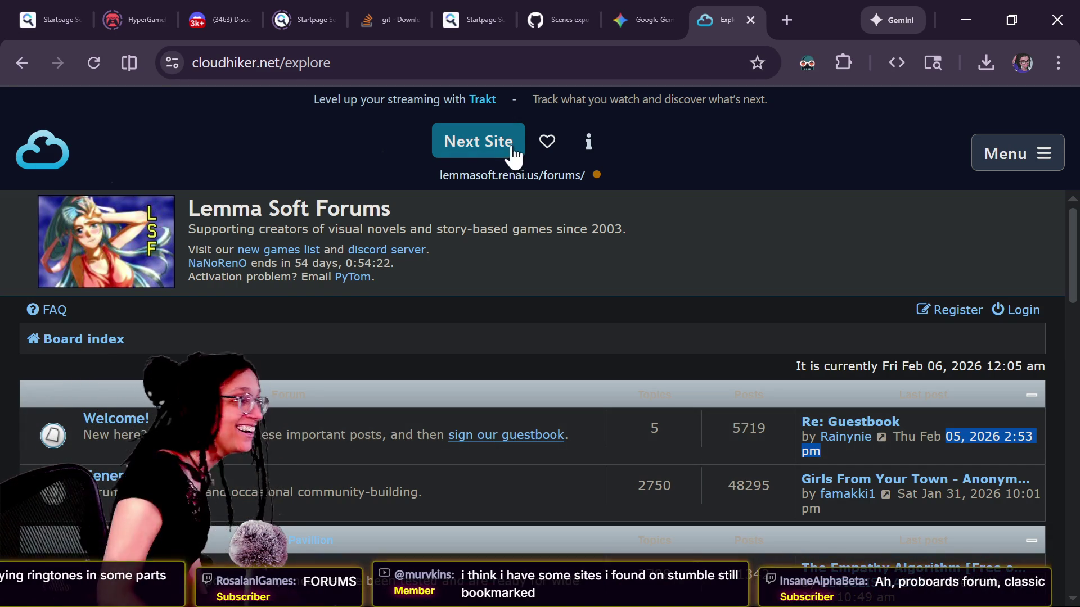
Load the next random site, shemightbe.co.uk, and skim its page
{"action": "left_click", "coordinate": [491, 142]}
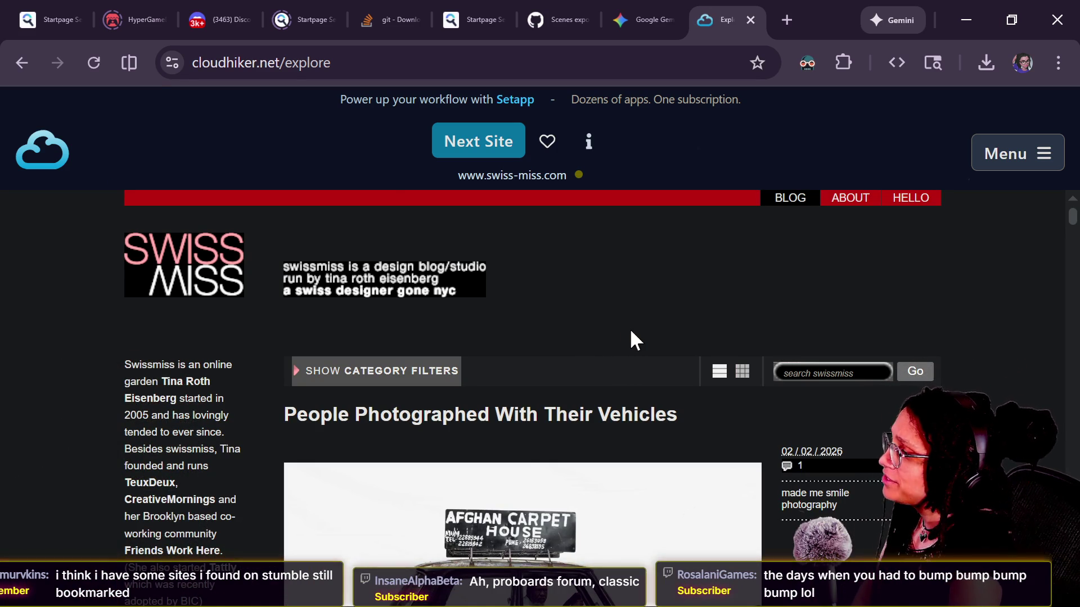
{"action": "scroll", "coordinate": [630, 332], "scroll_direction": "down", "scroll_amount": 3}
{"action": "scroll", "coordinate": [630, 332], "scroll_direction": "up", "scroll_amount": 3}
{"action": "scroll", "coordinate": [630, 332], "scroll_direction": "down", "scroll_amount": 2}
{"action": "scroll", "coordinate": [630, 332], "scroll_direction": "down", "scroll_amount": 3}
{"action": "scroll", "coordinate": [720, 360], "scroll_direction": "down", "scroll_amount": 8}
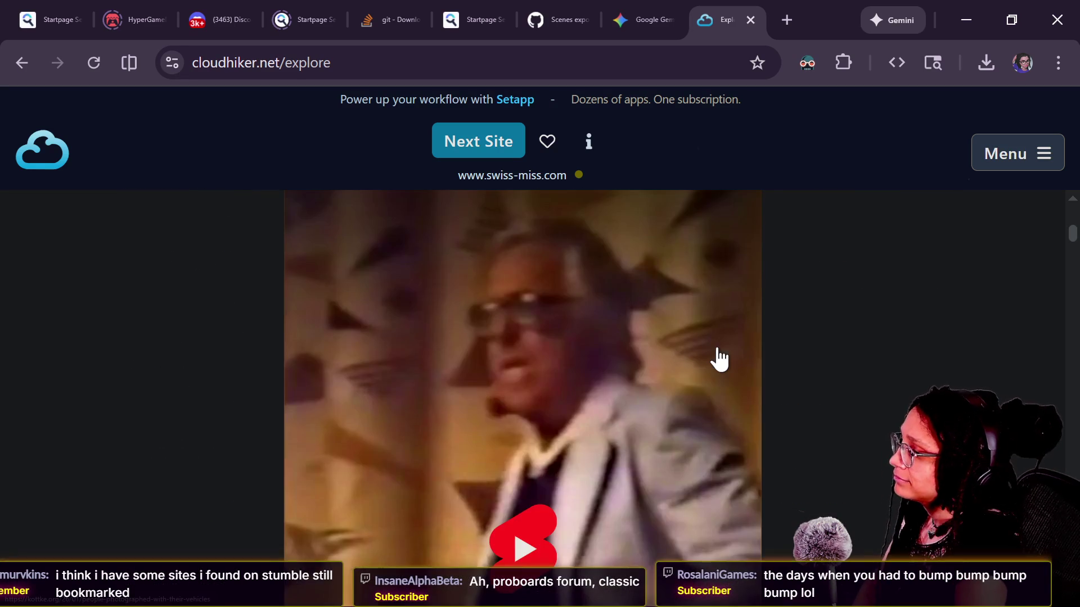
{"action": "scroll", "coordinate": [720, 360], "scroll_direction": "up", "scroll_amount": 10}
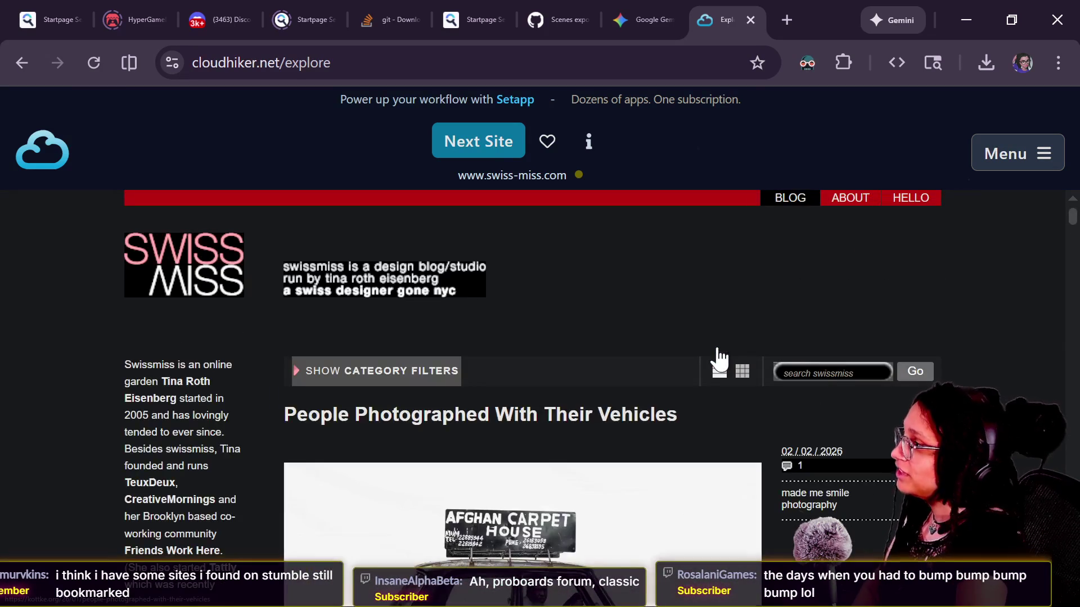
Move on to the kalosi.blogspot.com coffee blog, skim it, then skip ahead to HN Reads
{"action": "left_click", "coordinate": [496, 152]}
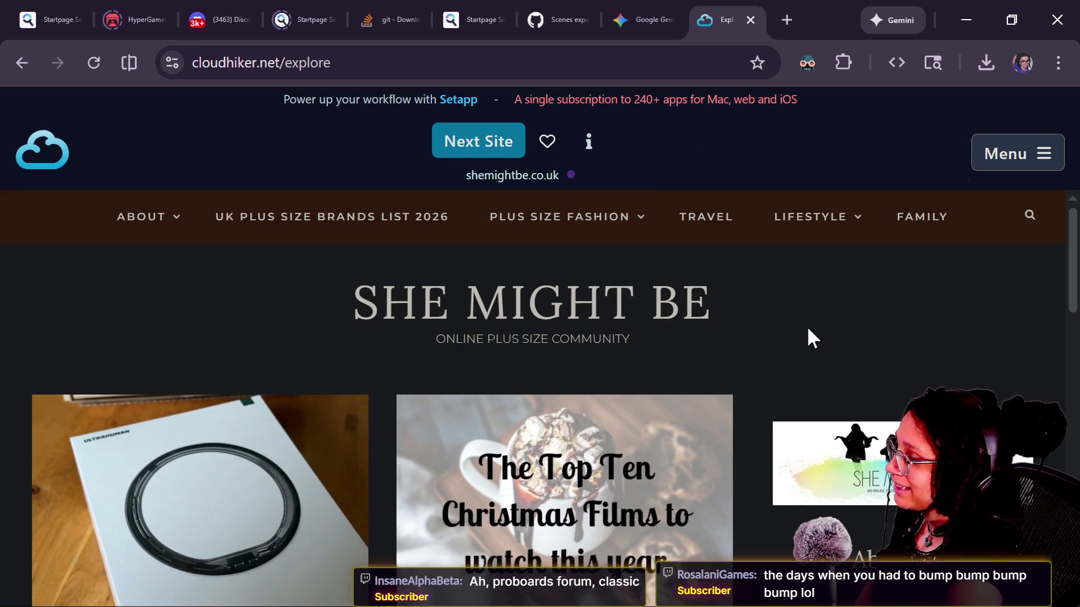
{"action": "scroll", "coordinate": [809, 338], "scroll_direction": "down", "scroll_amount": 15}
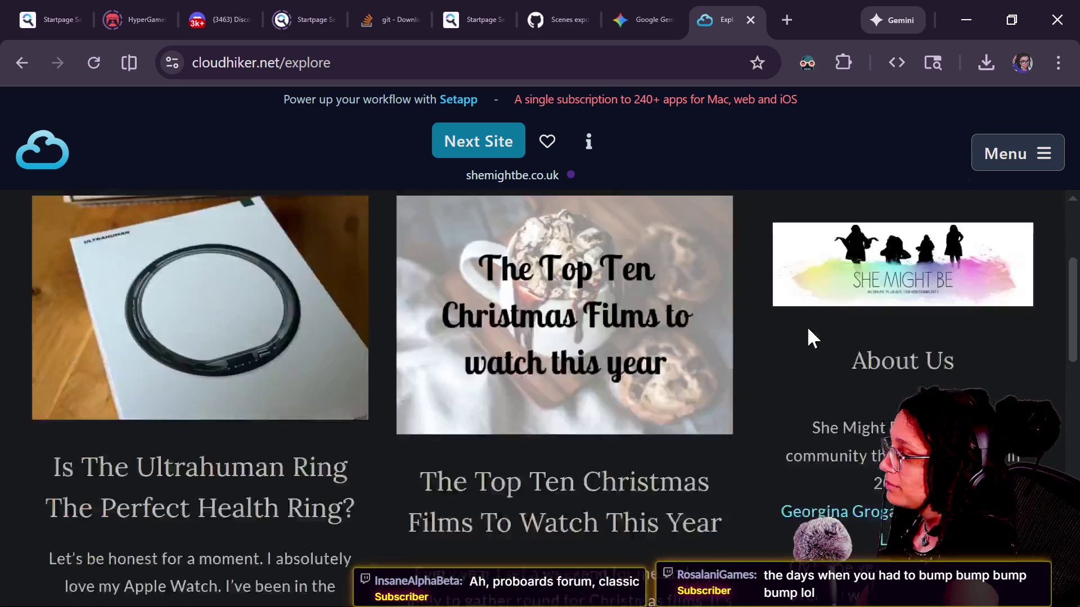
{"action": "scroll", "coordinate": [809, 330], "scroll_direction": "up", "scroll_amount": 10}
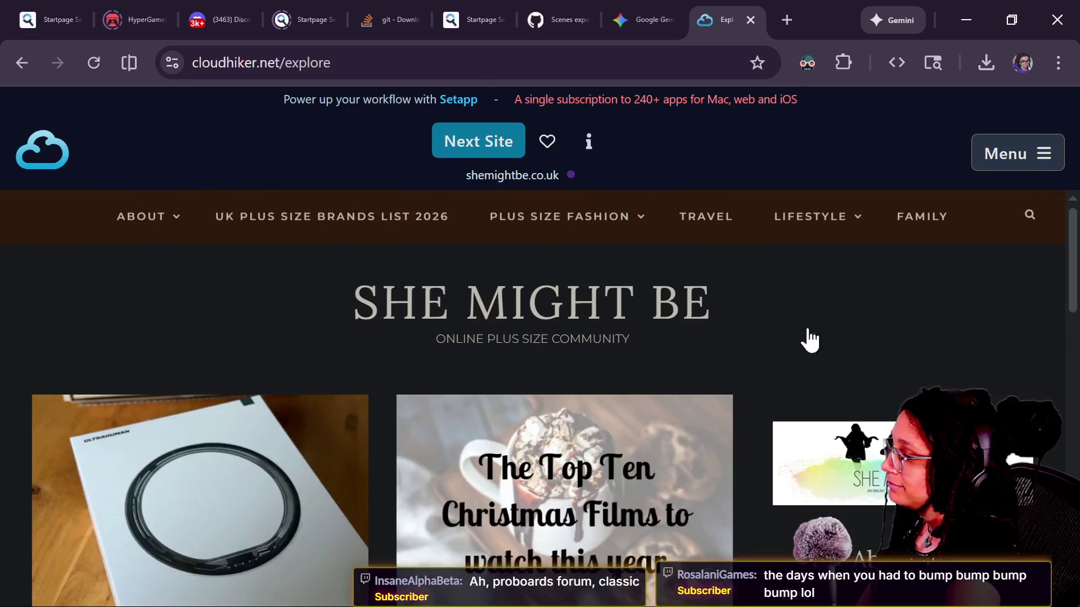
{"action": "left_click", "coordinate": [499, 162]}
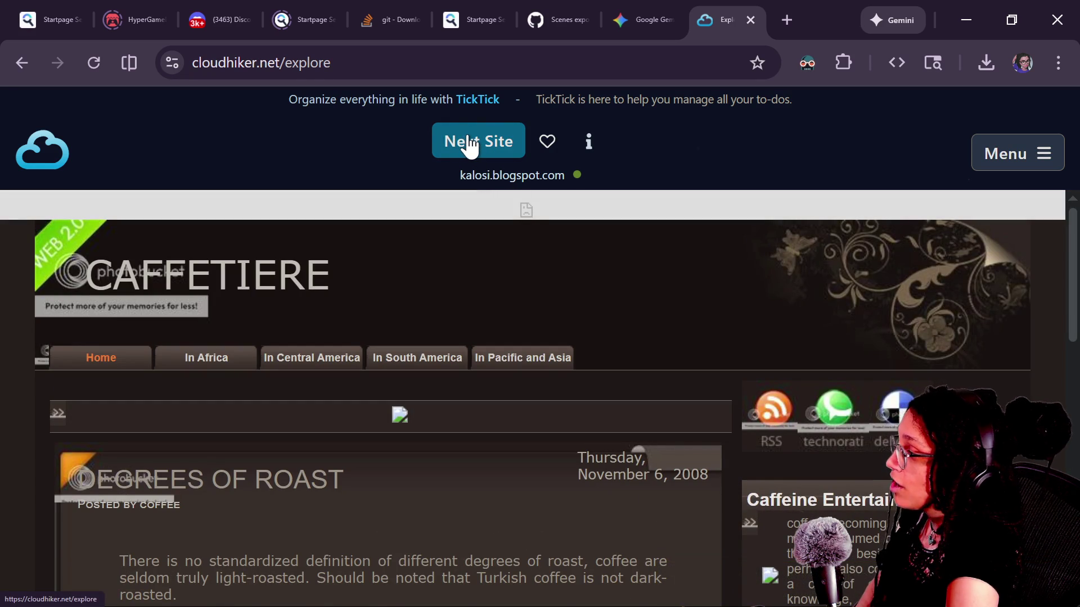
{"action": "left_click", "coordinate": [472, 147]}
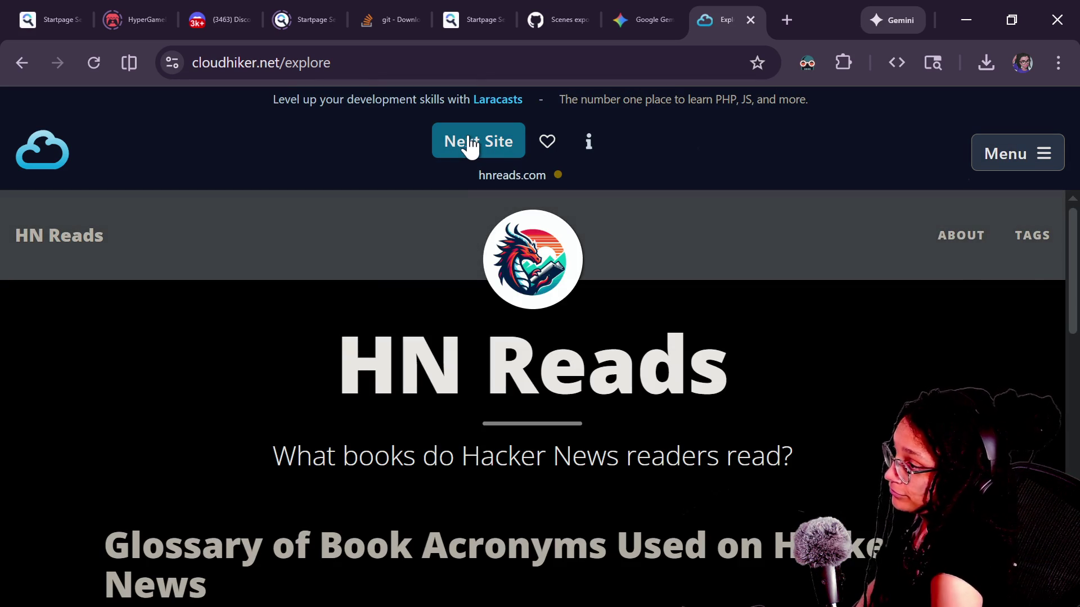
Scroll down and back up through the HN Reads site
{"action": "scroll", "coordinate": [752, 455], "scroll_direction": "down", "scroll_amount": 8}
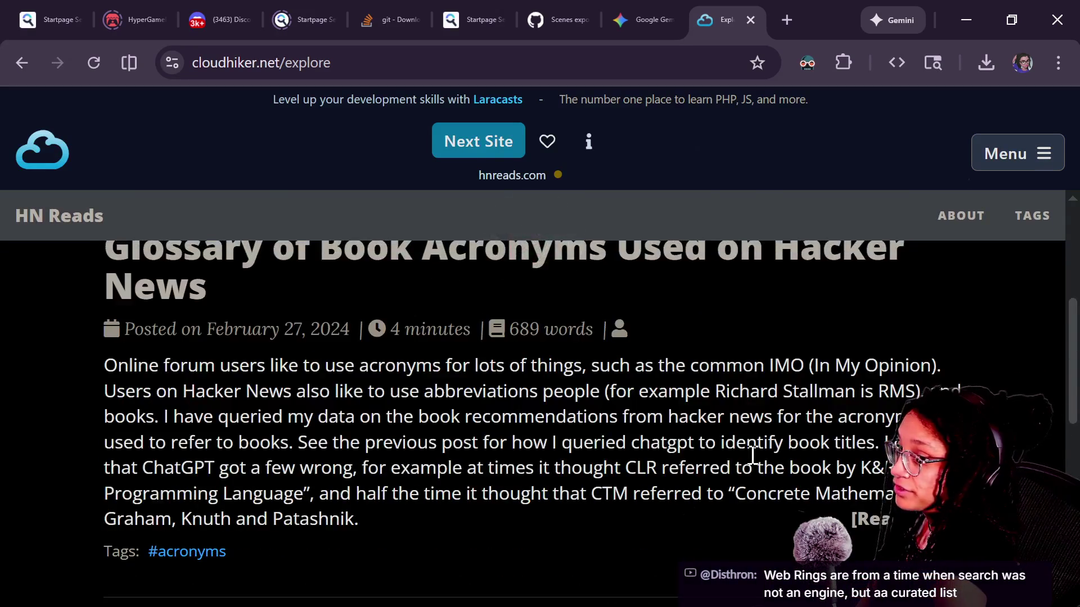
{"action": "scroll", "coordinate": [752, 456], "scroll_direction": "down", "scroll_amount": 5}
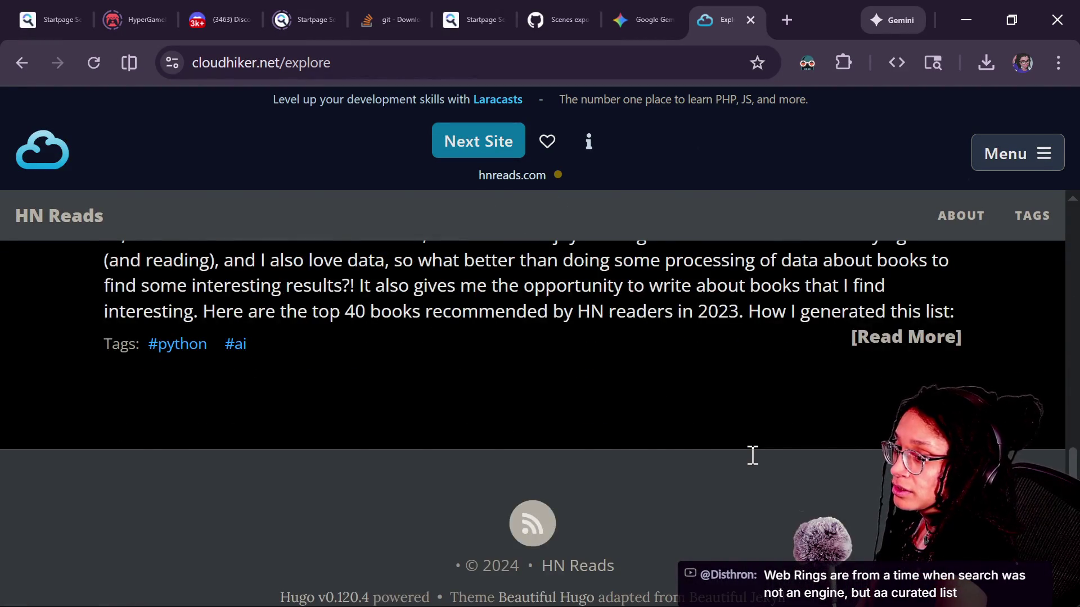
{"action": "scroll", "coordinate": [752, 456], "scroll_direction": "up", "scroll_amount": 13}
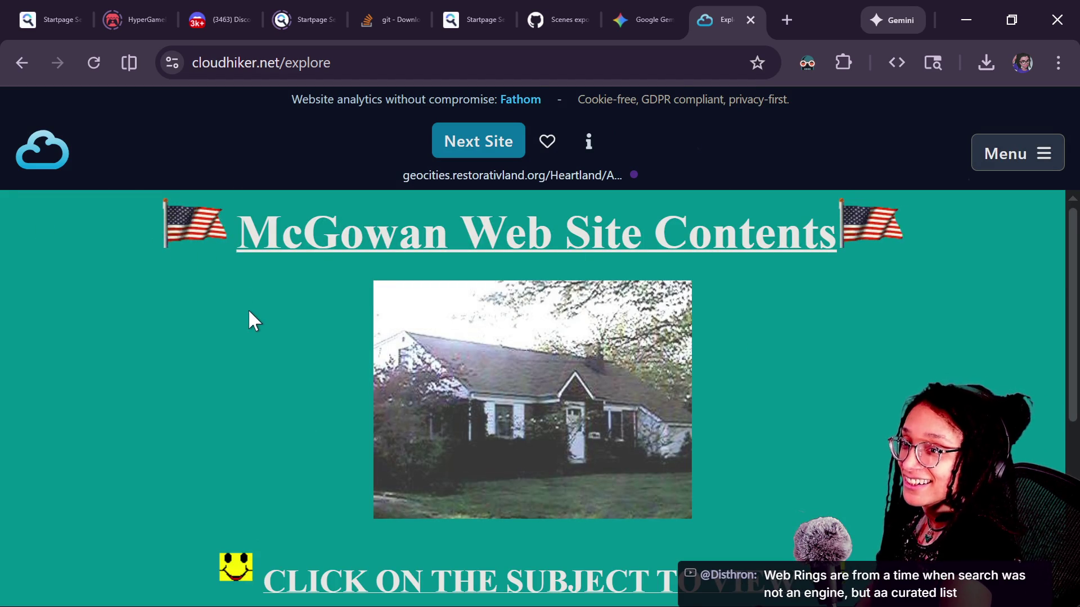
{"action": "scroll", "coordinate": [248, 315], "scroll_direction": "down", "scroll_amount": 3}
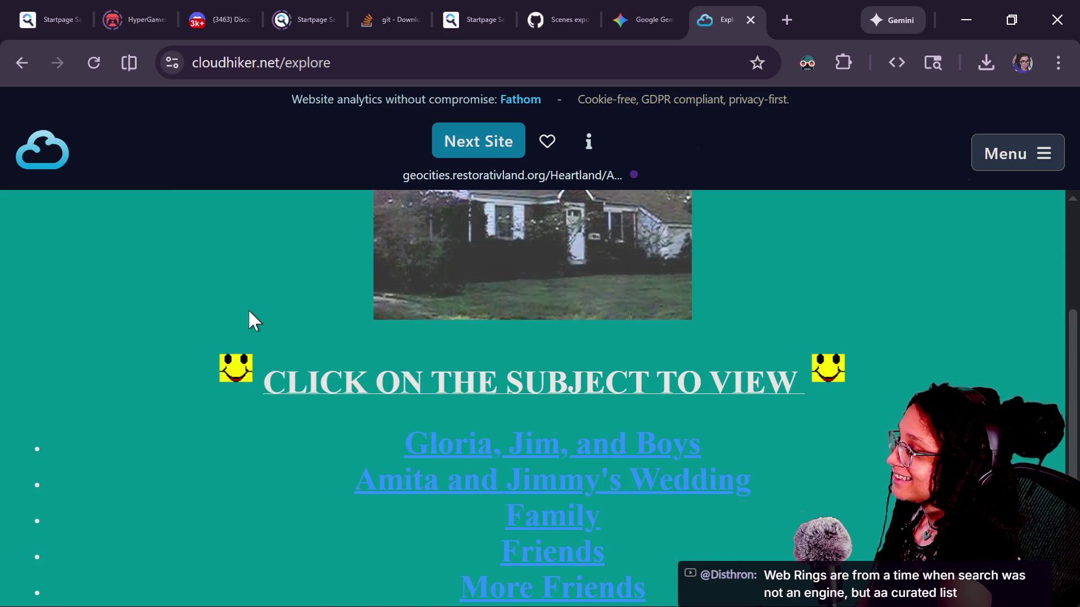
Follow the RETURN TO BELLPORT.NET link, then skip past the Not Found page and thankyoufortheday.co.uk
{"action": "scroll", "coordinate": [248, 316], "scroll_direction": "down", "scroll_amount": 2}
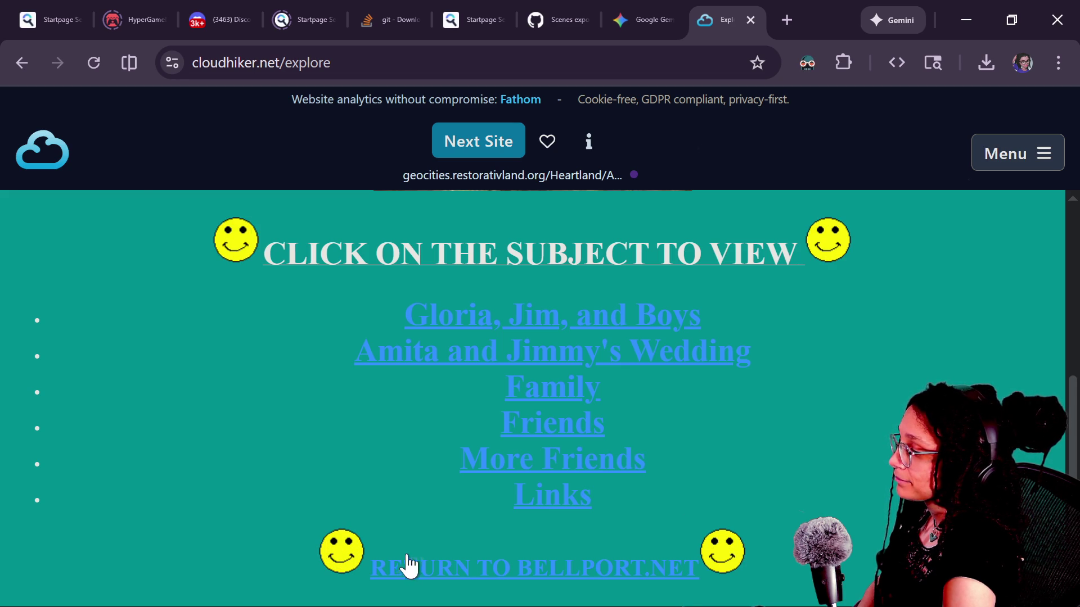
{"action": "left_click", "coordinate": [409, 570]}
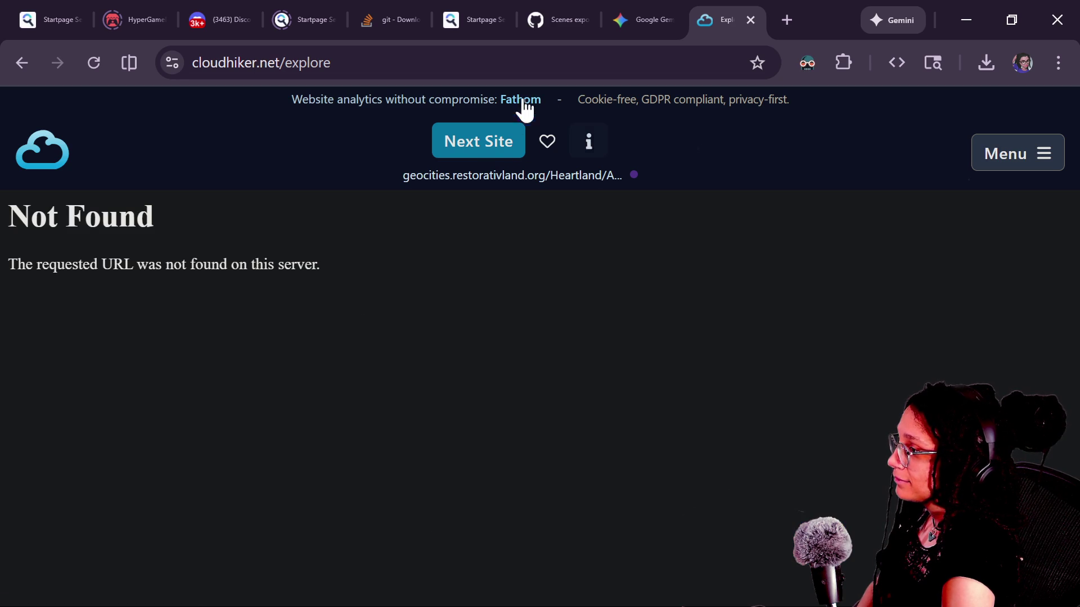
{"action": "left_click", "coordinate": [500, 156]}
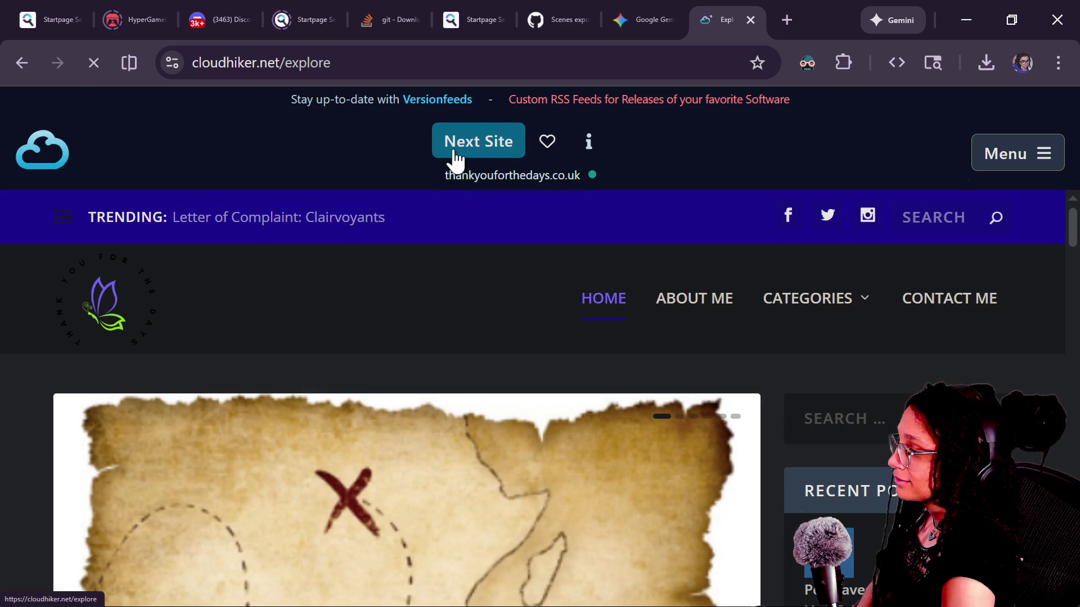
{"action": "scroll", "coordinate": [458, 229], "scroll_direction": "down", "scroll_amount": 7}
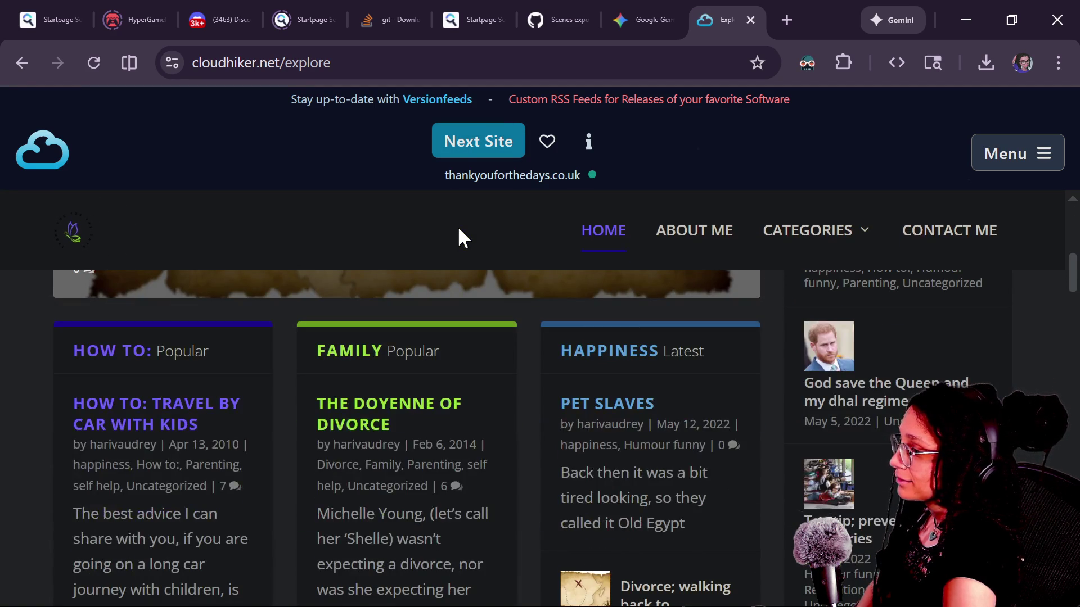
{"action": "scroll", "coordinate": [454, 373], "scroll_direction": "up", "scroll_amount": 7}
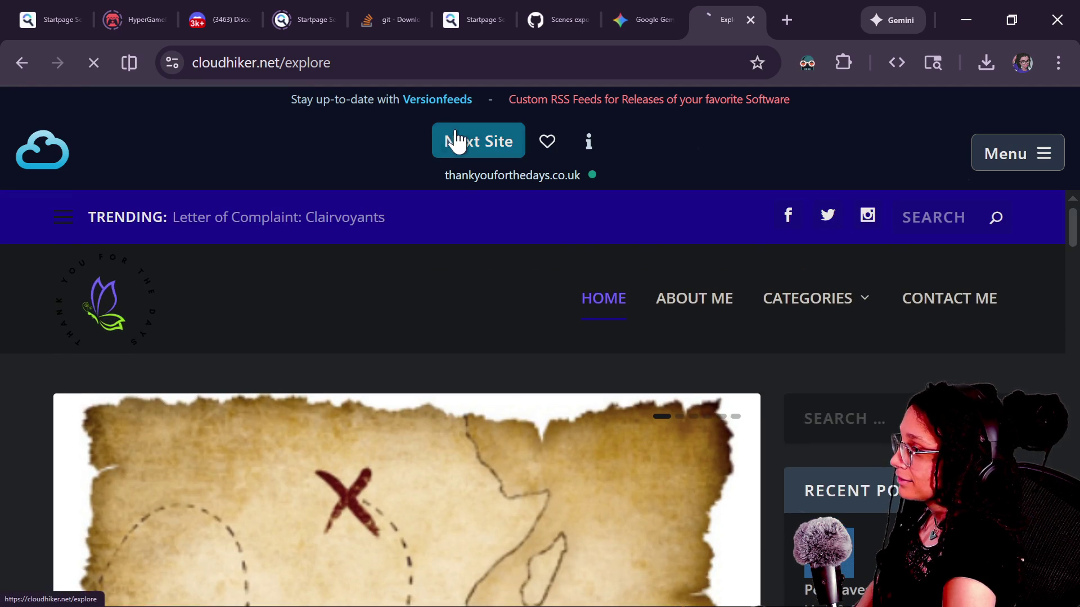
{"action": "left_click", "coordinate": [458, 140]}
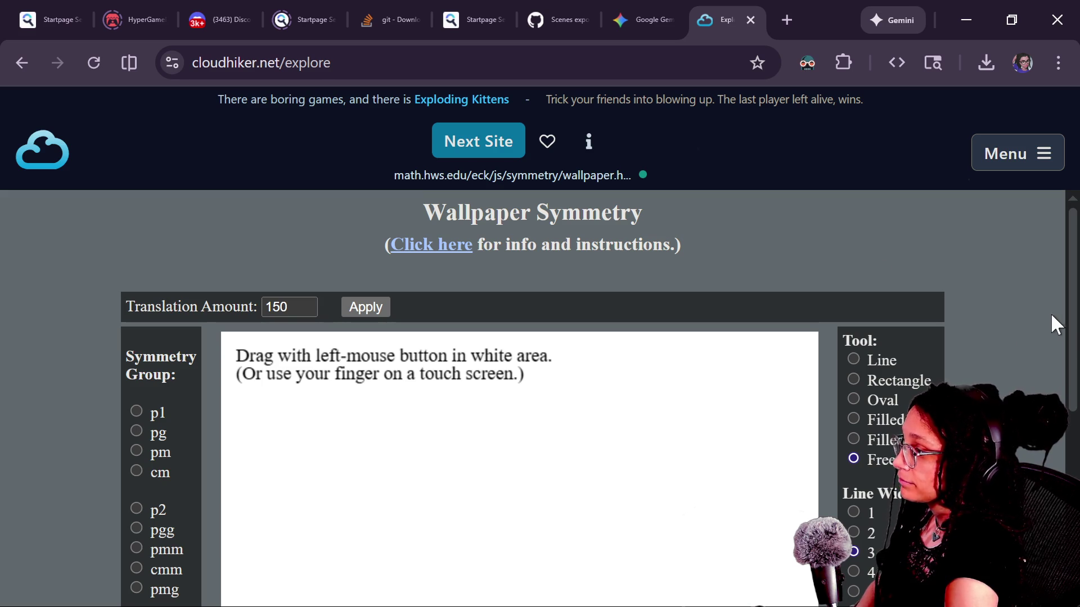
Draw a freehand stroke and a rectangle on the p4m Wallpaper Symmetry canvas, then open its share page
{"action": "left_click_drag", "start_coordinate": [1070, 322], "coordinate": [1065, 363]}
{"action": "mouse_move", "coordinate": [374, 406]}
{"action": "left_mouse_down"}
{"action": "mouse_move", "coordinate": [617, 441]}
{"action": "mouse_move", "coordinate": [410, 313]}
{"action": "mouse_move", "coordinate": [498, 453]}
{"action": "left_mouse_up"}
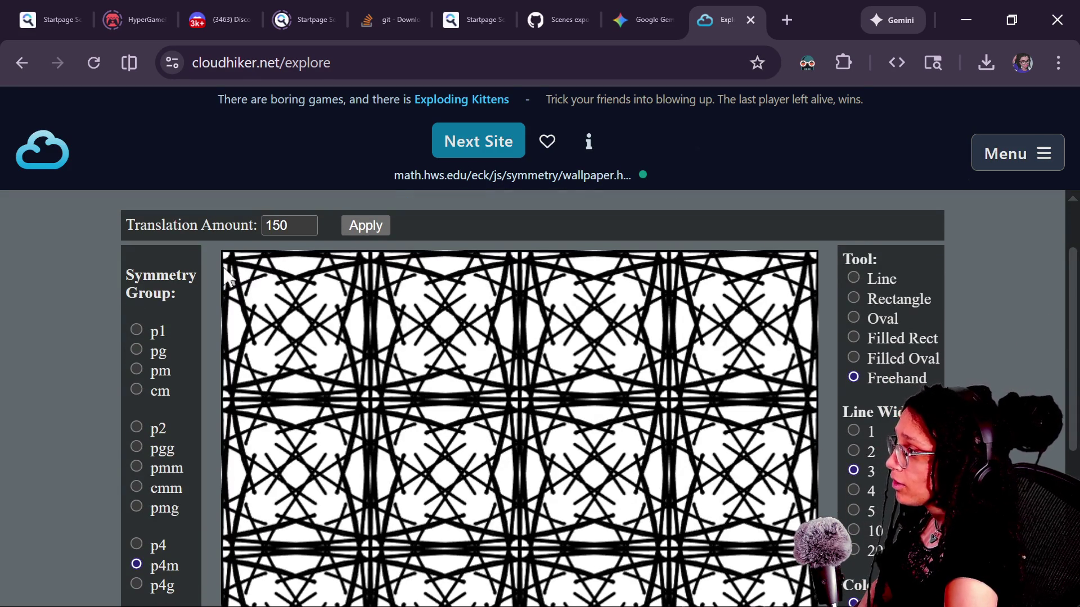
{"action": "left_click", "coordinate": [853, 298]}
{"action": "mouse_move", "coordinate": [596, 394]}
{"action": "left_mouse_down"}
{"action": "mouse_move", "coordinate": [567, 462]}
{"action": "mouse_move", "coordinate": [717, 438]}
{"action": "left_mouse_up"}
{"action": "scroll", "coordinate": [998, 342], "scroll_direction": "down", "scroll_amount": 2}
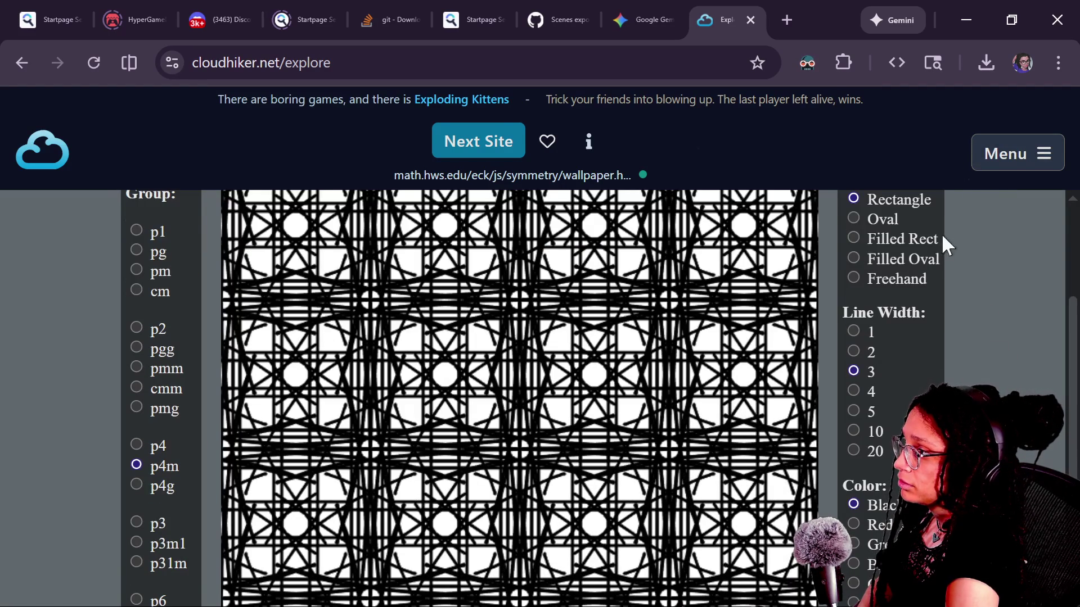
{"action": "left_click", "coordinate": [589, 148]}
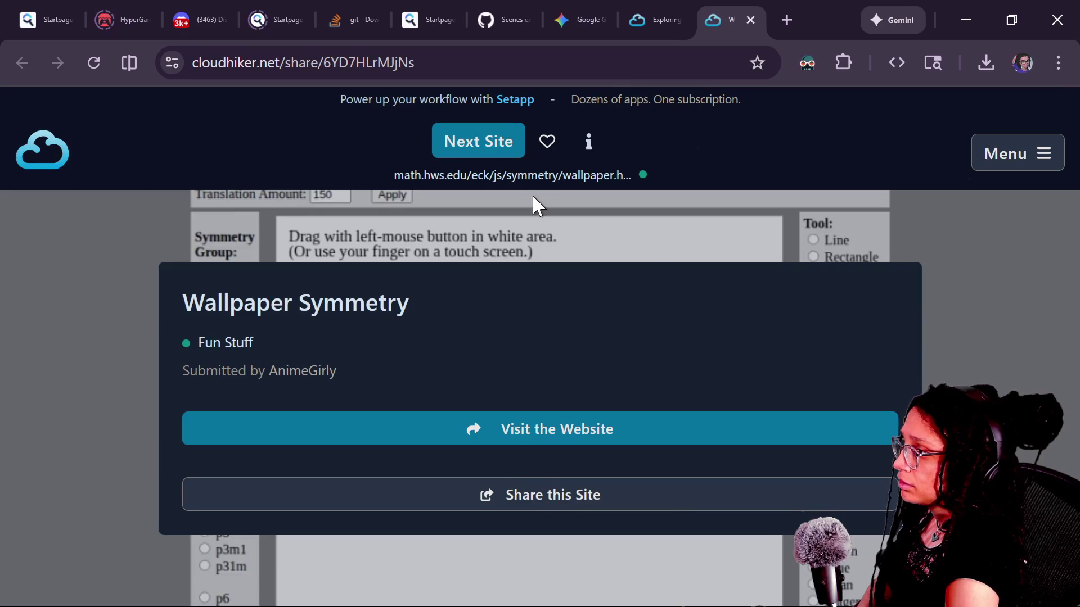
Close the share tab, toggle the site menu, and open then close the site's permalink tab
{"action": "left_click", "coordinate": [750, 21]}
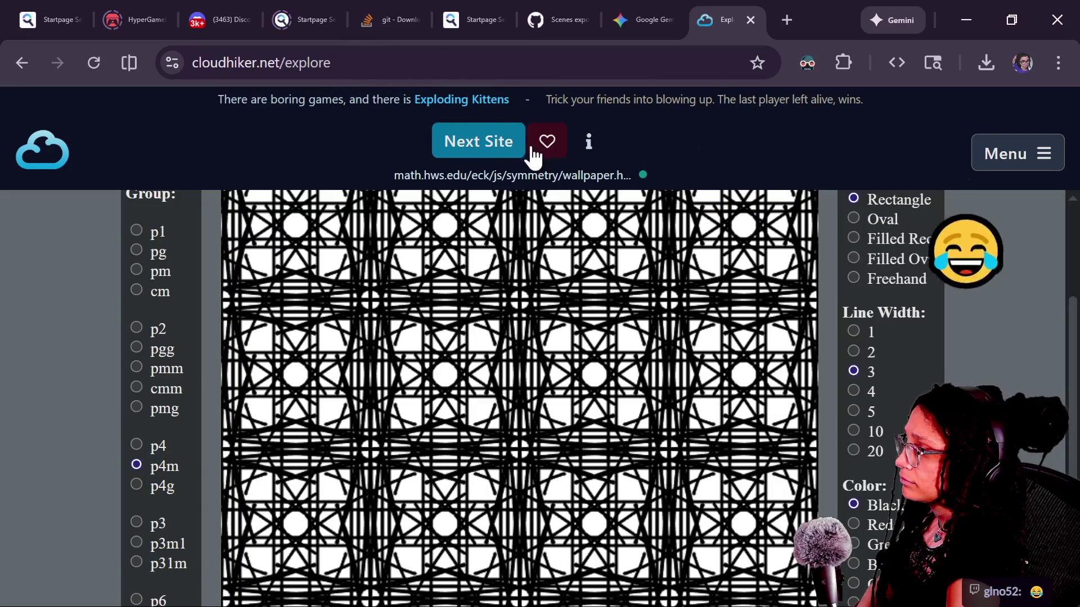
{"action": "left_click", "coordinate": [1015, 158]}
{"action": "left_click", "coordinate": [1047, 129]}
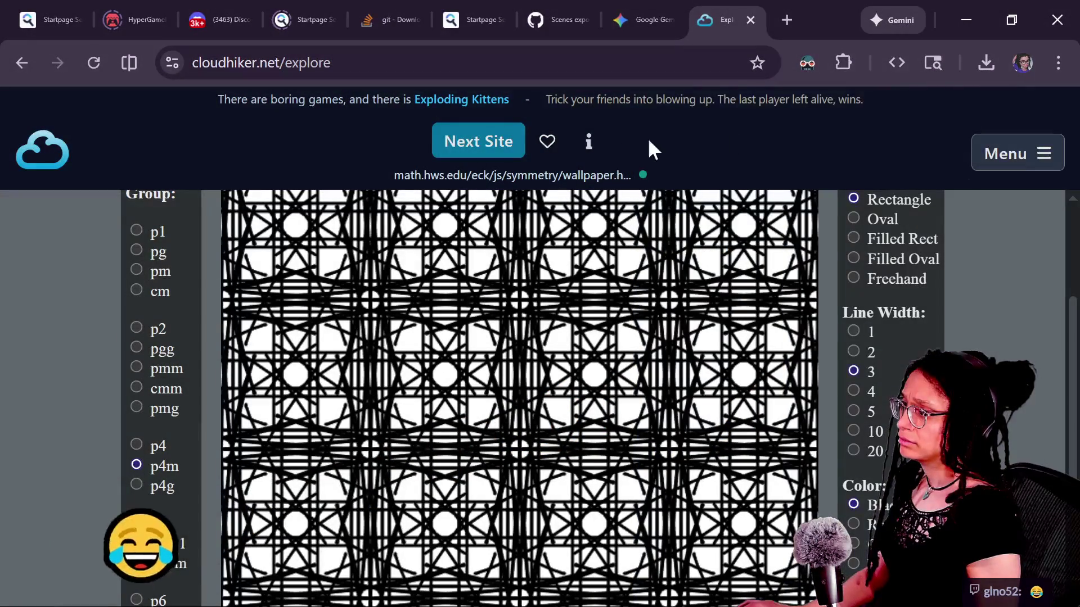
{"action": "left_click", "coordinate": [585, 147]}
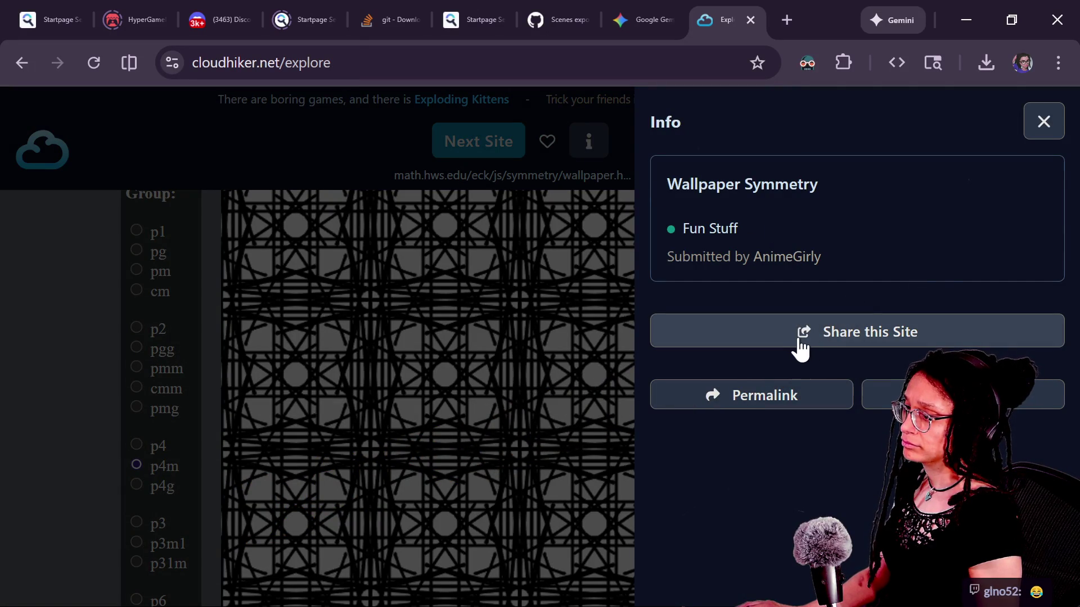
{"action": "left_click", "coordinate": [756, 401]}
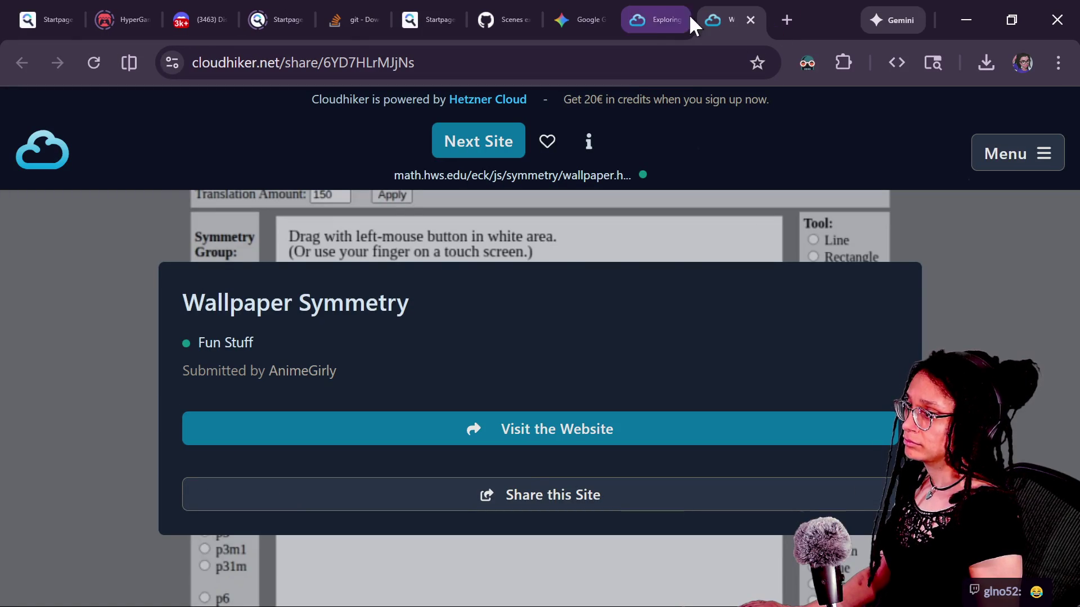
{"action": "left_click", "coordinate": [750, 20]}
Check the site's sharing options, close the details panel, and dismiss the link's context menu
{"action": "left_click", "coordinate": [851, 332]}
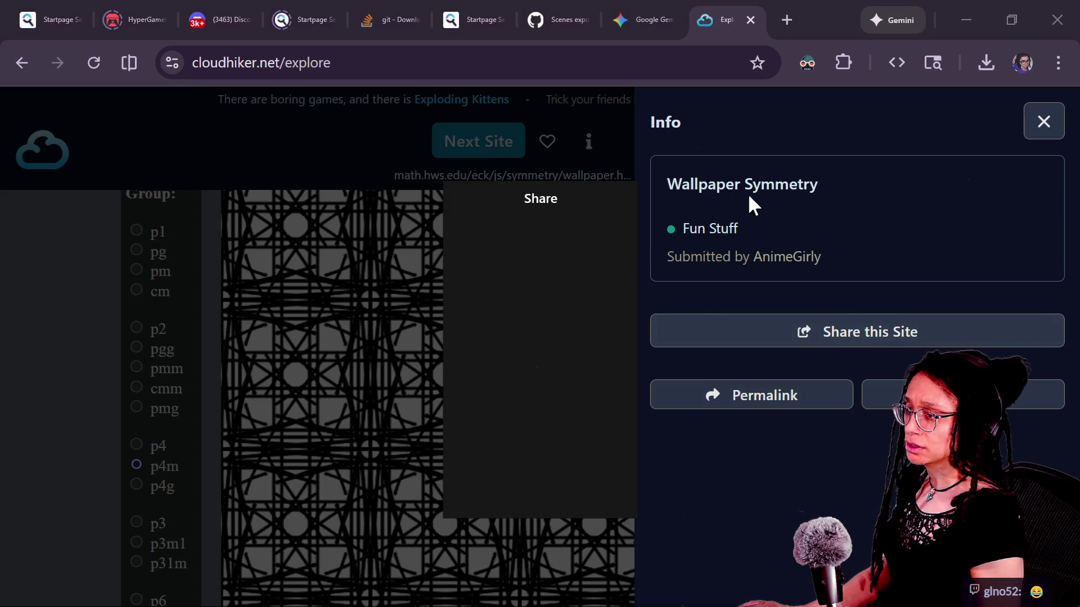
{"action": "left_click", "coordinate": [975, 116]}
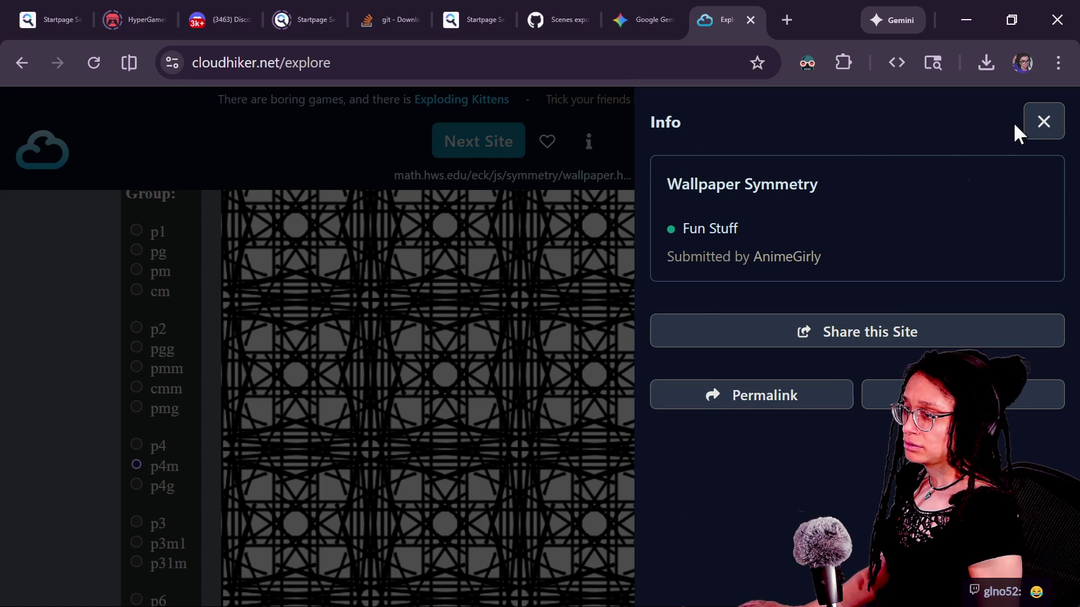
{"action": "left_click", "coordinate": [1024, 129]}
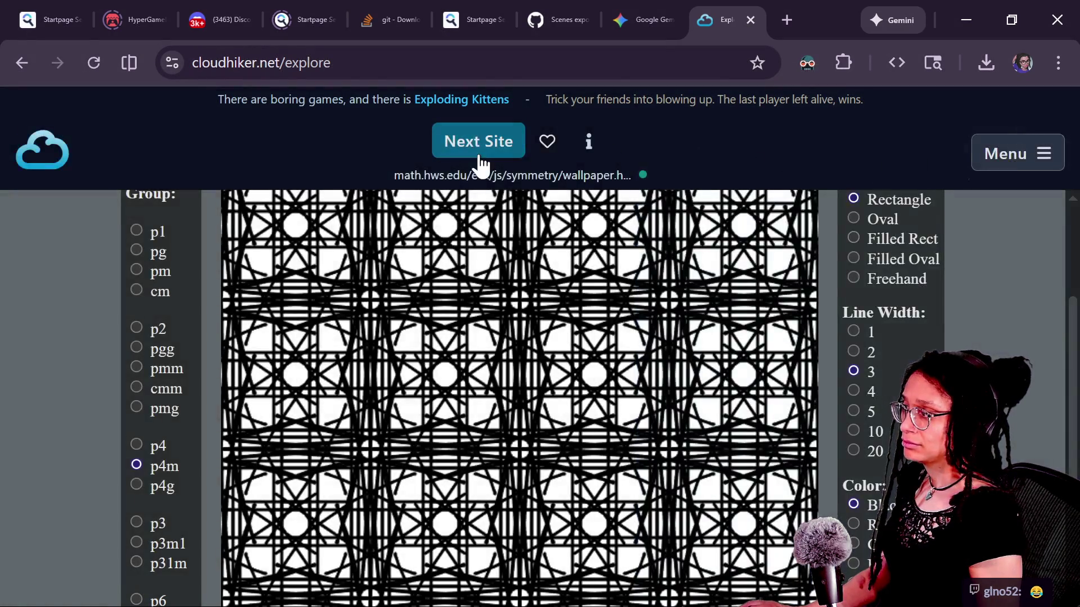
{"action": "right_click", "coordinate": [597, 181]}
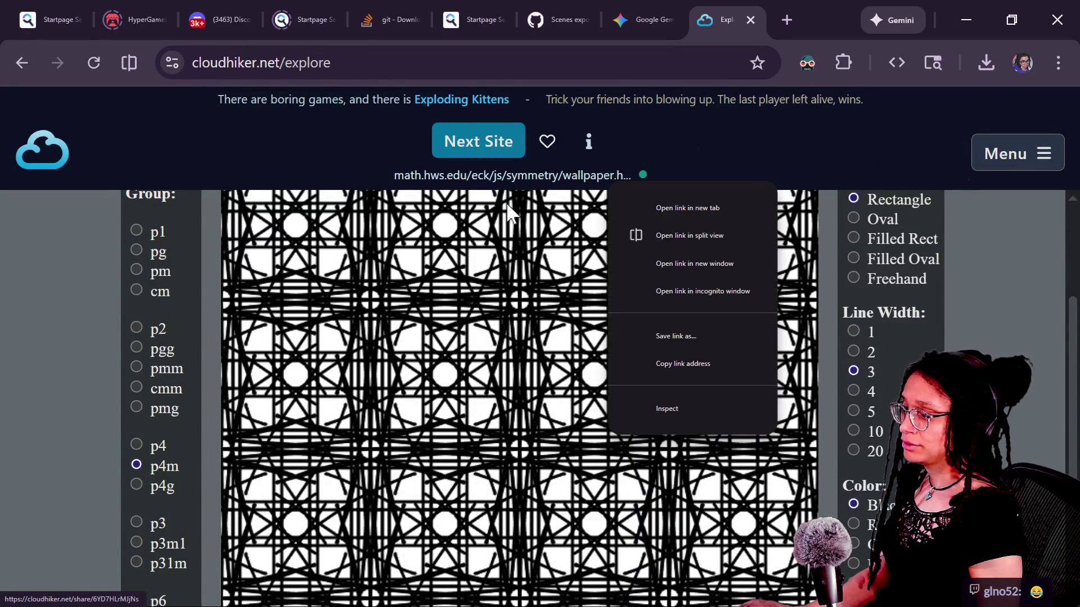
{"action": "left_click", "coordinate": [338, 147]}
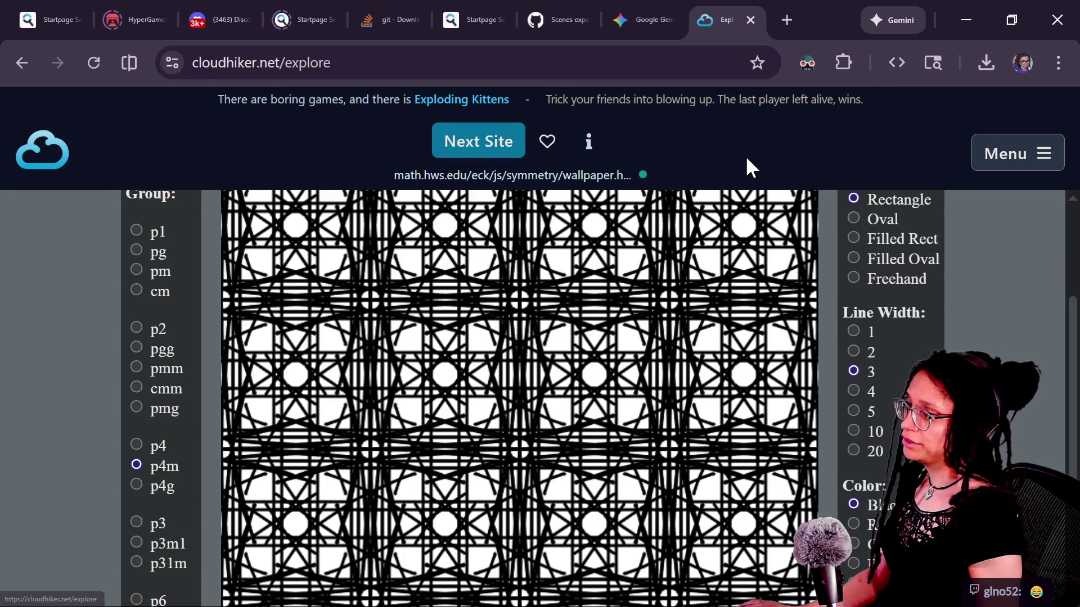
Close the side menu so the full Wallpaper Symmetry page shows
{"action": "scroll", "coordinate": [1048, 382], "scroll_direction": "up", "scroll_amount": 3}
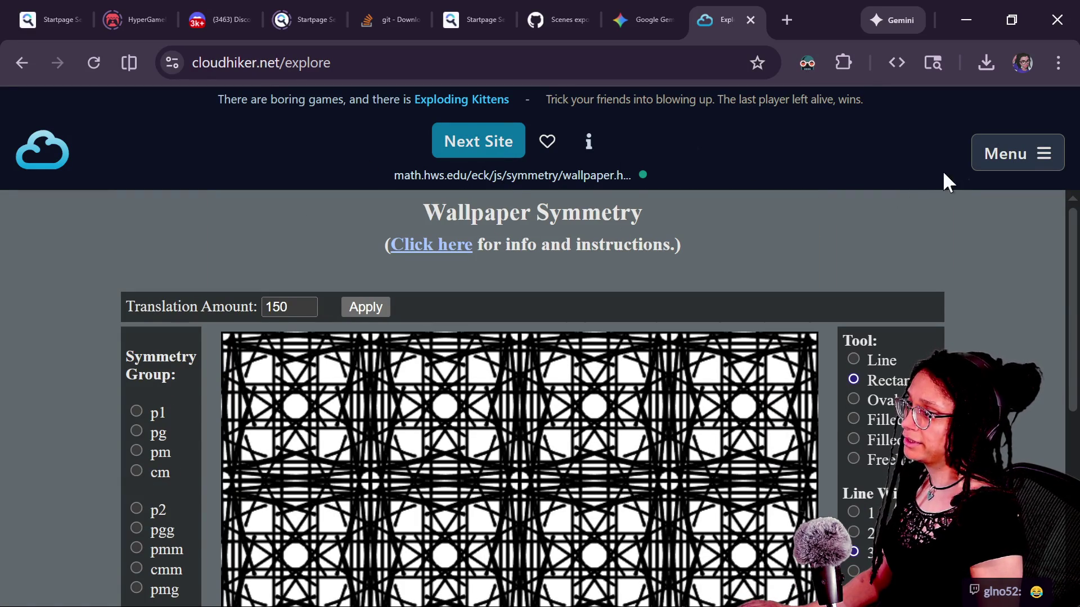
{"action": "scroll", "coordinate": [1001, 271], "scroll_direction": "down", "scroll_amount": 5}
{"action": "scroll", "coordinate": [1001, 272], "scroll_direction": "up", "scroll_amount": 5}
{"action": "left_click", "coordinate": [1007, 153]}
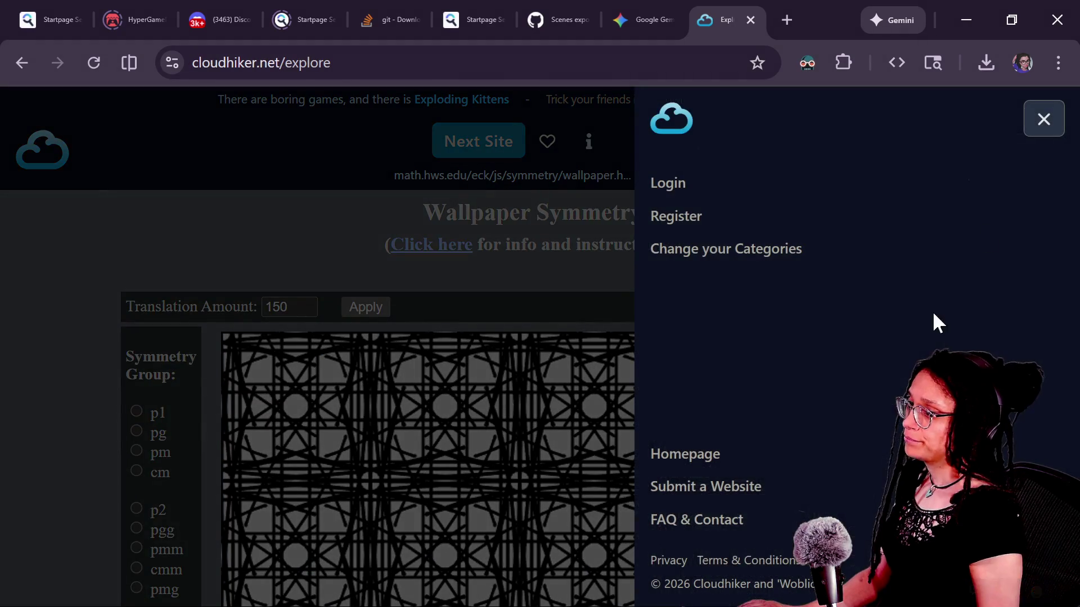
{"action": "left_click", "coordinate": [560, 235]}
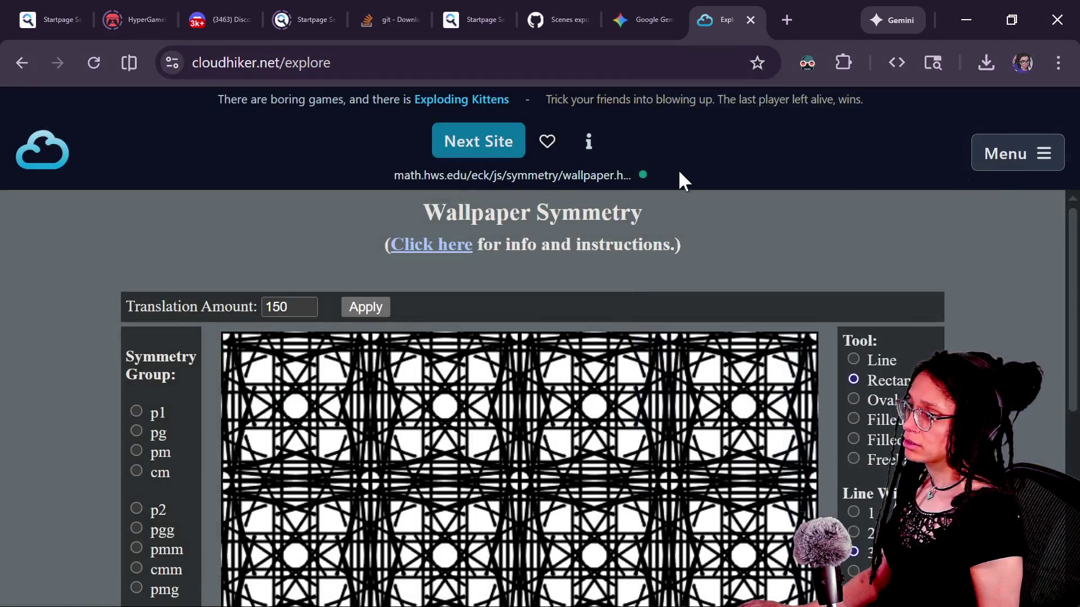
View the site details again, select the title and address text, then open developer tools
{"action": "left_click", "coordinate": [585, 148]}
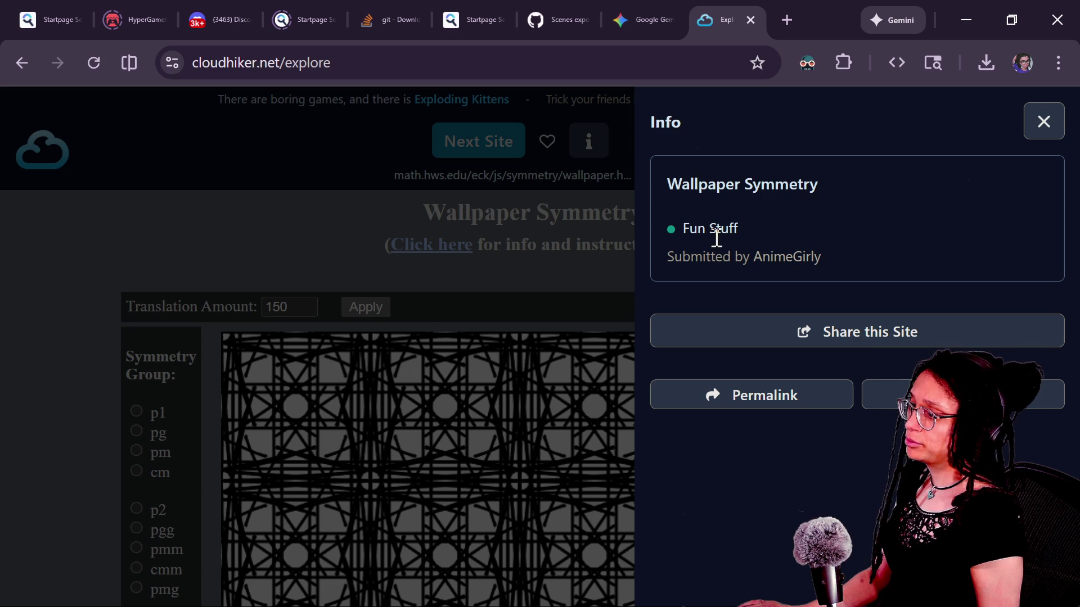
{"action": "left_click_drag", "start_coordinate": [731, 183], "coordinate": [850, 183]}
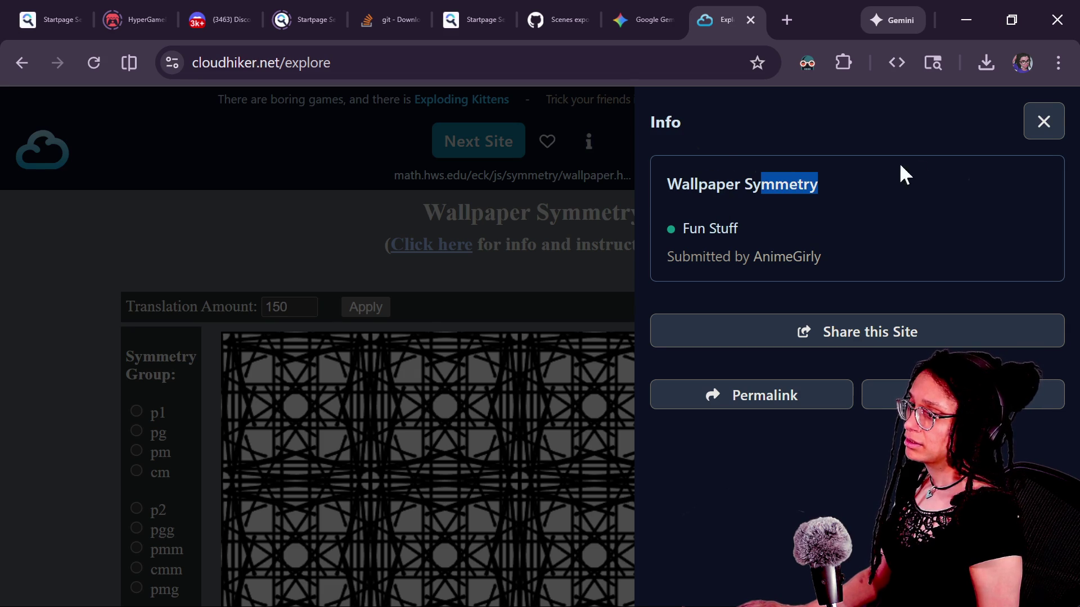
{"action": "left_click", "coordinate": [1043, 122]}
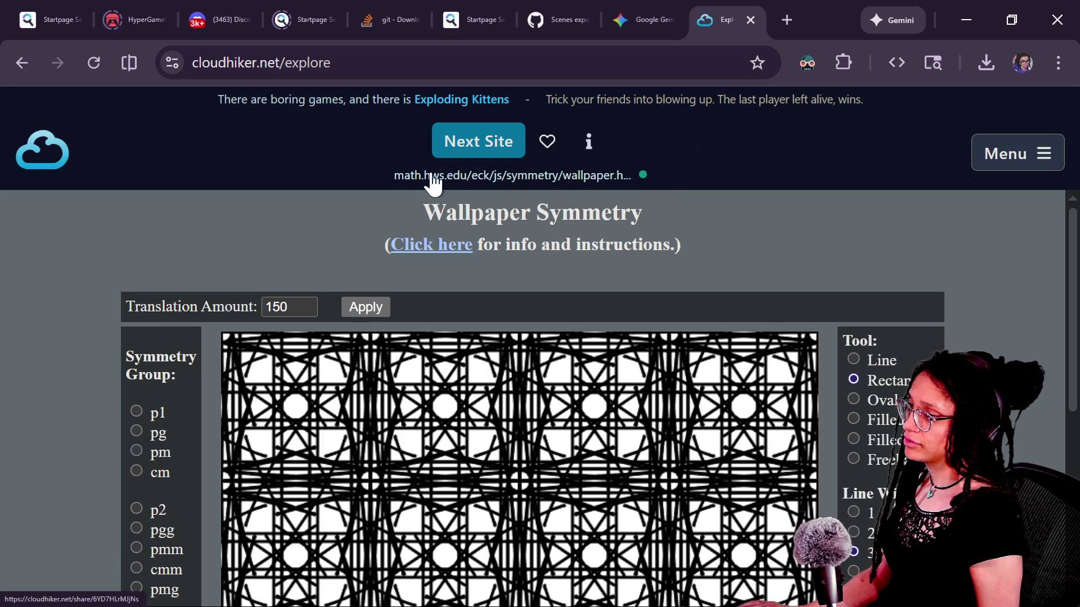
{"action": "left_click_drag", "start_coordinate": [383, 178], "coordinate": [678, 177]}
{"action": "left_click", "coordinate": [678, 176]}
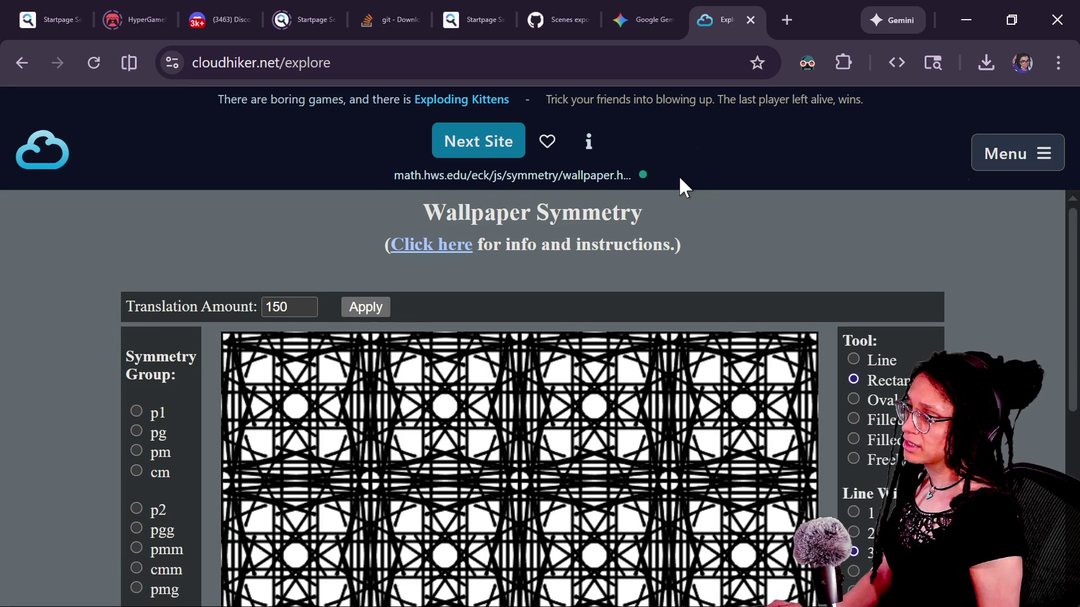
{"action": "key", "text": "ctrl+shift+c"}
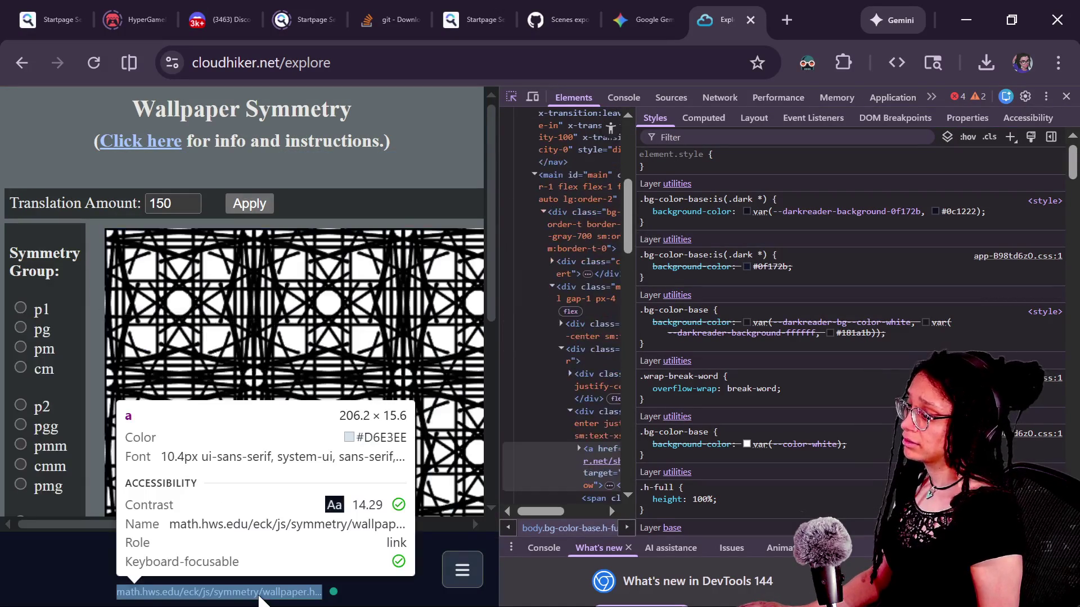
{"action": "left_click", "coordinate": [260, 598]}
{"action": "left_click_drag", "start_coordinate": [634, 429], "coordinate": [856, 428]}
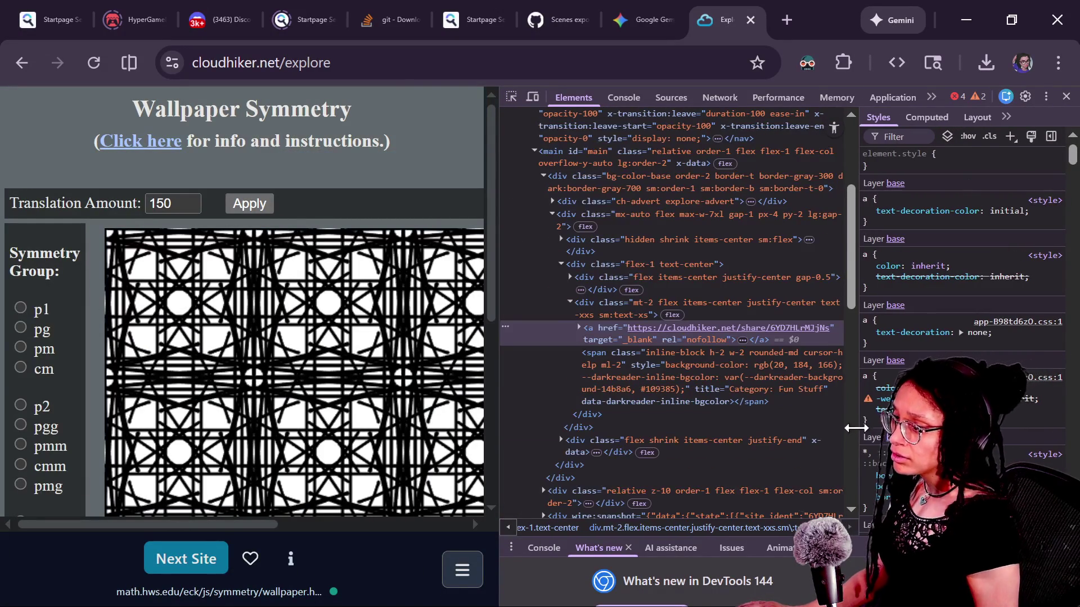
{"action": "left_click", "coordinate": [578, 327]}
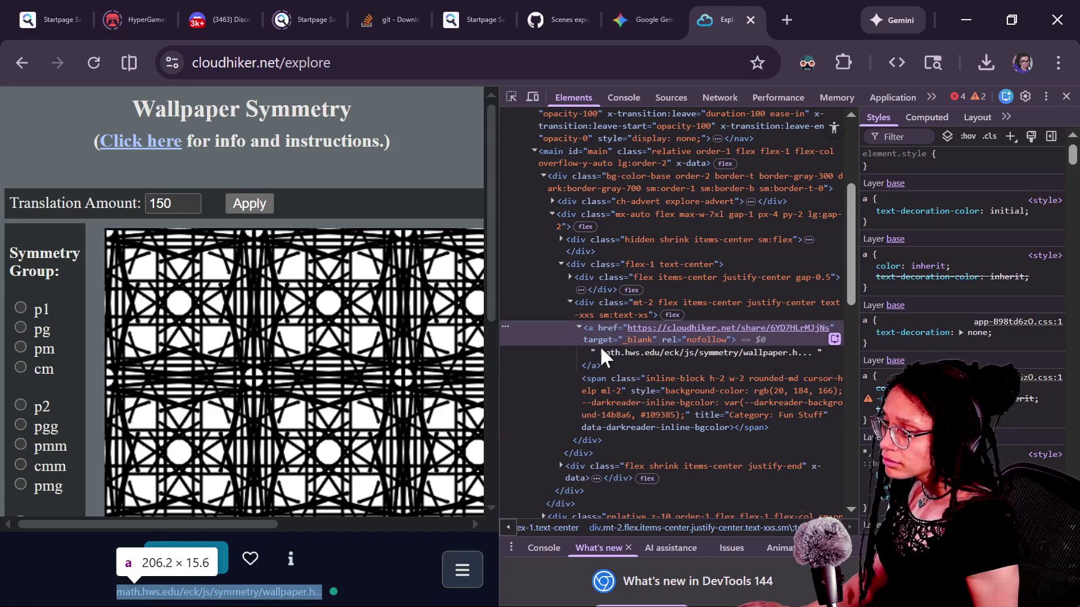
{"action": "left_click", "coordinate": [621, 353]}
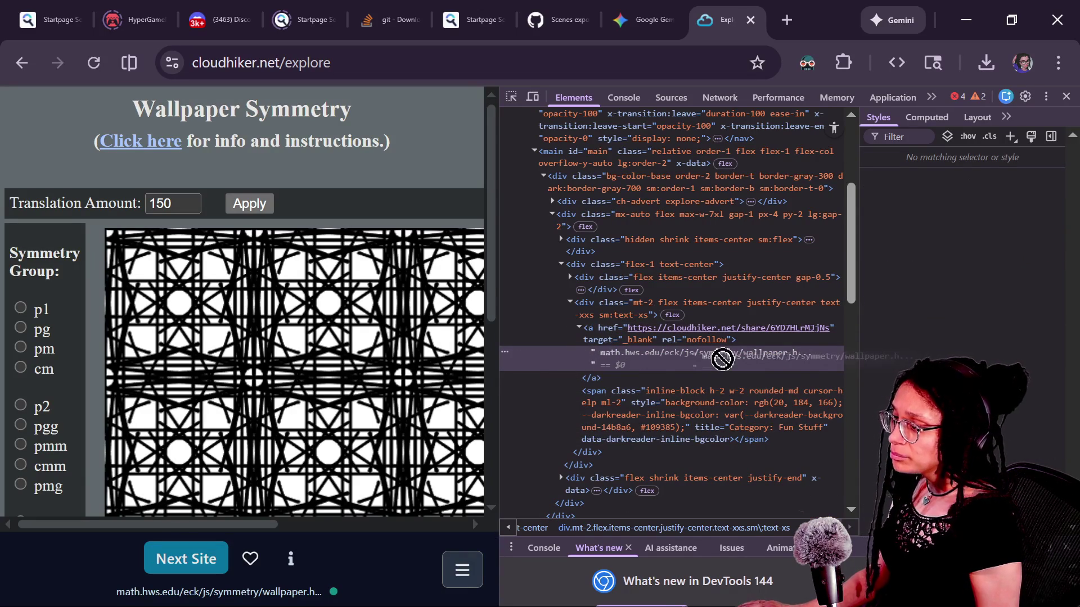
{"action": "double_click", "coordinate": [811, 354]}
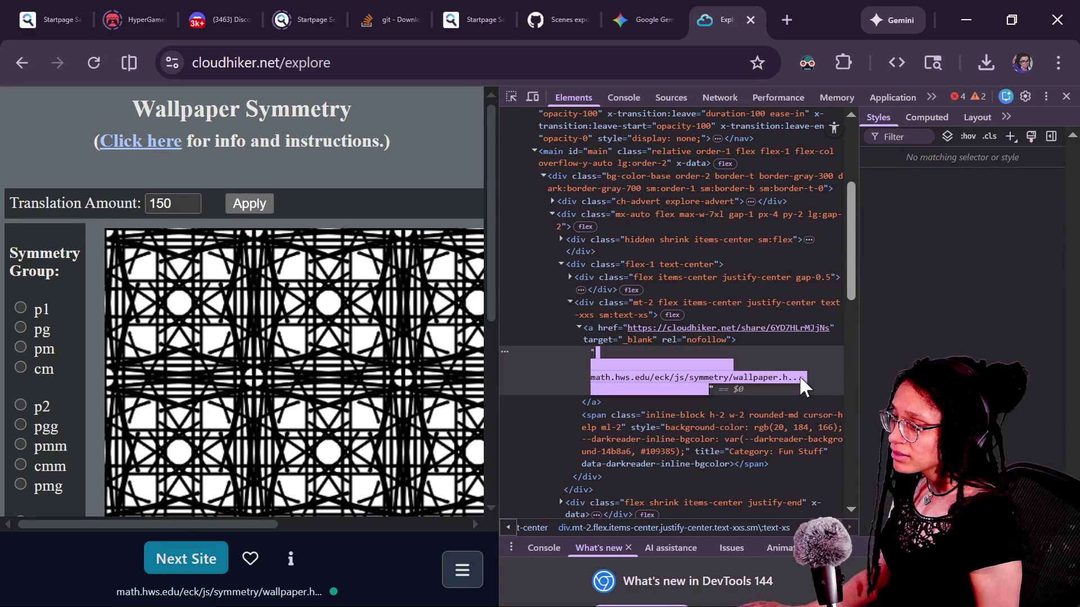
{"action": "key", "text": "Escape"}
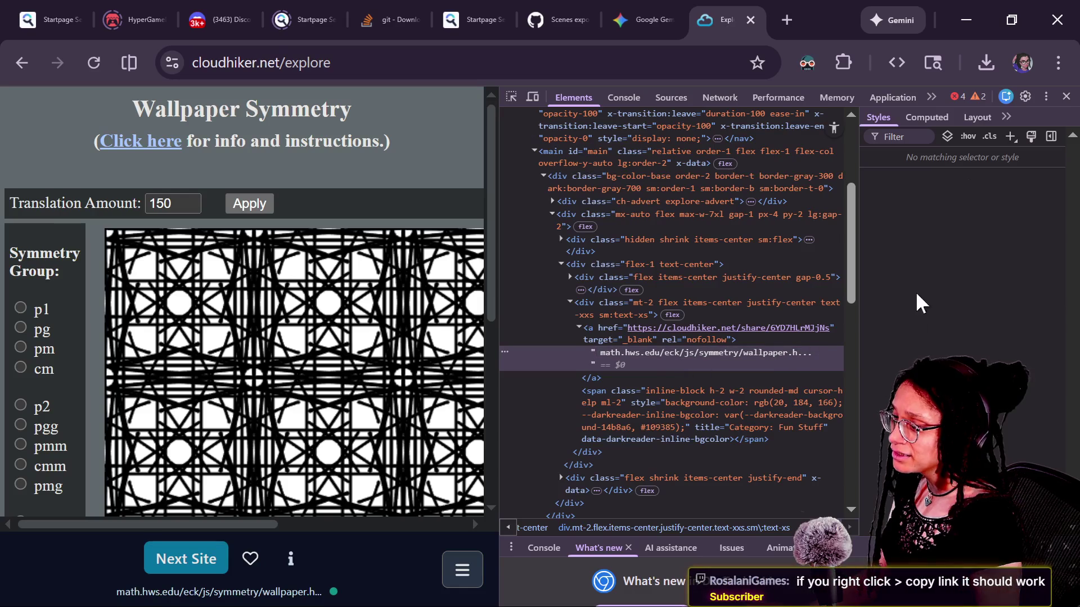
{"action": "left_click", "coordinate": [1066, 97]}
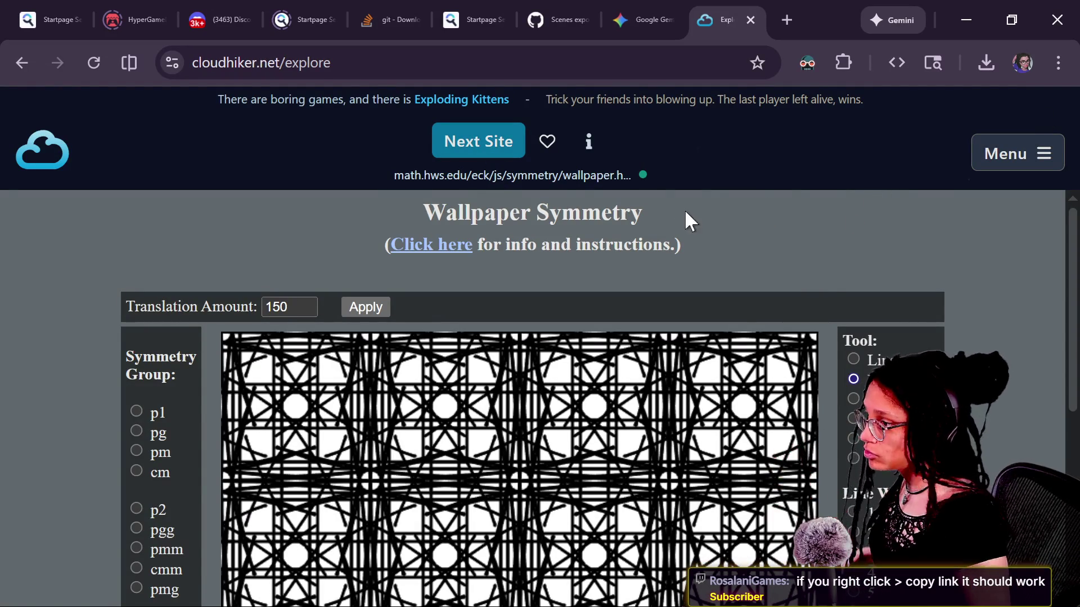
{"action": "right_click", "coordinate": [263, 204]}
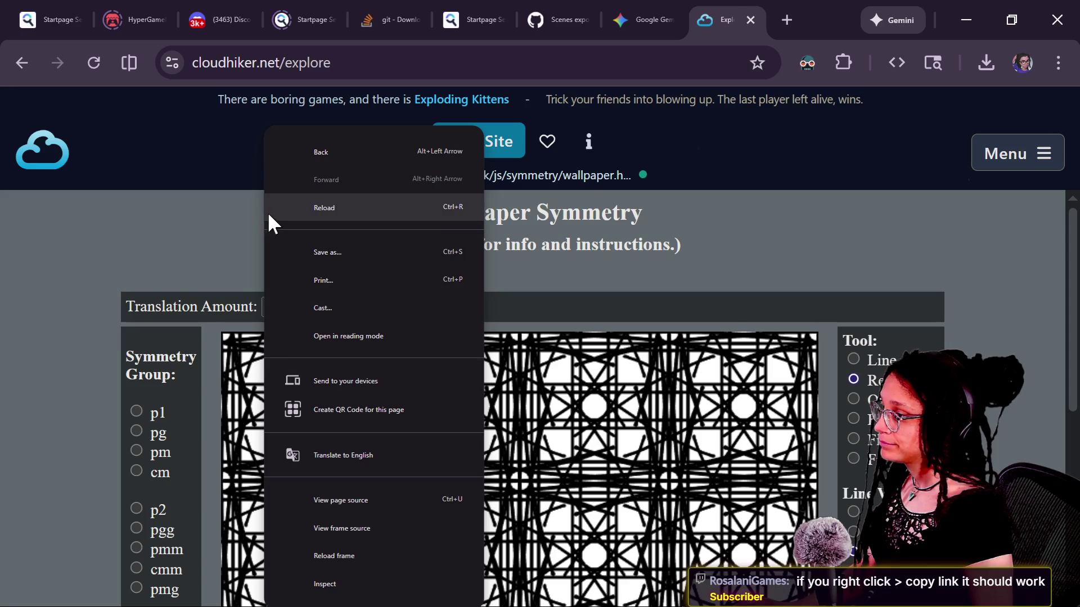
{"action": "left_click", "coordinate": [695, 235]}
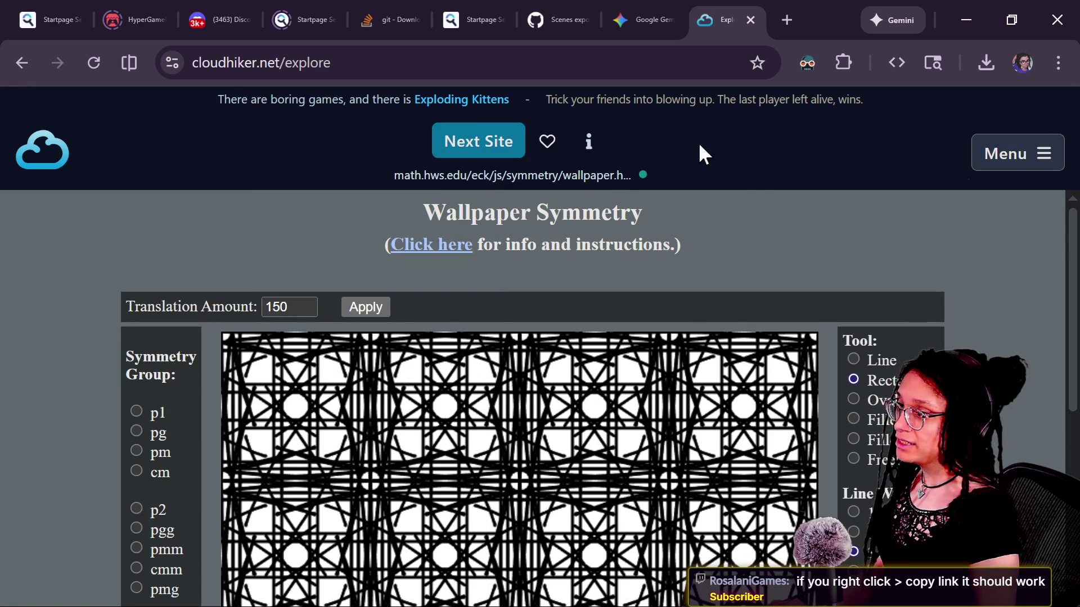
{"action": "key", "text": "ctrl+shift+c"}
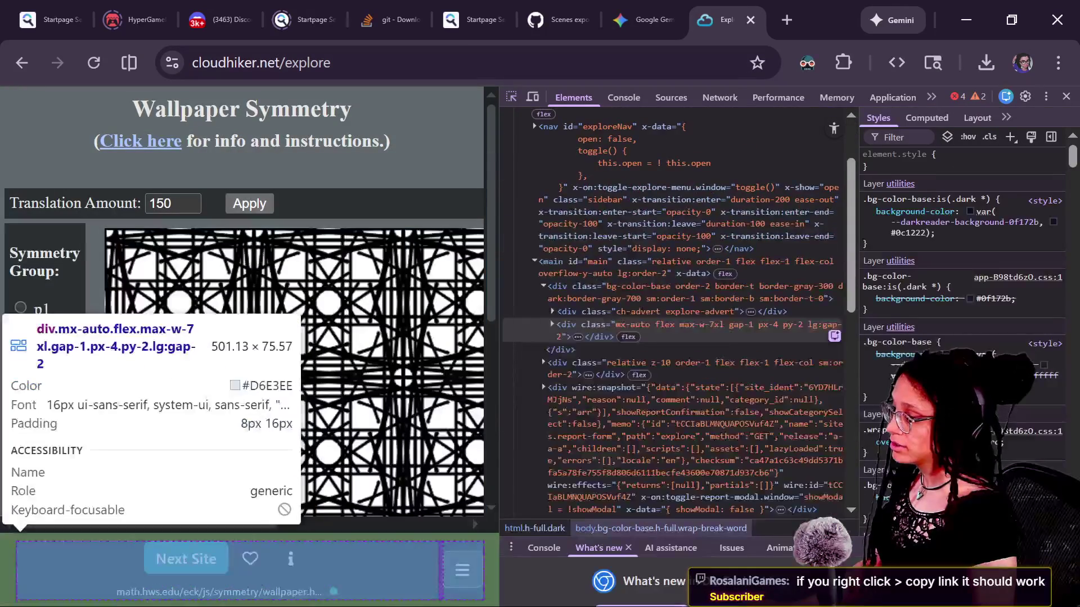
{"action": "left_click", "coordinate": [376, 602]}
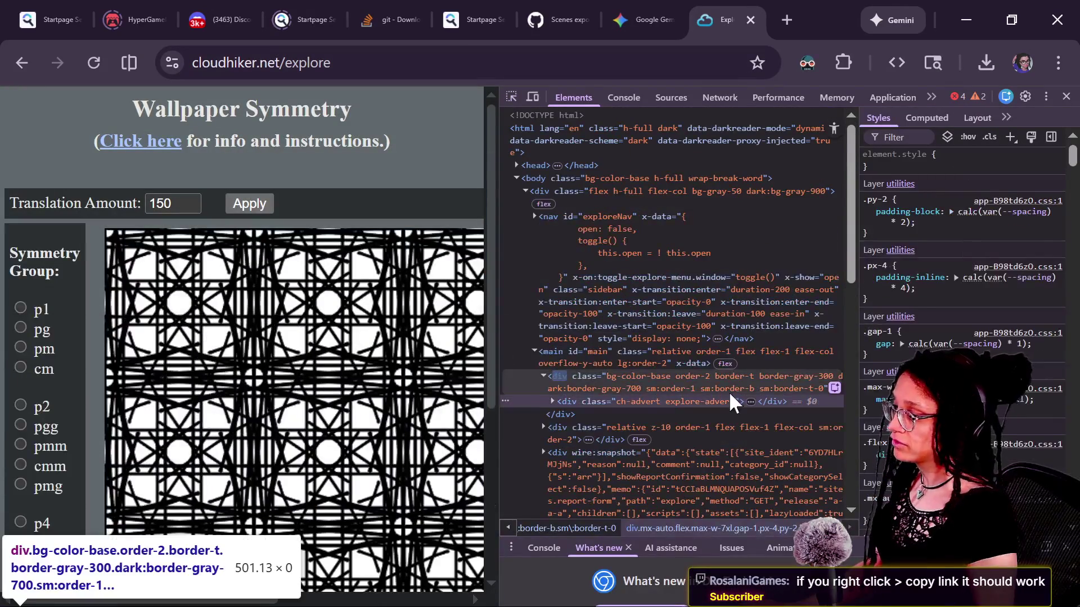
{"action": "left_click", "coordinate": [1066, 96]}
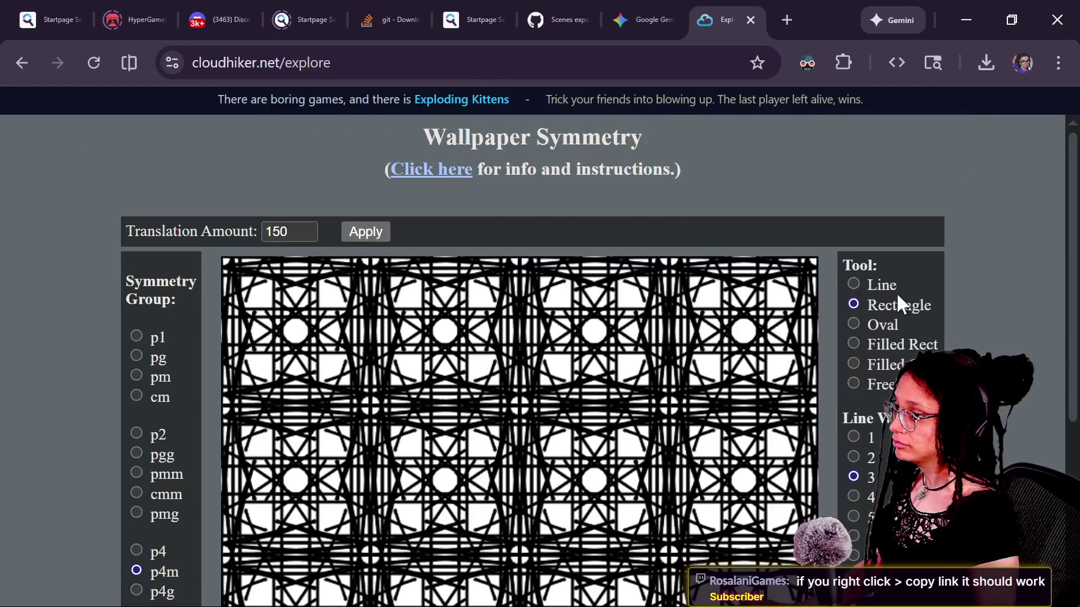
Clear the canvas and draw a cyan rectangle repeated across the tiles
{"action": "scroll", "coordinate": [983, 325], "scroll_direction": "down", "scroll_amount": 5}
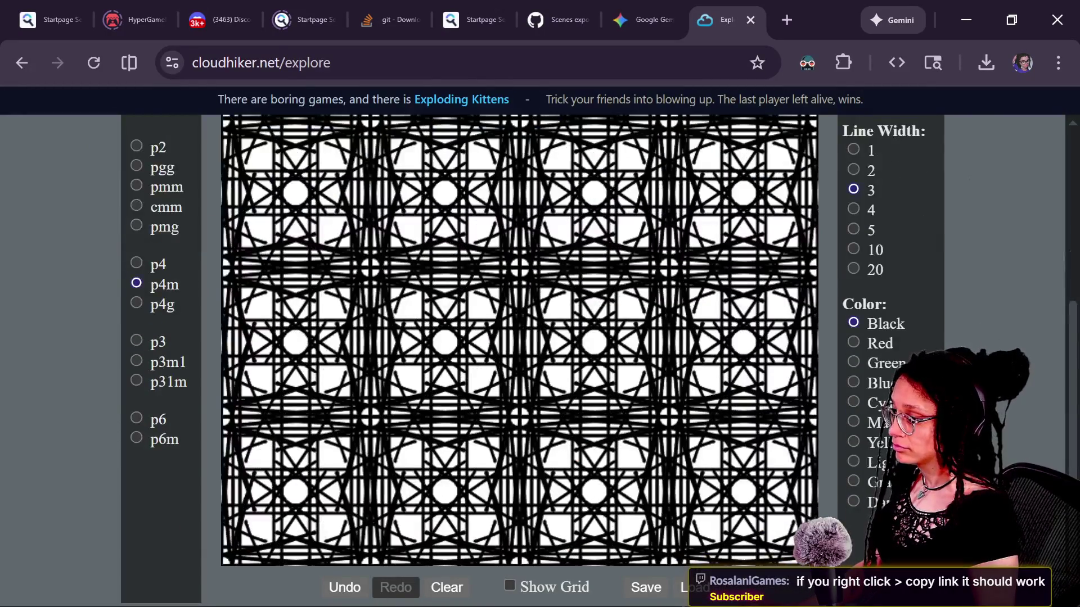
{"action": "left_click", "coordinate": [461, 590]}
{"action": "left_click", "coordinate": [853, 402]}
{"action": "mouse_move", "coordinate": [516, 236]}
{"action": "left_mouse_down"}
{"action": "mouse_move", "coordinate": [556, 393]}
{"action": "mouse_move", "coordinate": [598, 350]}
{"action": "mouse_move", "coordinate": [640, 412]}
{"action": "mouse_move", "coordinate": [535, 446]}
{"action": "mouse_move", "coordinate": [526, 340]}
{"action": "mouse_move", "coordinate": [605, 310]}
{"action": "mouse_move", "coordinate": [630, 331]}
{"action": "mouse_move", "coordinate": [622, 369]}
{"action": "mouse_move", "coordinate": [581, 386]}
{"action": "mouse_move", "coordinate": [559, 343]}
{"action": "mouse_move", "coordinate": [572, 313]}
{"action": "mouse_move", "coordinate": [590, 301]}
{"action": "mouse_move", "coordinate": [617, 311]}
{"action": "mouse_move", "coordinate": [615, 359]}
{"action": "mouse_move", "coordinate": [559, 398]}
{"action": "mouse_move", "coordinate": [540, 380]}
{"action": "mouse_move", "coordinate": [530, 329]}
{"action": "mouse_move", "coordinate": [566, 313]}
{"action": "mouse_move", "coordinate": [612, 319]}
{"action": "mouse_move", "coordinate": [622, 349]}
{"action": "mouse_move", "coordinate": [595, 389]}
{"action": "mouse_move", "coordinate": [540, 360]}
{"action": "left_mouse_up"}
Set line width to 20 and draw a thick red rectangle into every tile
{"action": "right_click", "coordinate": [628, 268]}
{"action": "left_click", "coordinate": [804, 326]}
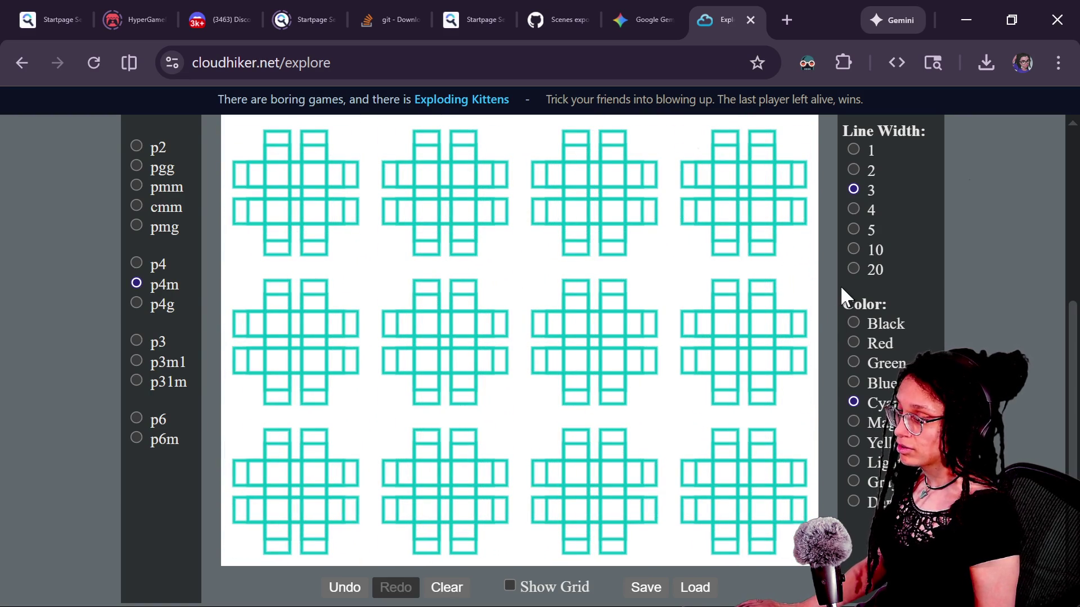
{"action": "left_click", "coordinate": [869, 270]}
{"action": "left_click", "coordinate": [854, 342]}
{"action": "left_click_drag", "start_coordinate": [622, 308], "coordinate": [571, 313]}
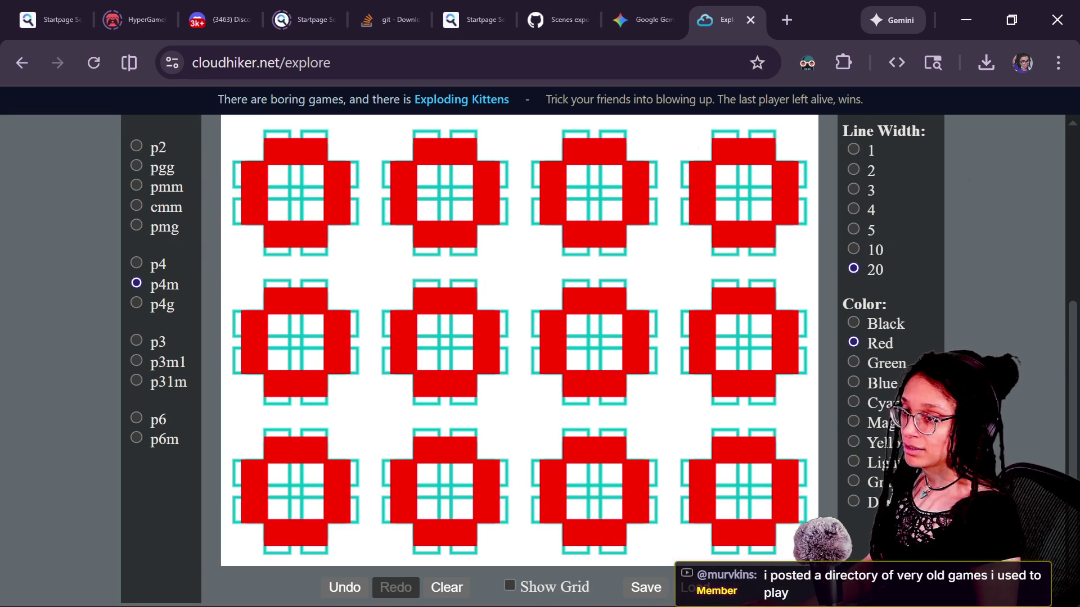
Select parts of the page's web address and the title and instructions text
{"action": "scroll", "coordinate": [532, 360], "scroll_direction": "up", "scroll_amount": 5}
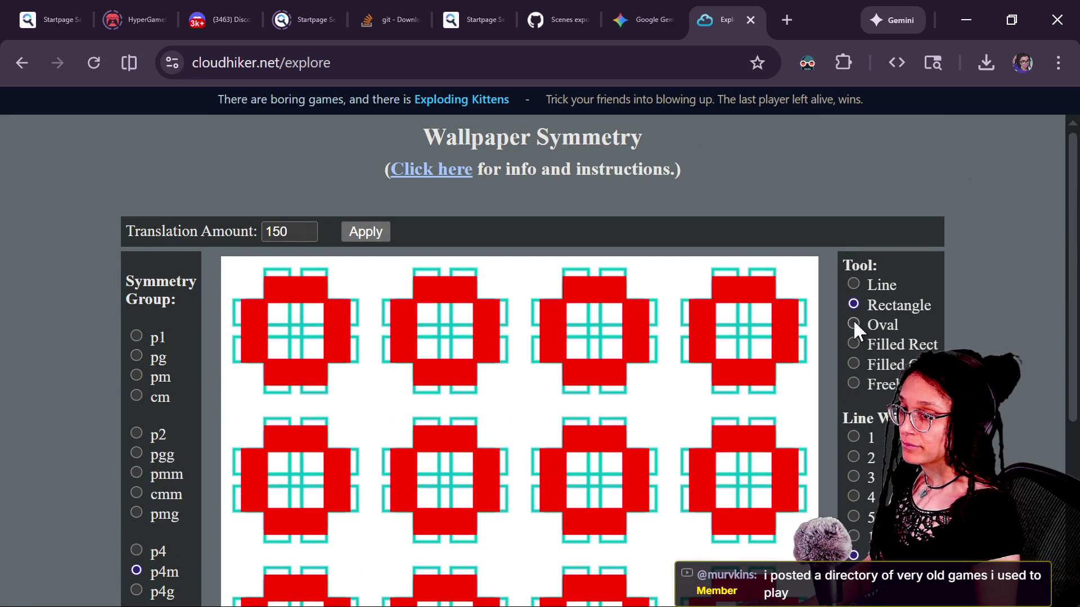
{"action": "right_click", "coordinate": [201, 165]}
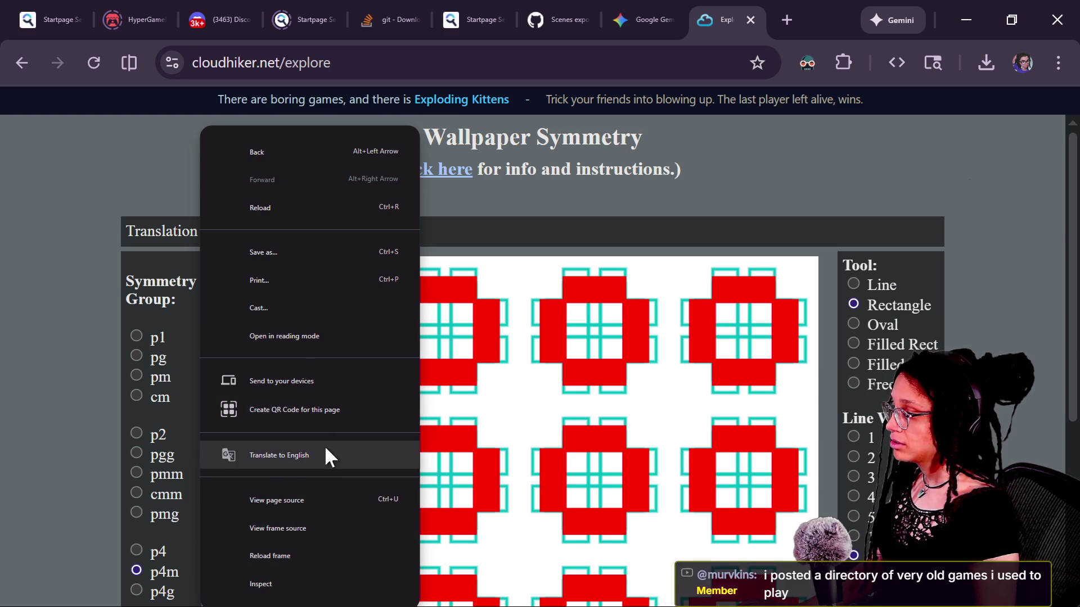
{"action": "left_click", "coordinate": [614, 191]}
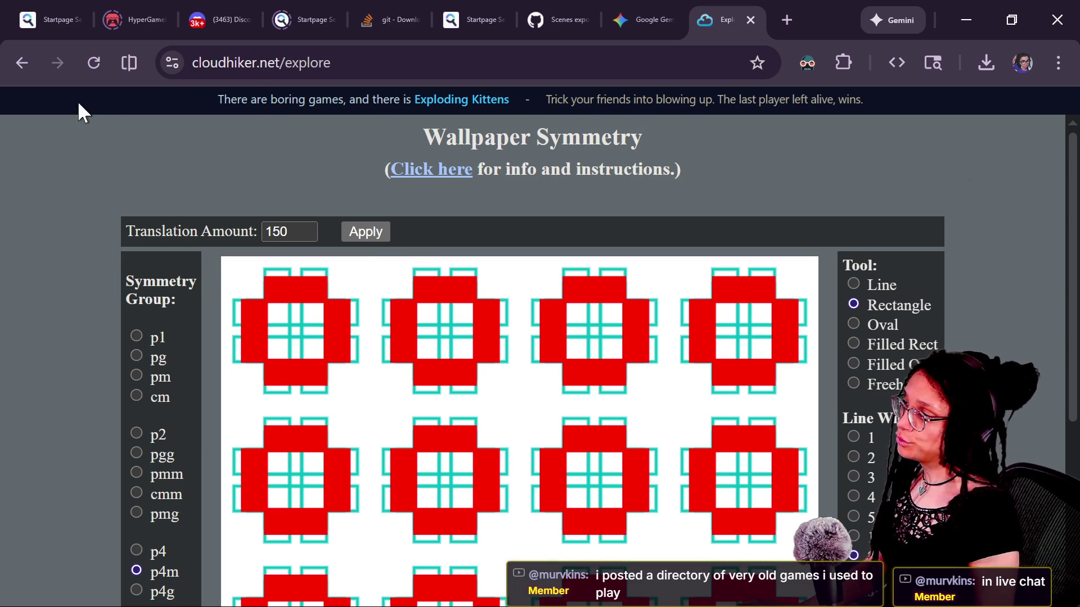
{"action": "left_click", "coordinate": [190, 62]}
{"action": "mouse_move", "coordinate": [360, 59]}
{"action": "left_mouse_down"}
{"action": "mouse_move", "coordinate": [281, 66]}
{"action": "mouse_move", "coordinate": [342, 72]}
{"action": "mouse_move", "coordinate": [169, 68]}
{"action": "mouse_move", "coordinate": [272, 65]}
{"action": "left_mouse_up"}
{"action": "mouse_move", "coordinate": [178, 160]}
{"action": "left_mouse_down"}
{"action": "mouse_move", "coordinate": [404, 177]}
{"action": "mouse_move", "coordinate": [367, 186]}
{"action": "left_mouse_up"}
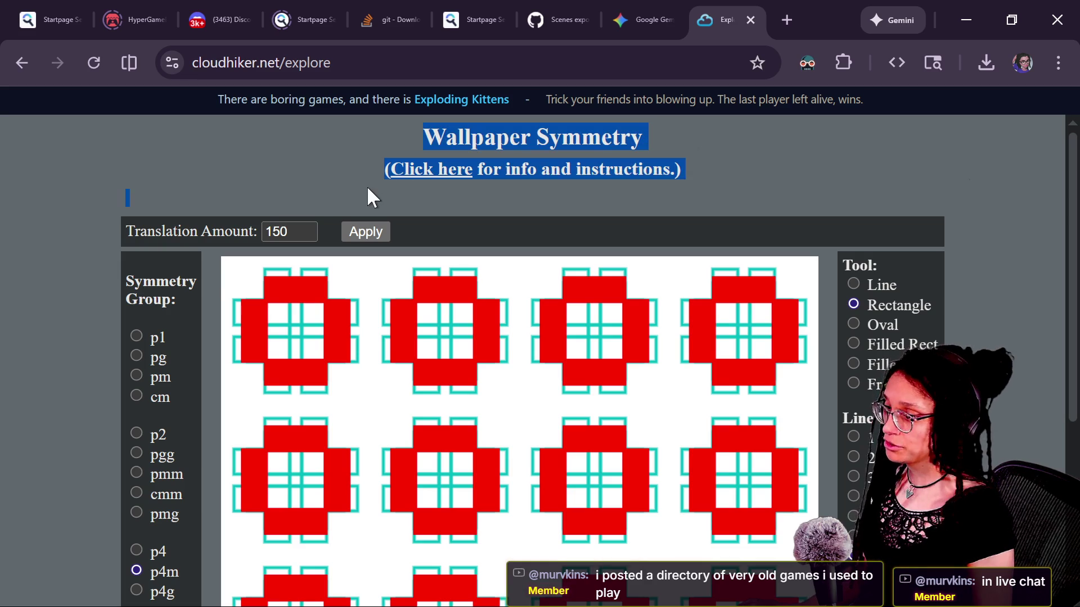
{"action": "left_click", "coordinate": [368, 189]}
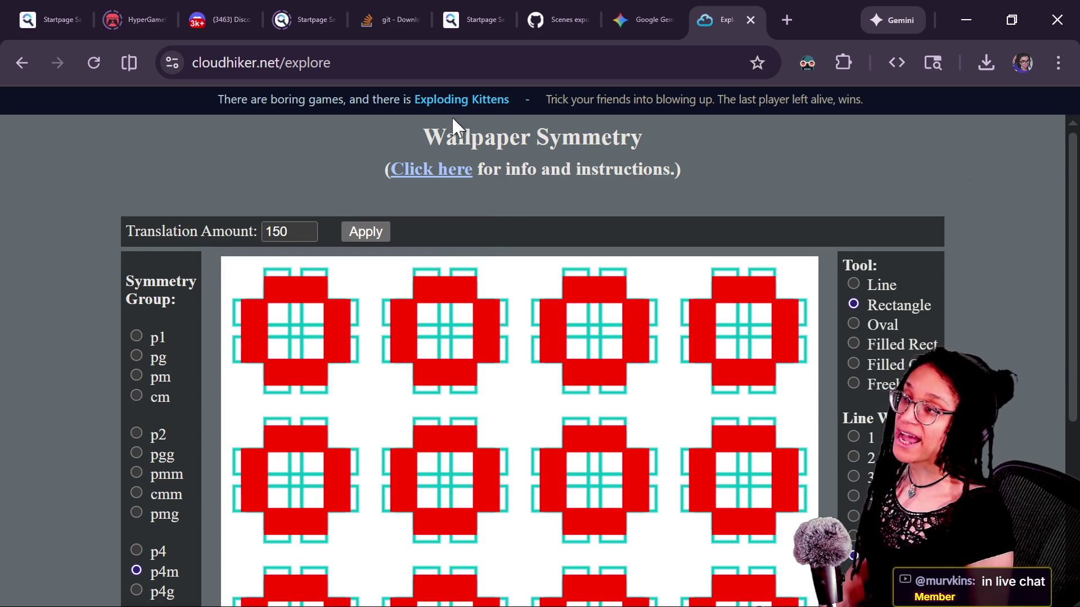
Switch from Cloudhiker to the stream chat window
{"action": "scroll", "coordinate": [849, 172], "scroll_direction": "down", "scroll_amount": 2}
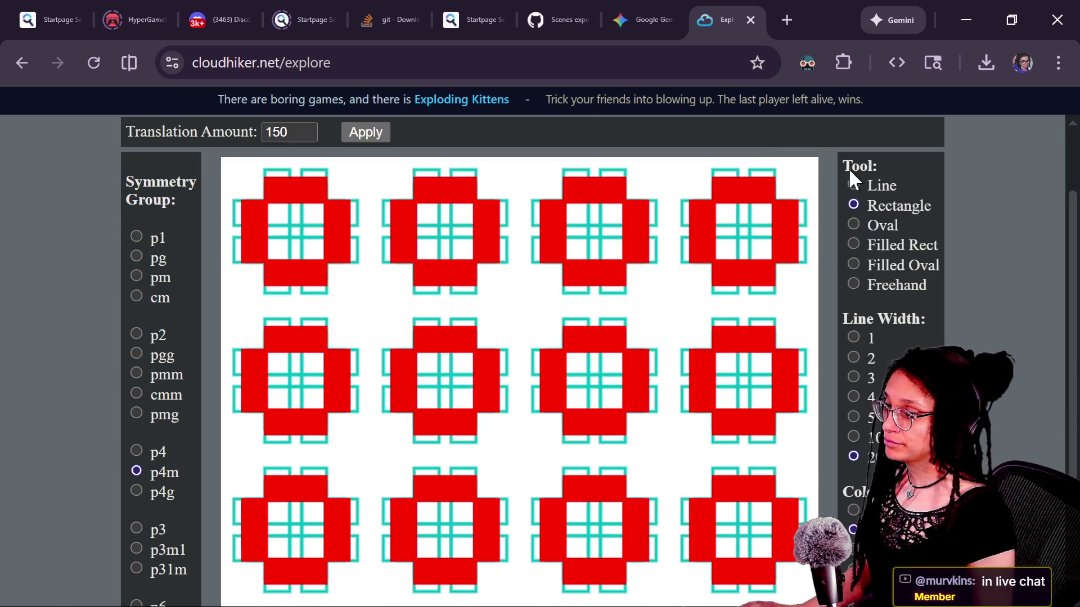
{"action": "scroll", "coordinate": [413, 310], "scroll_direction": "up", "scroll_amount": 2}
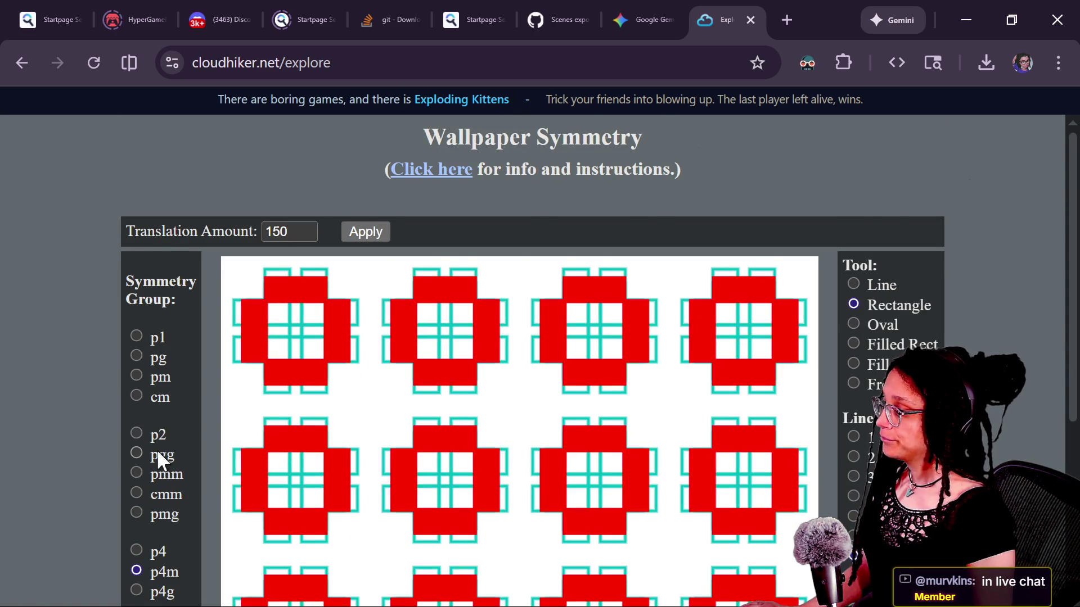
{"action": "scroll", "coordinate": [158, 453], "scroll_direction": "down", "scroll_amount": 2}
{"action": "scroll", "coordinate": [153, 414], "scroll_direction": "down", "scroll_amount": 4}
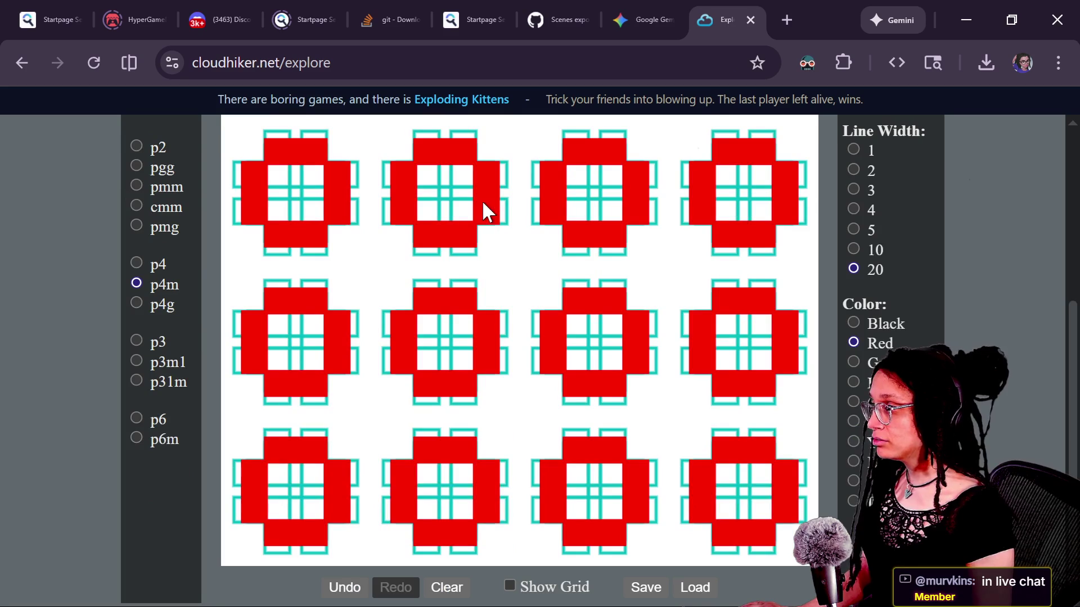
{"action": "key", "text": "alt+Tab"}
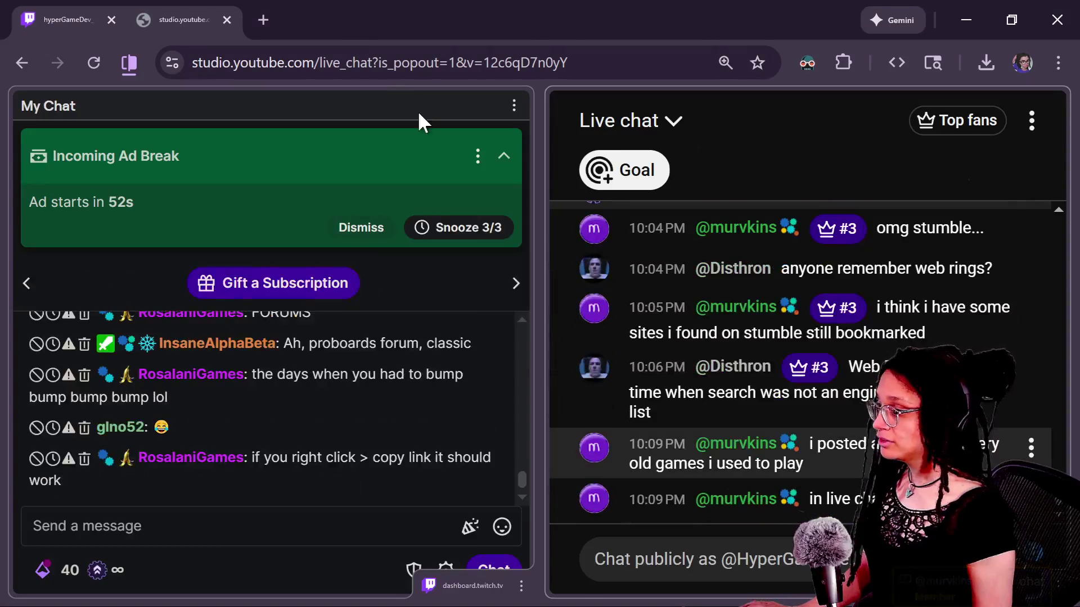
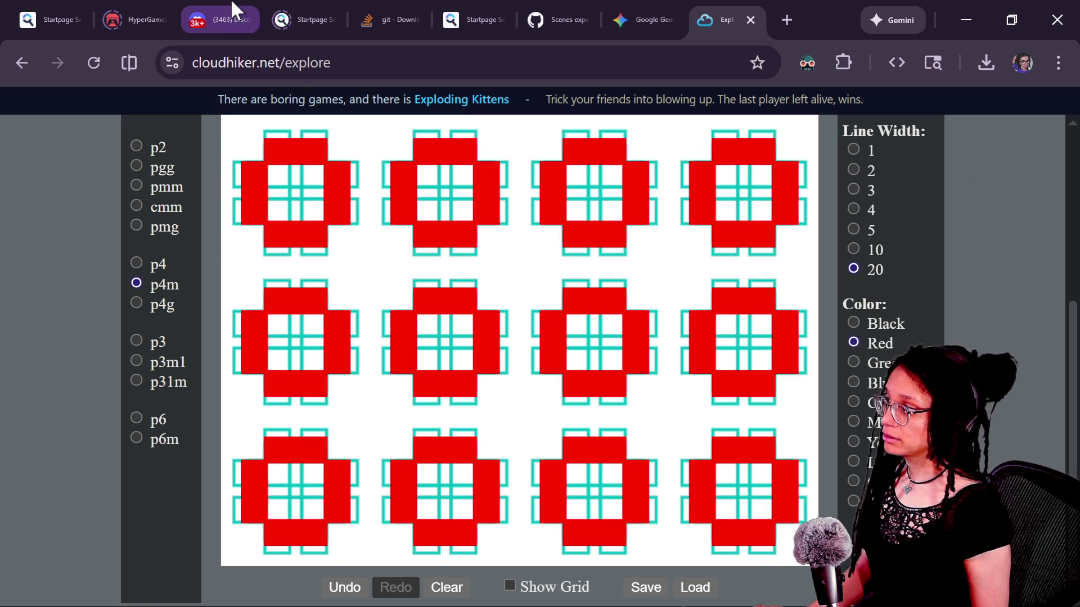
Switch to the Discord browser tab, which shows the liminal game forum thread
{"action": "left_click", "coordinate": [232, 5]}
Open the live_text channel, scroll to its latest messages, and follow the shared ABA Games link
{"action": "scroll", "coordinate": [33, 379], "scroll_direction": "down", "scroll_amount": 5}
{"action": "scroll", "coordinate": [185, 373], "scroll_direction": "down", "scroll_amount": 10}
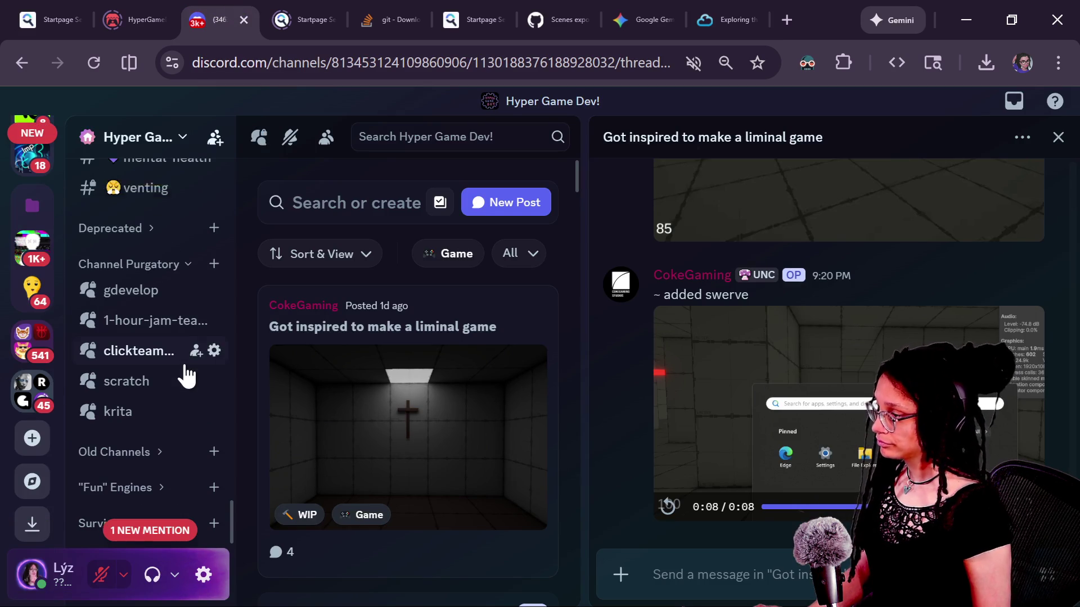
{"action": "scroll", "coordinate": [148, 277], "scroll_direction": "up", "scroll_amount": 5}
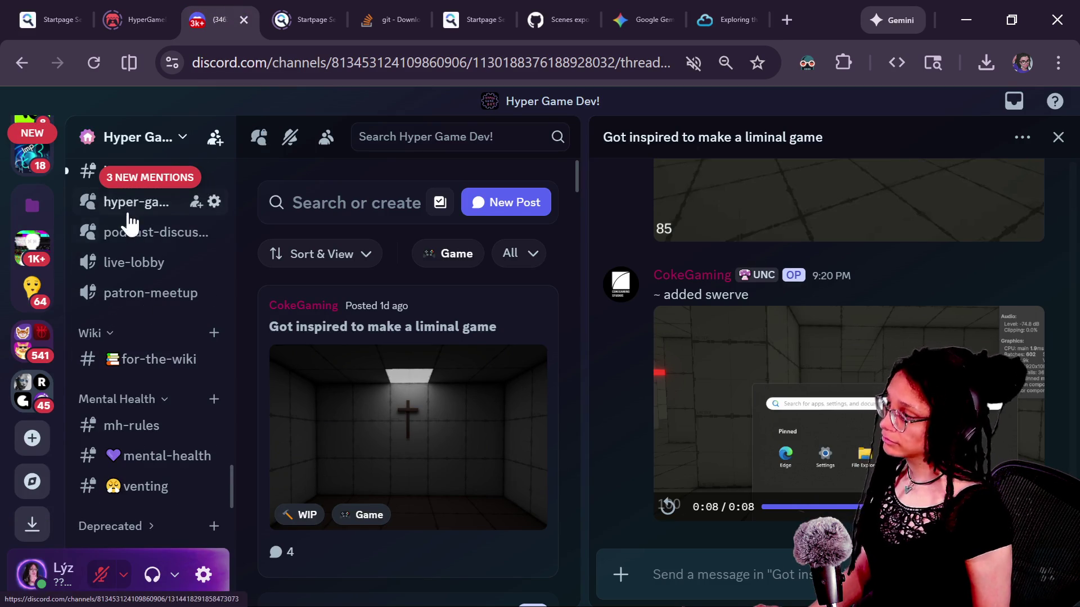
{"action": "scroll", "coordinate": [137, 277], "scroll_direction": "up", "scroll_amount": 4}
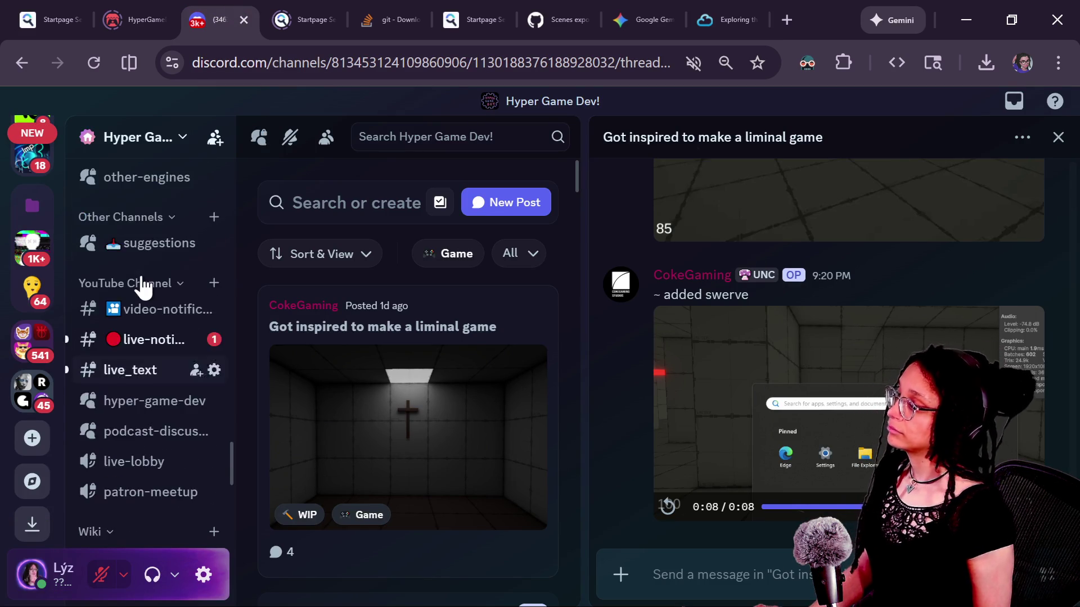
{"action": "left_click", "coordinate": [128, 382]}
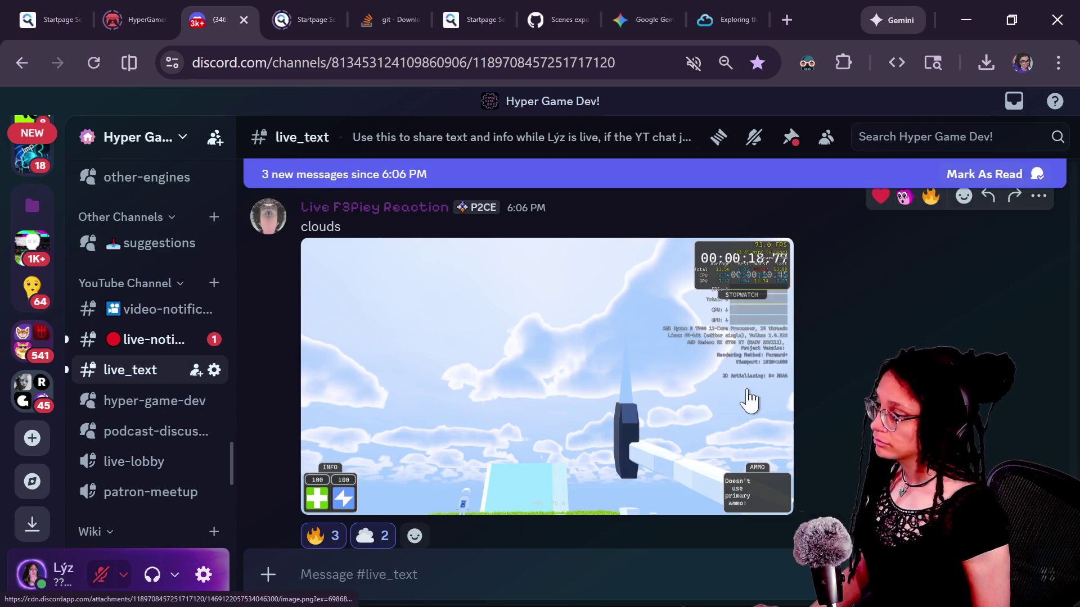
{"action": "scroll", "coordinate": [748, 400], "scroll_direction": "down", "scroll_amount": 5}
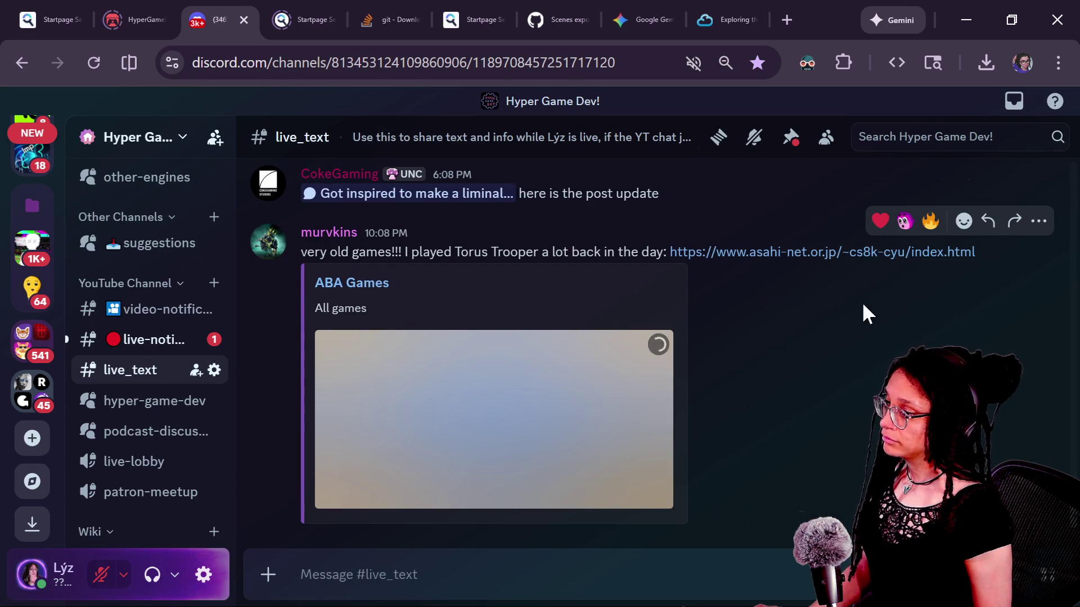
{"action": "left_click", "coordinate": [729, 252]}
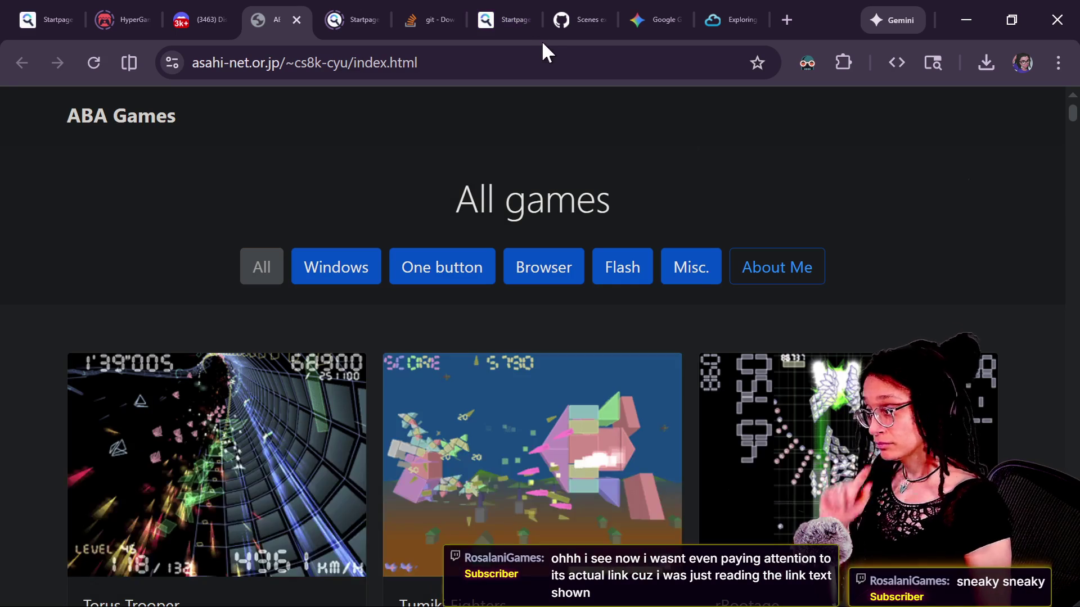
Scroll the ABA Games list down to Joys of Small Game Development and open that book
{"action": "scroll", "coordinate": [582, 141], "scroll_direction": "down", "scroll_amount": 10}
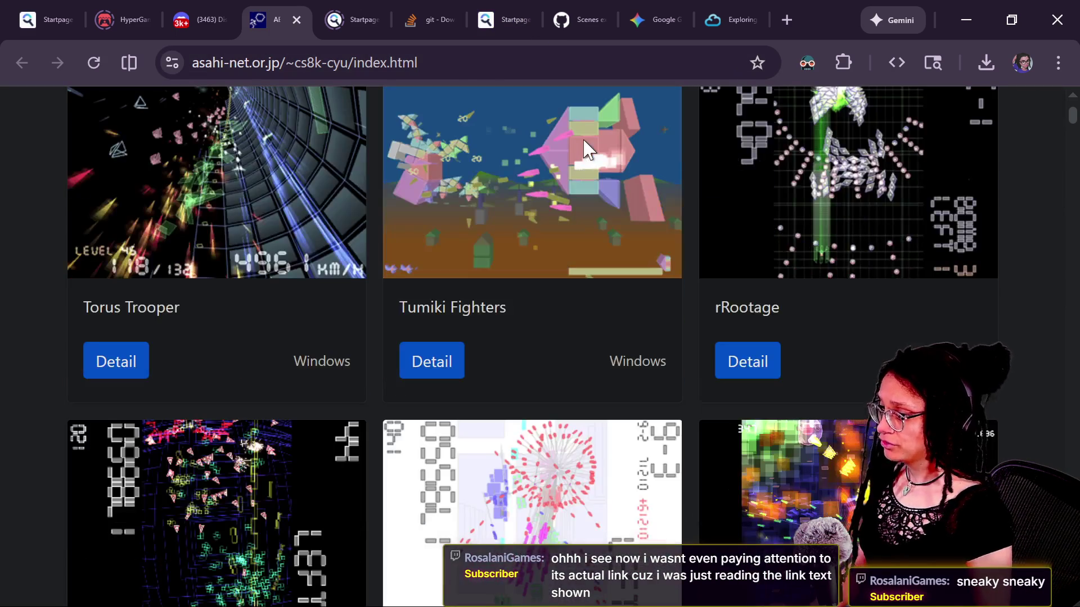
{"action": "scroll", "coordinate": [585, 147], "scroll_direction": "down", "scroll_amount": 12}
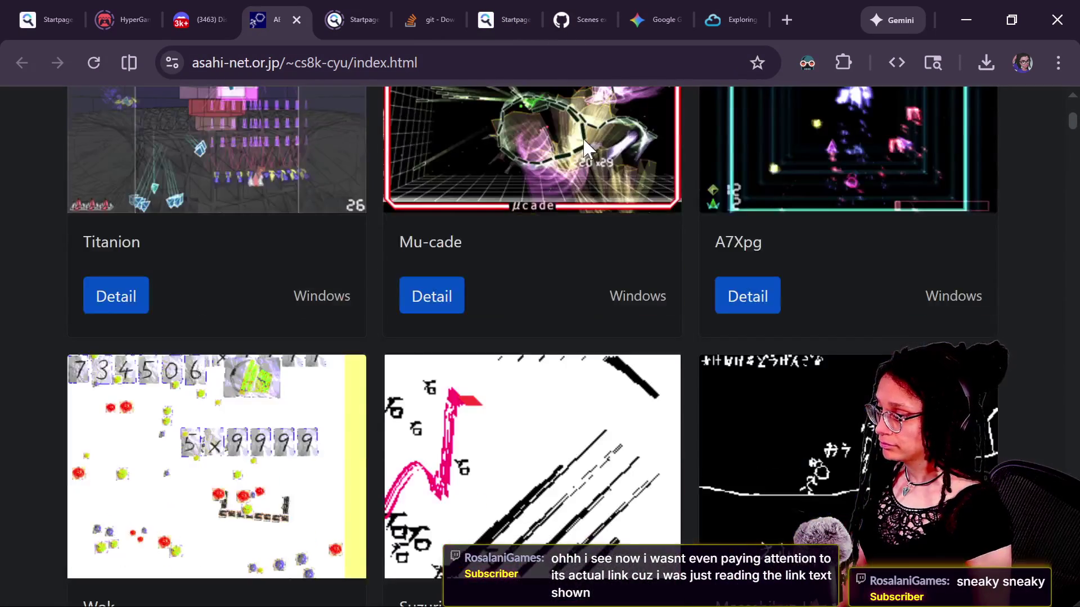
{"action": "scroll", "coordinate": [585, 148], "scroll_direction": "down", "scroll_amount": 5}
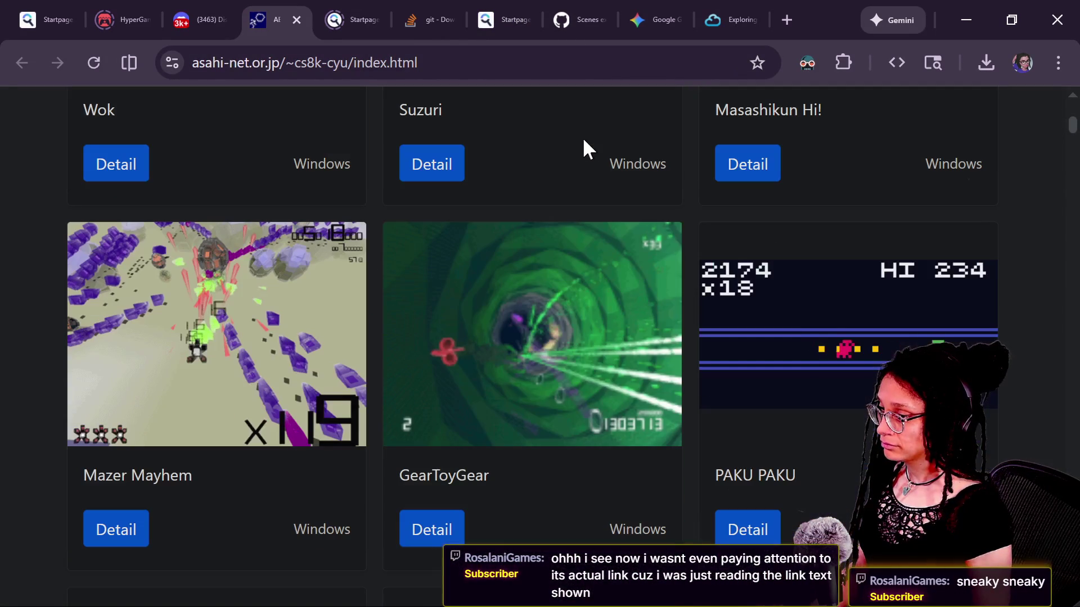
{"action": "scroll", "coordinate": [585, 147], "scroll_direction": "down", "scroll_amount": 7}
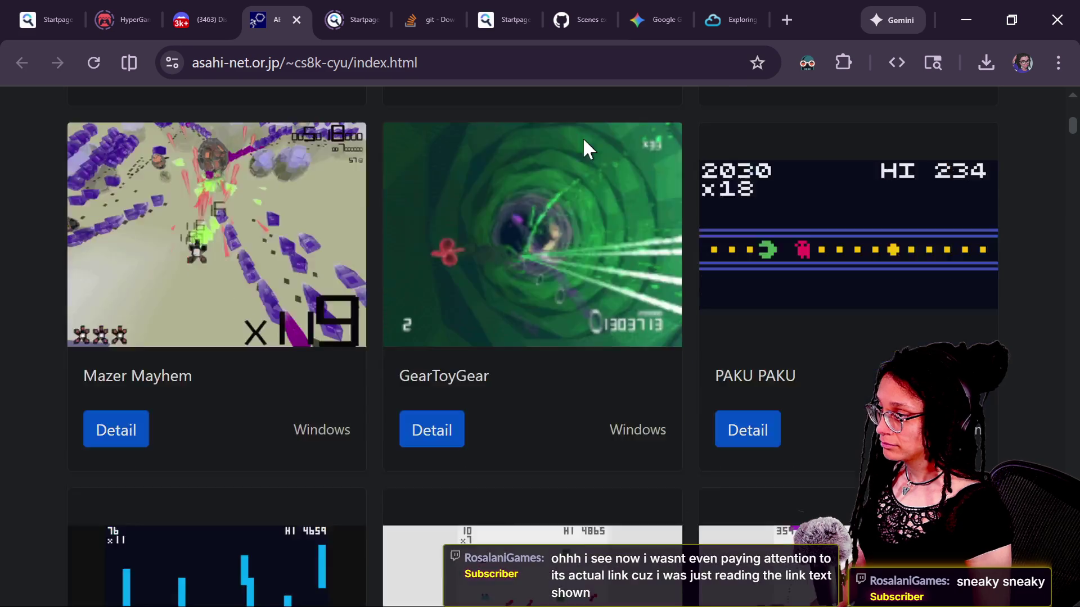
{"action": "scroll", "coordinate": [585, 147], "scroll_direction": "down", "scroll_amount": 9}
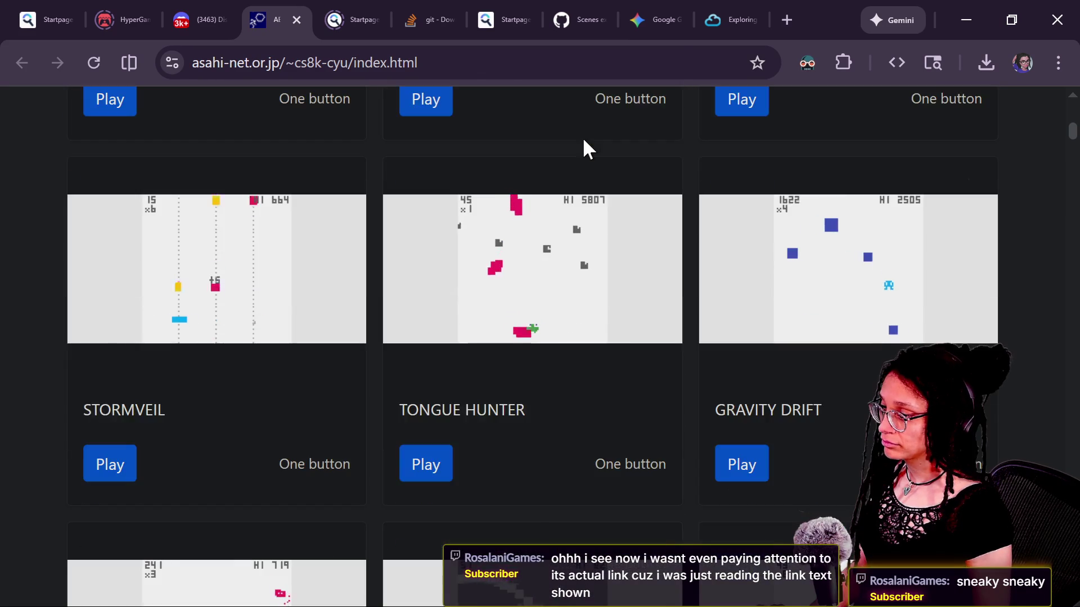
{"action": "scroll", "coordinate": [585, 147], "scroll_direction": "down", "scroll_amount": 1}
{"action": "scroll", "coordinate": [585, 148], "scroll_direction": "down", "scroll_amount": 4}
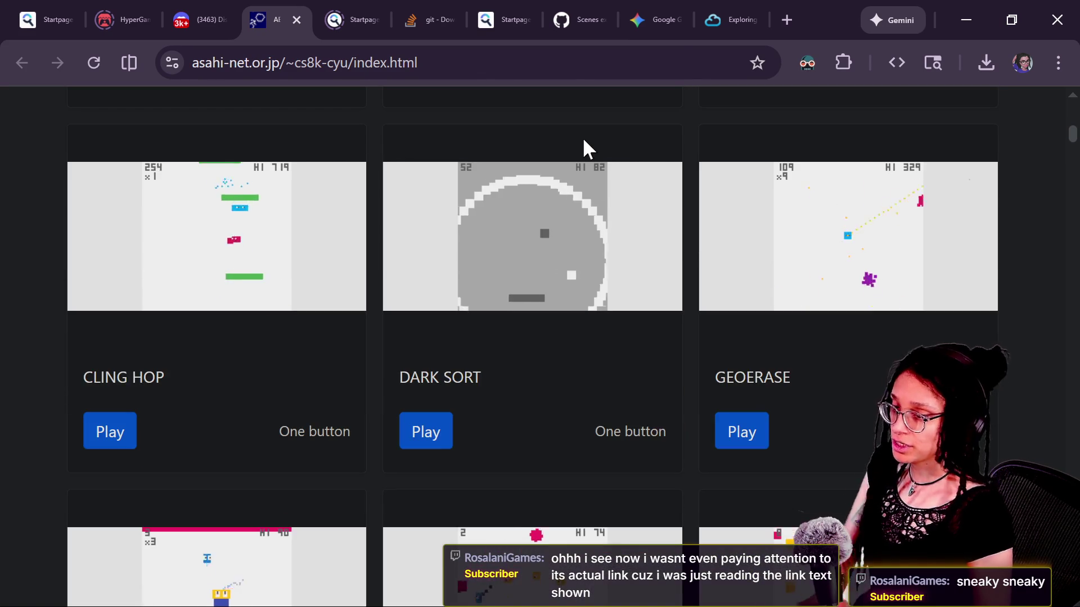
{"action": "scroll", "coordinate": [585, 147], "scroll_direction": "down", "scroll_amount": 5}
{"action": "scroll", "coordinate": [584, 147], "scroll_direction": "down", "scroll_amount": 5}
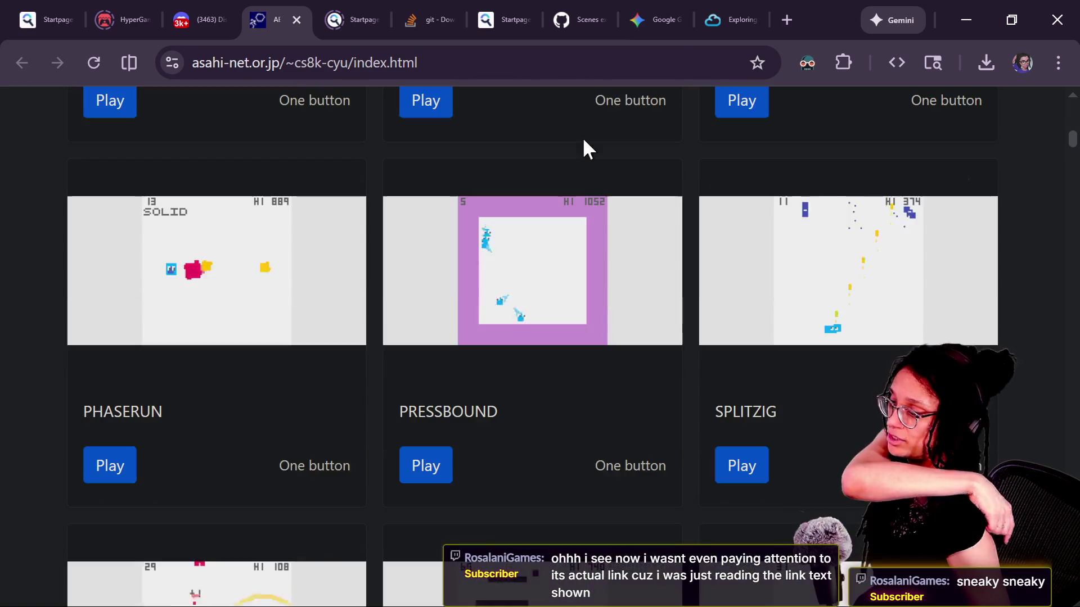
{"action": "scroll", "coordinate": [584, 147], "scroll_direction": "down", "scroll_amount": 7}
{"action": "scroll", "coordinate": [614, 264], "scroll_direction": "down", "scroll_amount": 7}
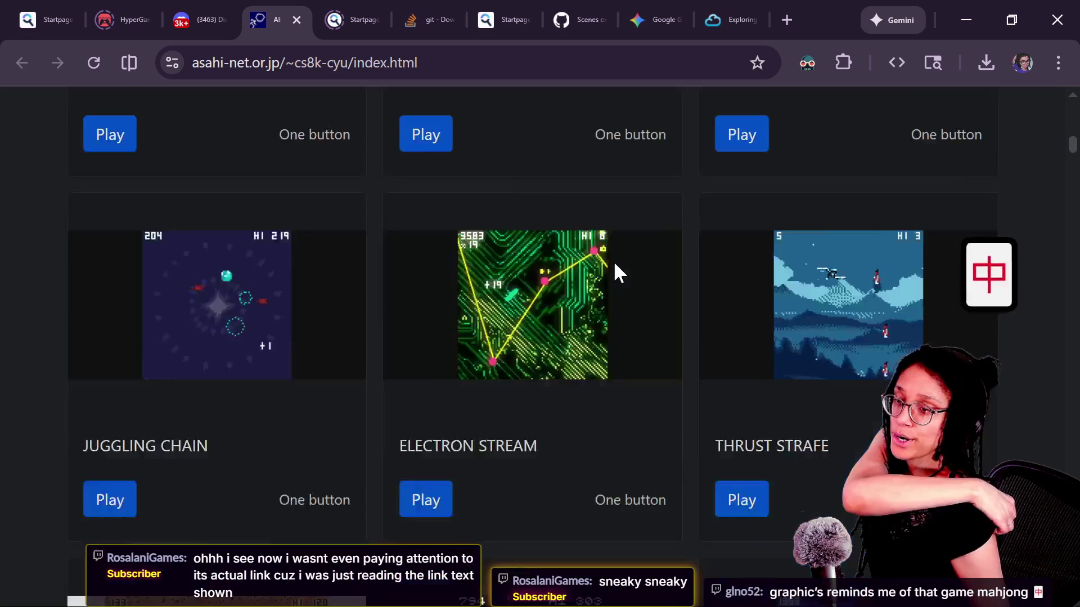
{"action": "scroll", "coordinate": [614, 264], "scroll_direction": "down", "scroll_amount": 3}
{"action": "scroll", "coordinate": [615, 264], "scroll_direction": "down", "scroll_amount": 3}
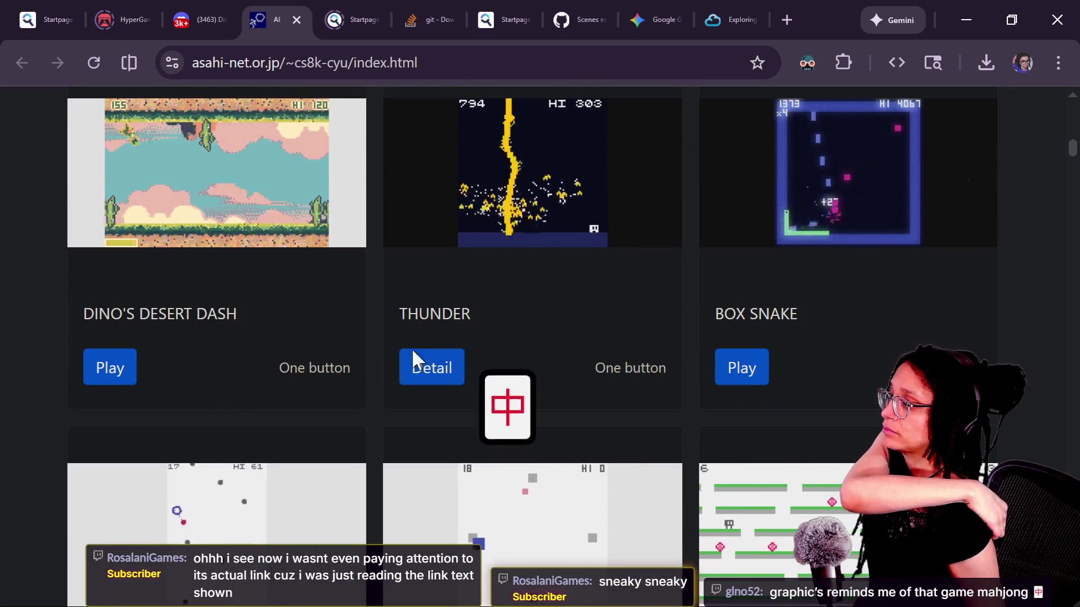
{"action": "scroll", "coordinate": [212, 414], "scroll_direction": "up", "scroll_amount": 2}
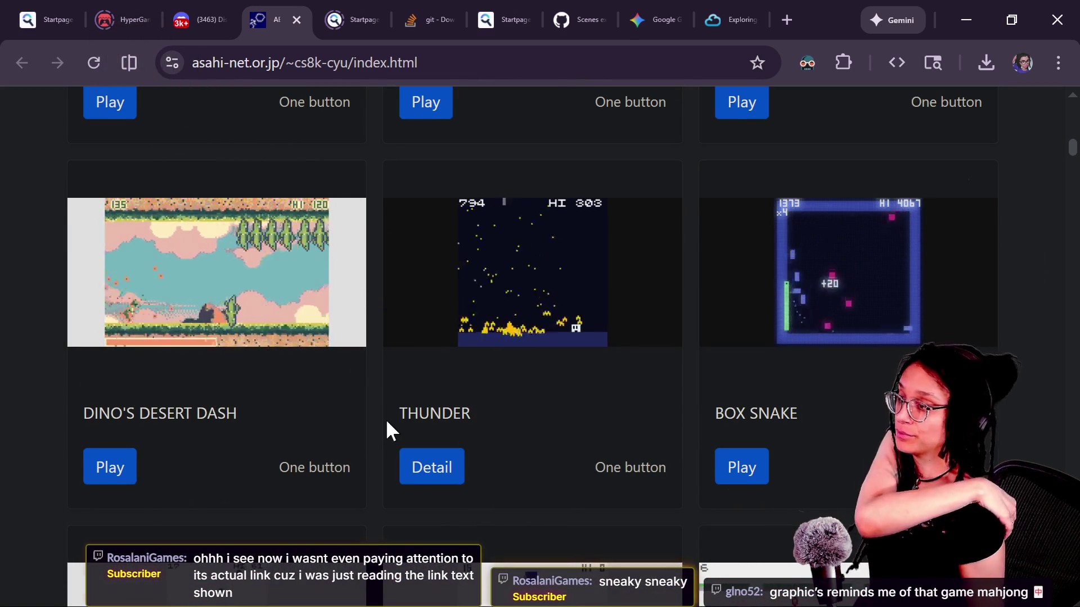
{"action": "scroll", "coordinate": [386, 420], "scroll_direction": "down", "scroll_amount": 3}
{"action": "scroll", "coordinate": [383, 429], "scroll_direction": "down", "scroll_amount": 5}
{"action": "scroll", "coordinate": [383, 429], "scroll_direction": "down", "scroll_amount": 3}
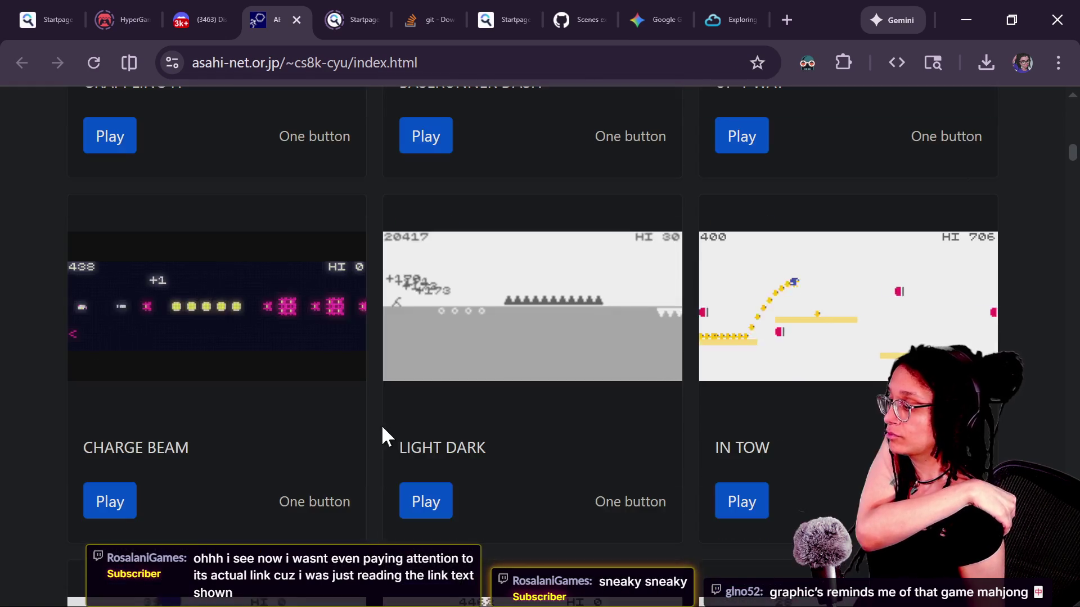
{"action": "scroll", "coordinate": [382, 430], "scroll_direction": "down", "scroll_amount": 6}
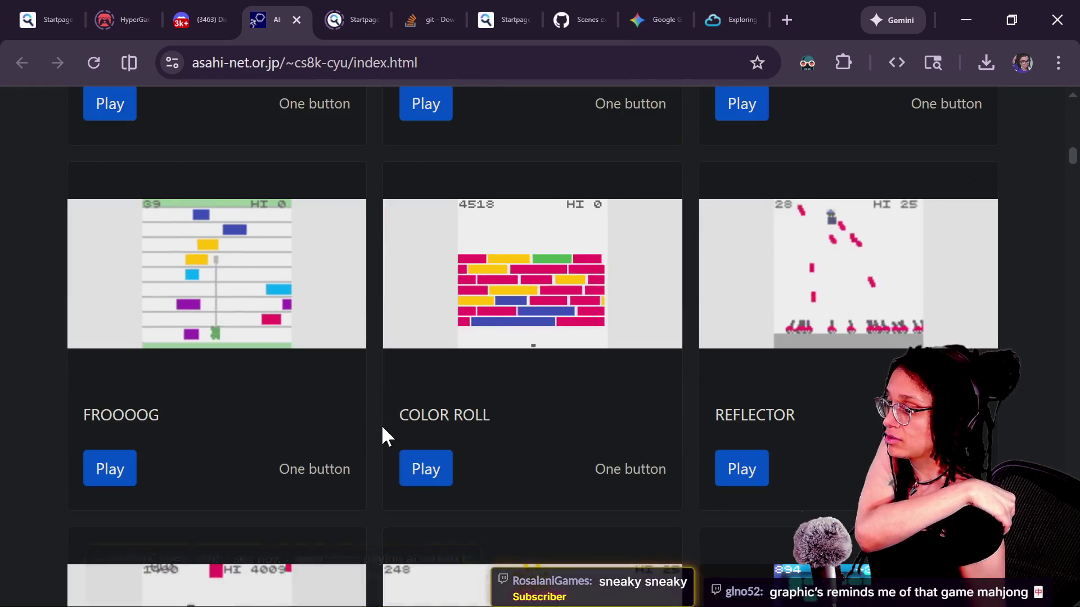
{"action": "scroll", "coordinate": [382, 428], "scroll_direction": "down", "scroll_amount": 2}
{"action": "scroll", "coordinate": [382, 428], "scroll_direction": "down", "scroll_amount": 5}
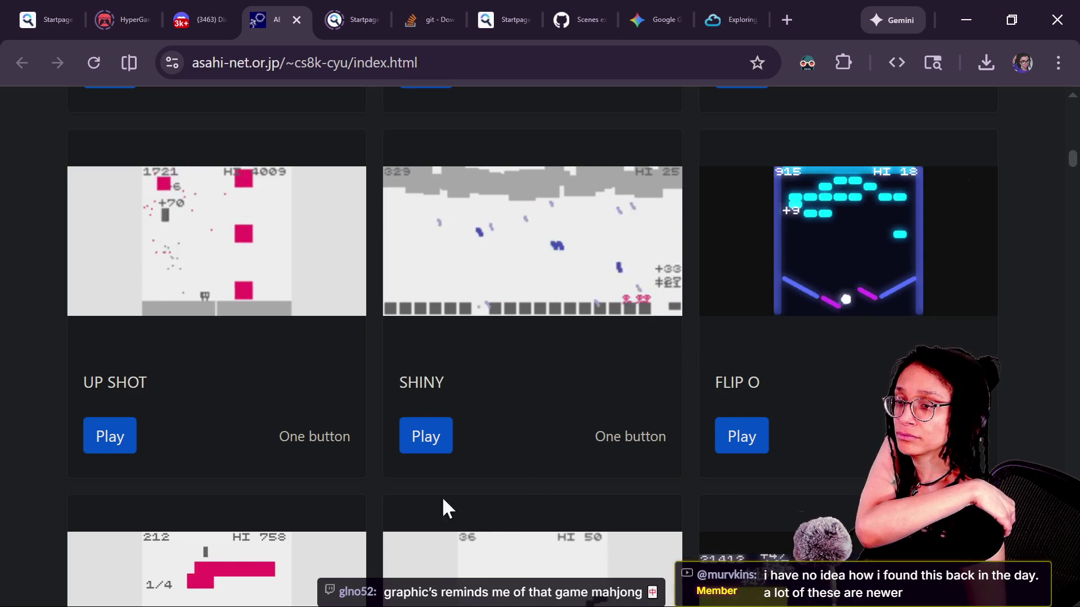
{"action": "scroll", "coordinate": [420, 500], "scroll_direction": "down", "scroll_amount": 3}
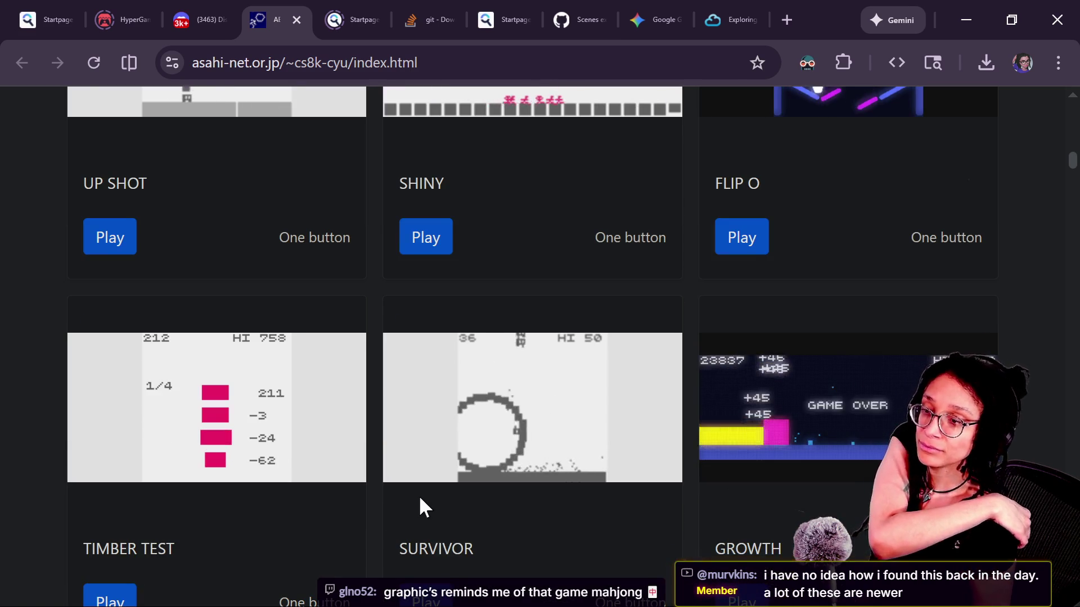
{"action": "scroll", "coordinate": [420, 502], "scroll_direction": "down", "scroll_amount": 3}
{"action": "scroll", "coordinate": [421, 502], "scroll_direction": "down", "scroll_amount": 8}
{"action": "scroll", "coordinate": [422, 506], "scroll_direction": "down", "scroll_amount": 2}
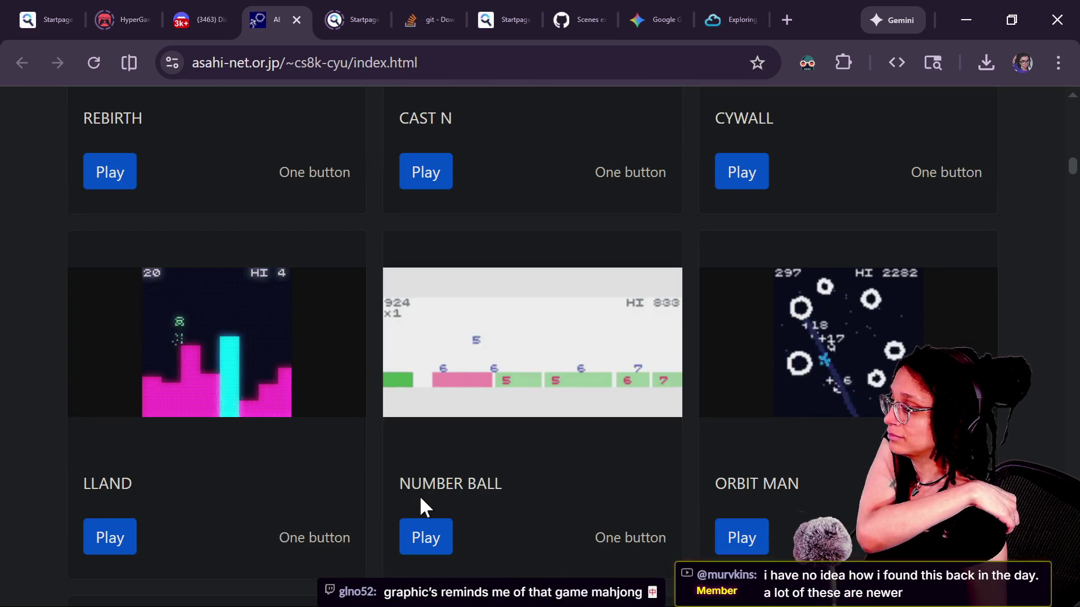
{"action": "scroll", "coordinate": [422, 506], "scroll_direction": "down", "scroll_amount": 6}
{"action": "scroll", "coordinate": [422, 505], "scroll_direction": "down", "scroll_amount": 6}
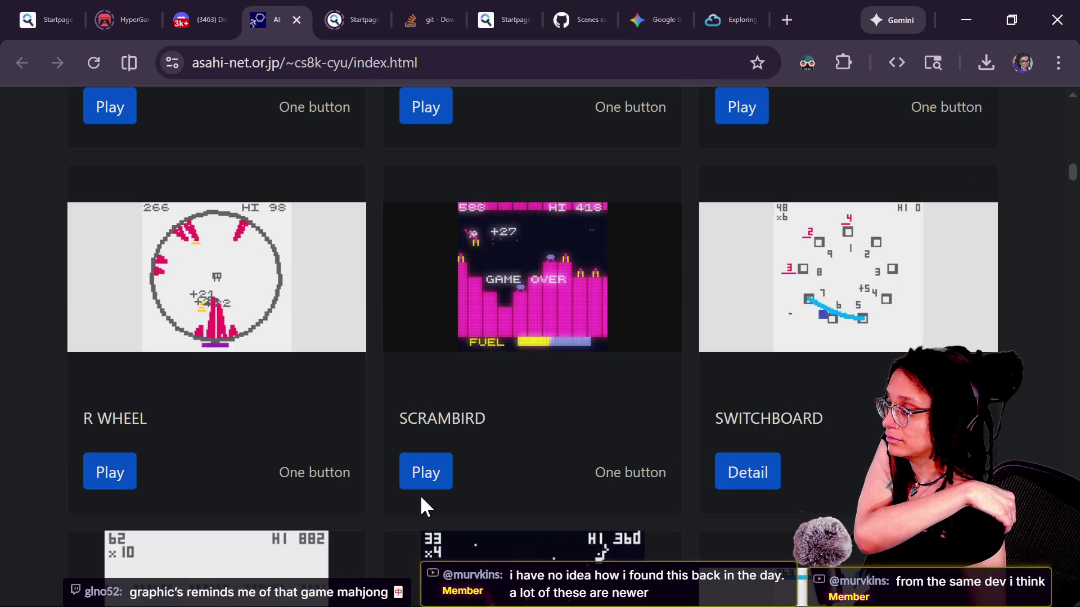
{"action": "scroll", "coordinate": [409, 504], "scroll_direction": "down", "scroll_amount": 20}
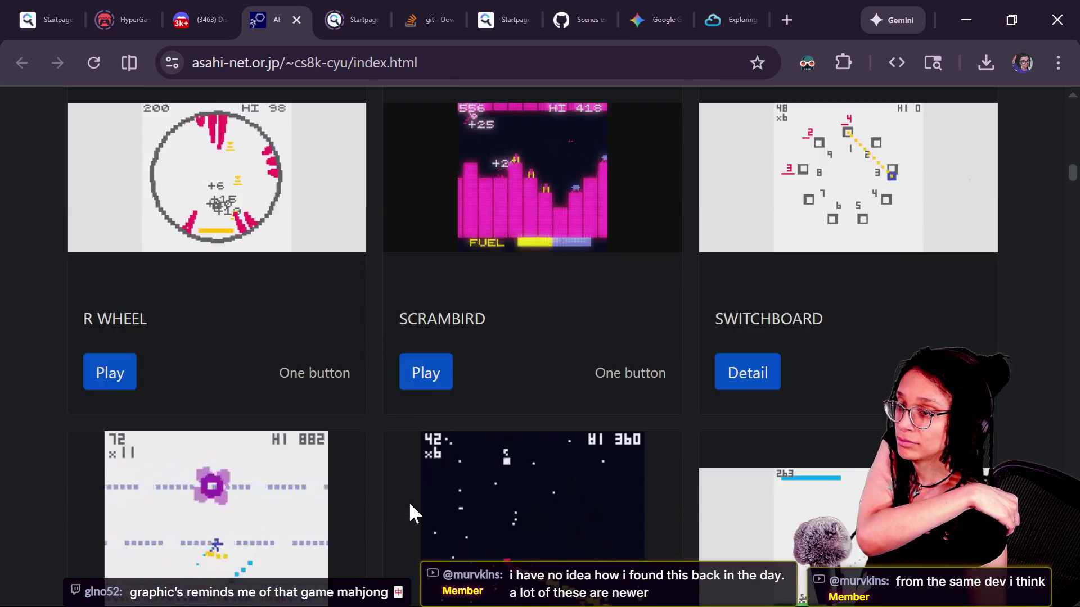
{"action": "scroll", "coordinate": [409, 504], "scroll_direction": "down", "scroll_amount": 20}
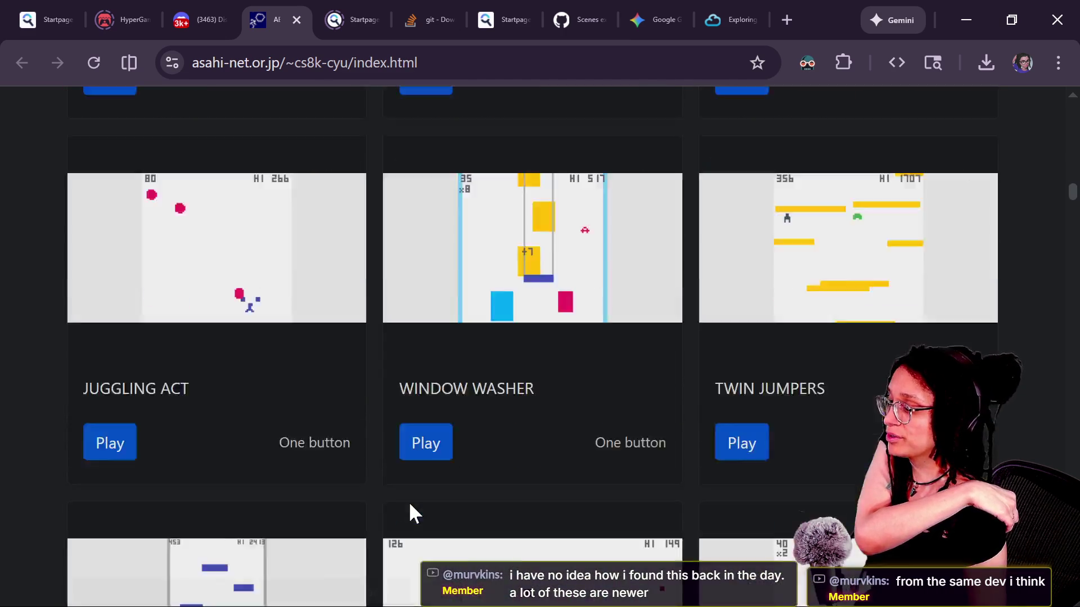
{"action": "scroll", "coordinate": [410, 505], "scroll_direction": "down", "scroll_amount": 20}
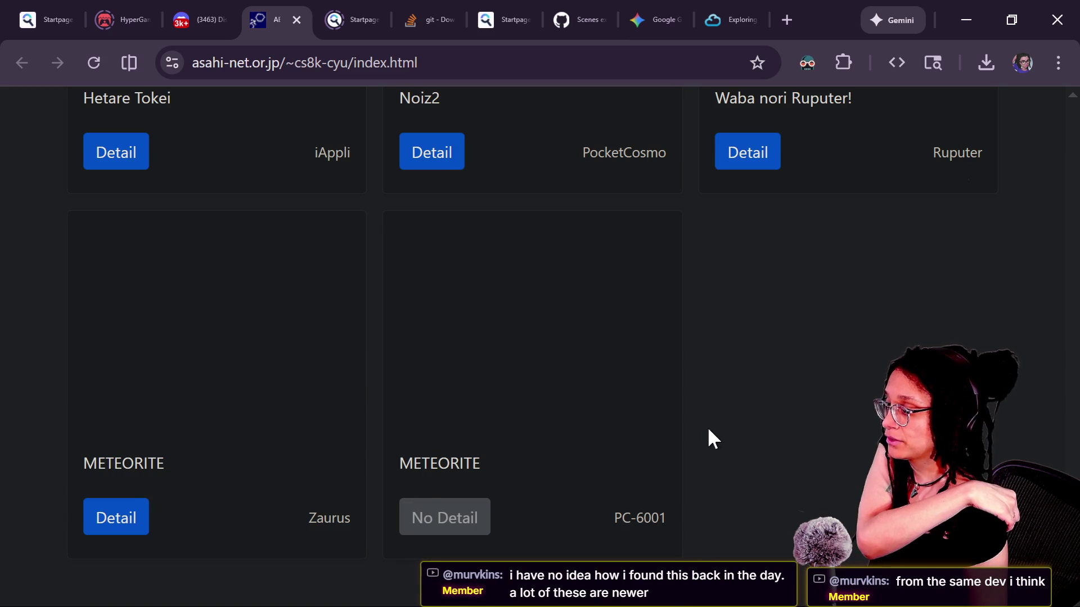
{"action": "scroll", "coordinate": [754, 446], "scroll_direction": "up", "scroll_amount": 15}
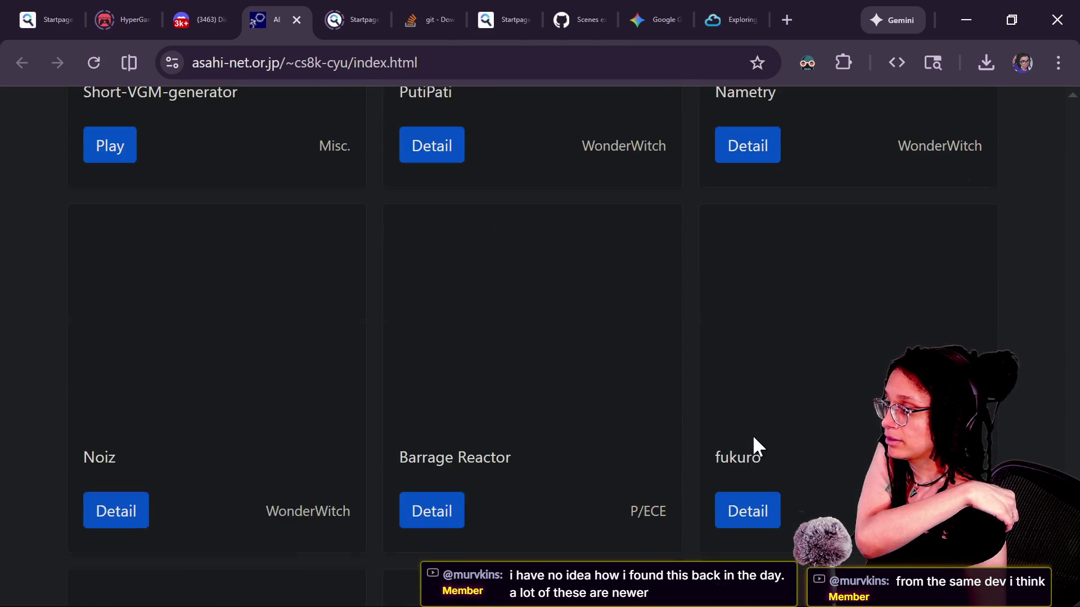
{"action": "scroll", "coordinate": [753, 444], "scroll_direction": "up", "scroll_amount": 15}
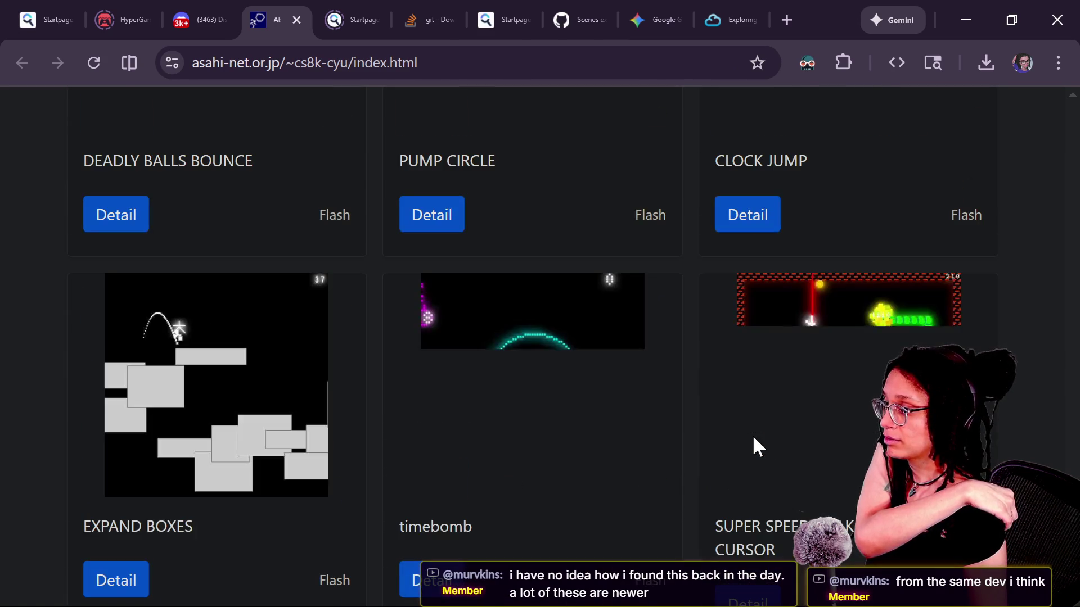
{"action": "scroll", "coordinate": [675, 439], "scroll_direction": "down", "scroll_amount": 2}
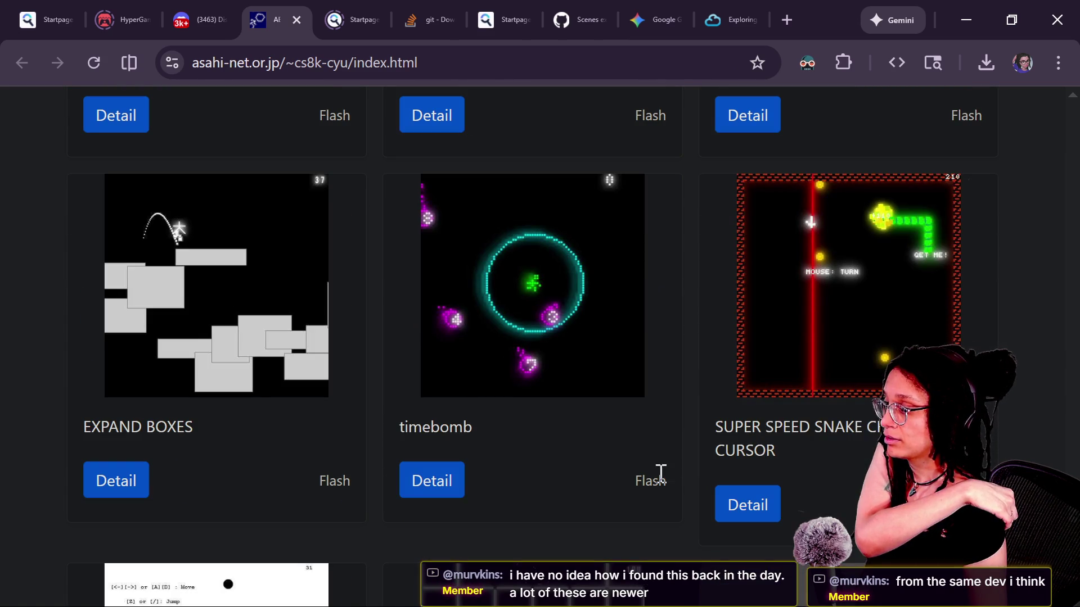
{"action": "scroll", "coordinate": [658, 473], "scroll_direction": "down", "scroll_amount": 10}
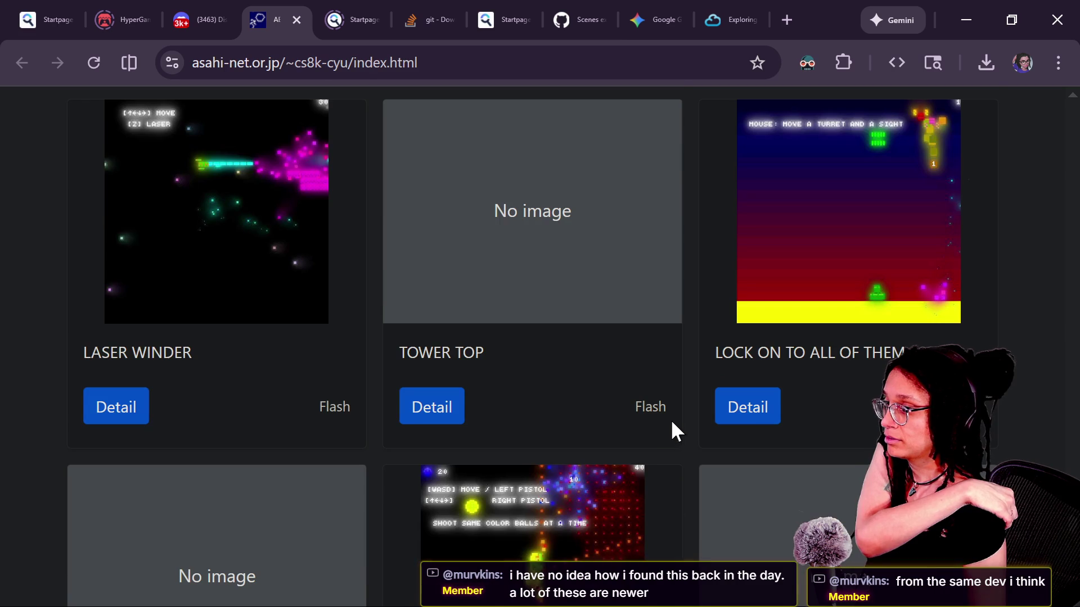
{"action": "scroll", "coordinate": [672, 430], "scroll_direction": "down", "scroll_amount": 3}
{"action": "scroll", "coordinate": [675, 430], "scroll_direction": "down", "scroll_amount": 12}
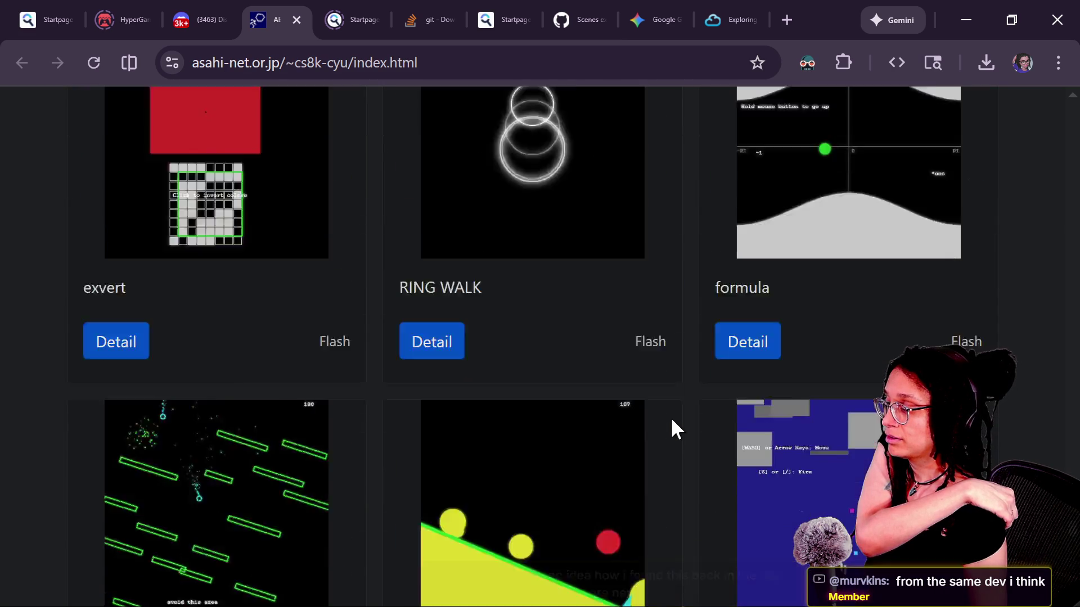
{"action": "scroll", "coordinate": [675, 429], "scroll_direction": "down", "scroll_amount": 6}
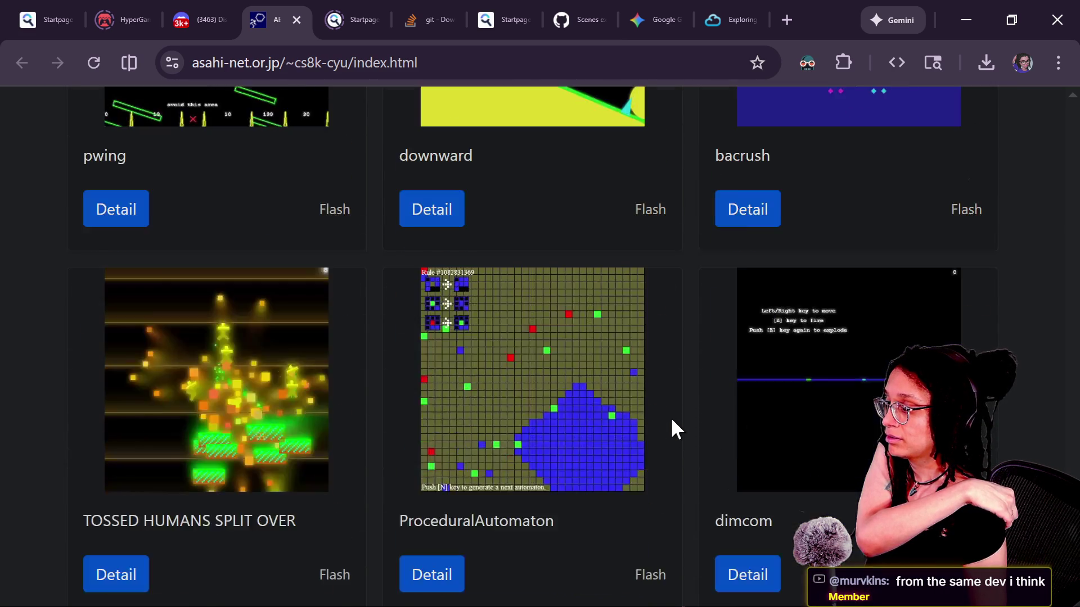
{"action": "scroll", "coordinate": [672, 422], "scroll_direction": "down", "scroll_amount": 5}
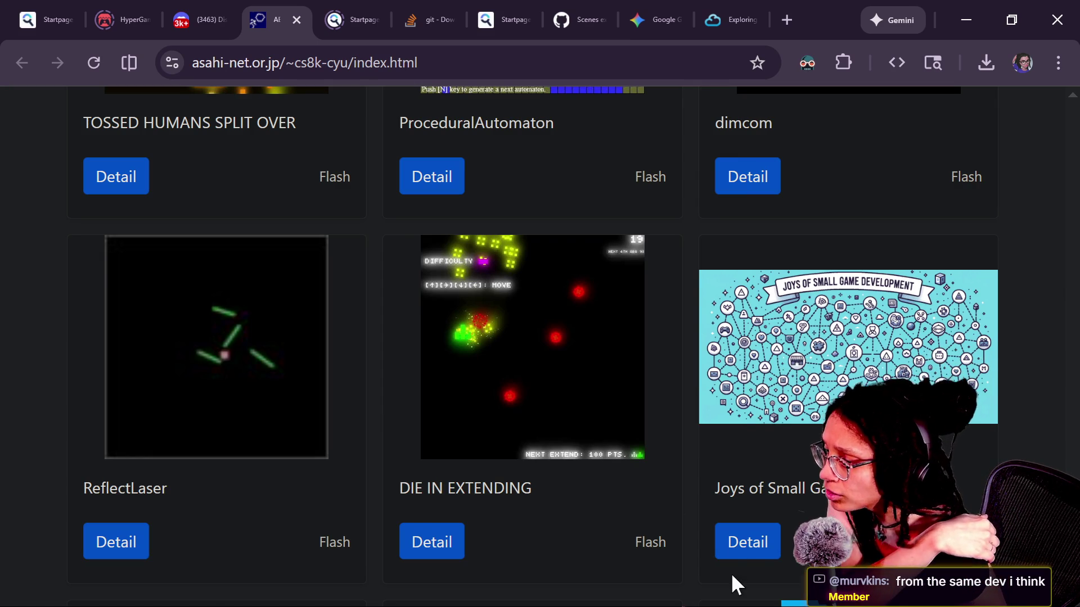
{"action": "left_click", "coordinate": [735, 548]}
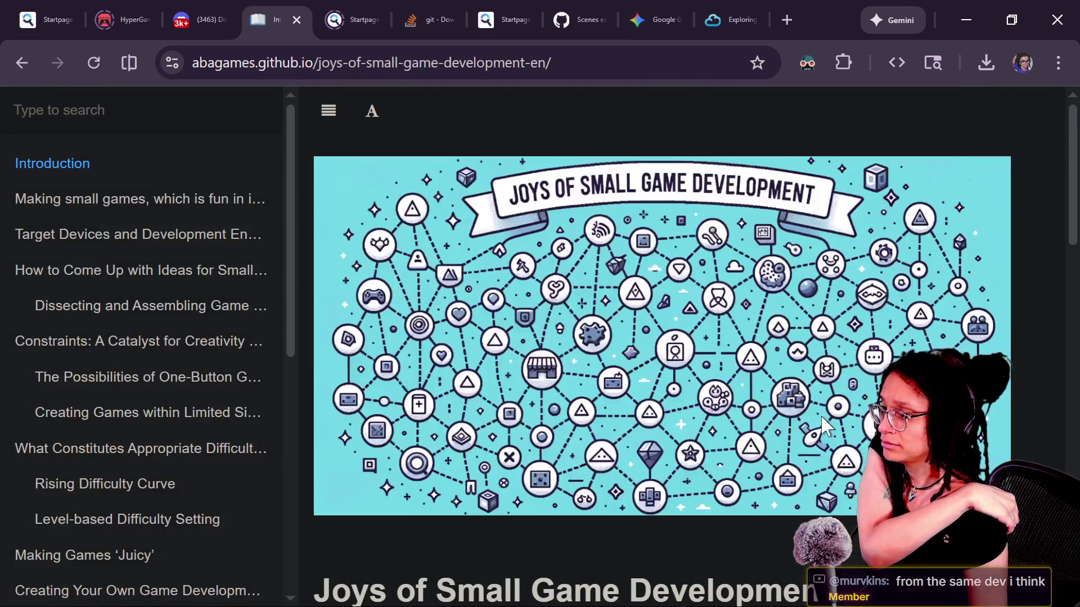
Read through the book's Introduction page, scrolling down and back up
{"action": "scroll", "coordinate": [799, 437], "scroll_direction": "down", "scroll_amount": 9}
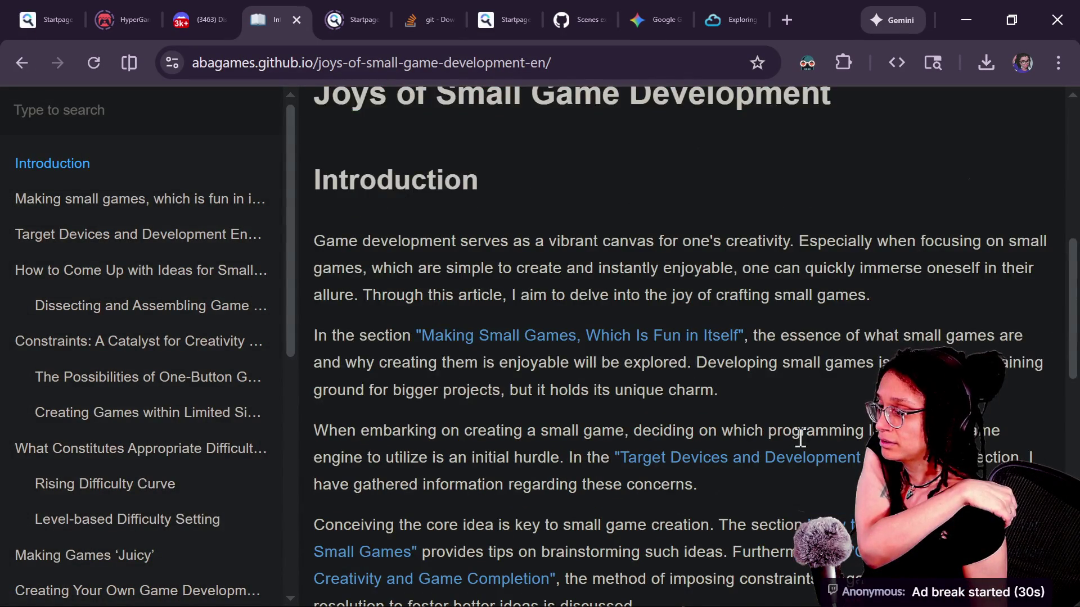
{"action": "scroll", "coordinate": [385, 334], "scroll_direction": "down", "scroll_amount": 7}
{"action": "scroll", "coordinate": [386, 335], "scroll_direction": "up", "scroll_amount": 2}
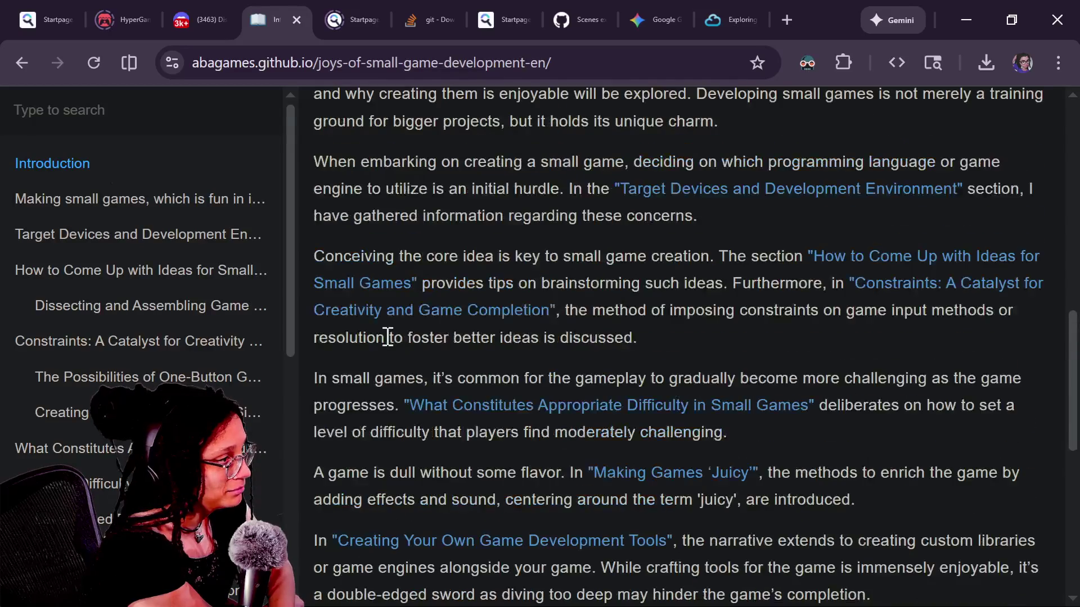
{"action": "scroll", "coordinate": [388, 337], "scroll_direction": "up", "scroll_amount": 2}
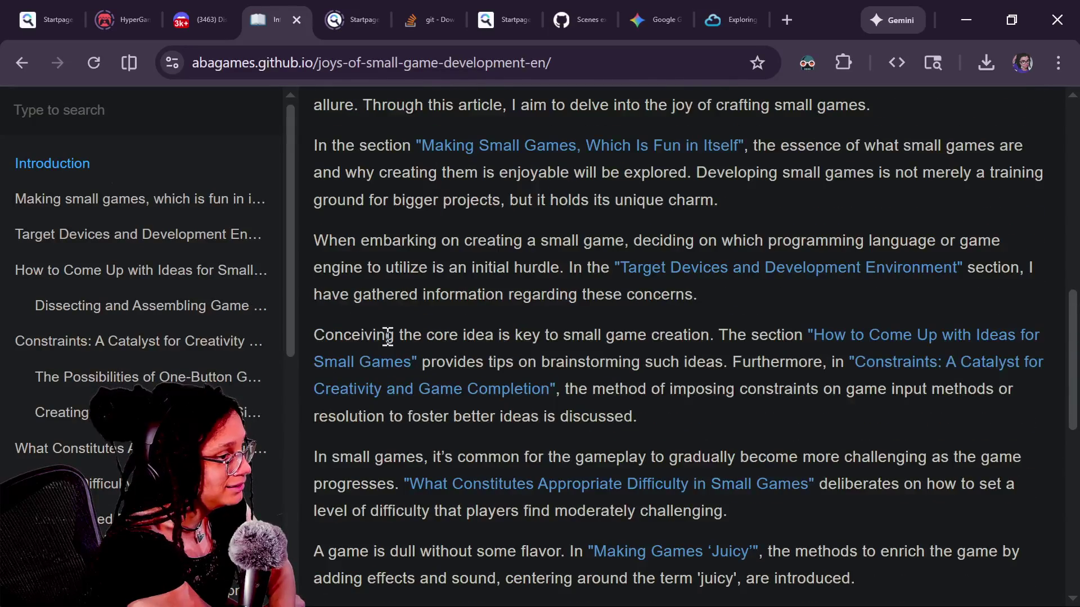
{"action": "scroll", "coordinate": [388, 336], "scroll_direction": "down", "scroll_amount": 5}
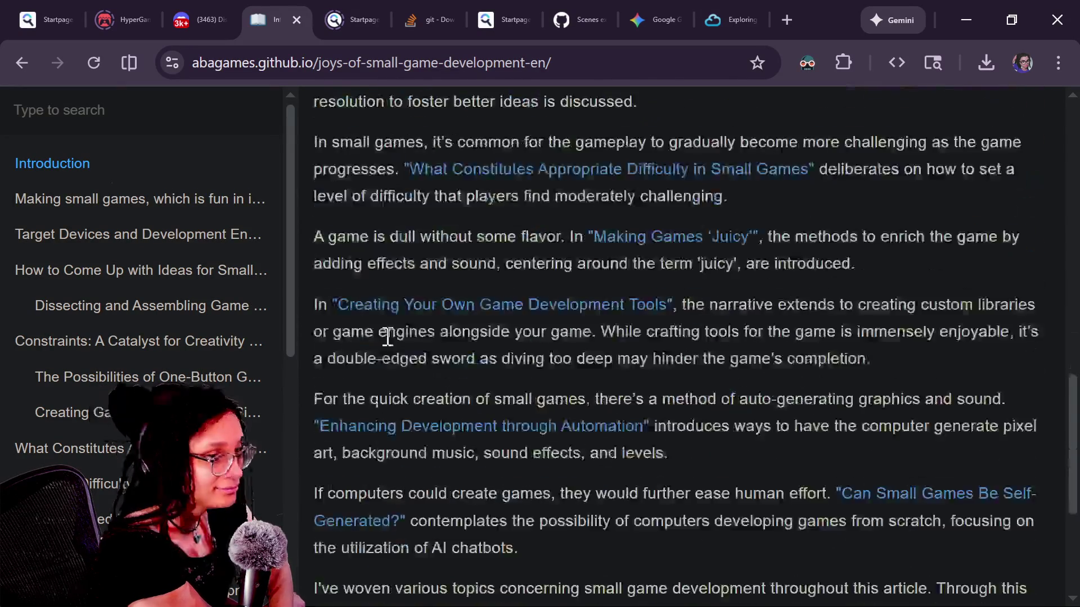
{"action": "scroll", "coordinate": [387, 344], "scroll_direction": "up", "scroll_amount": 15}
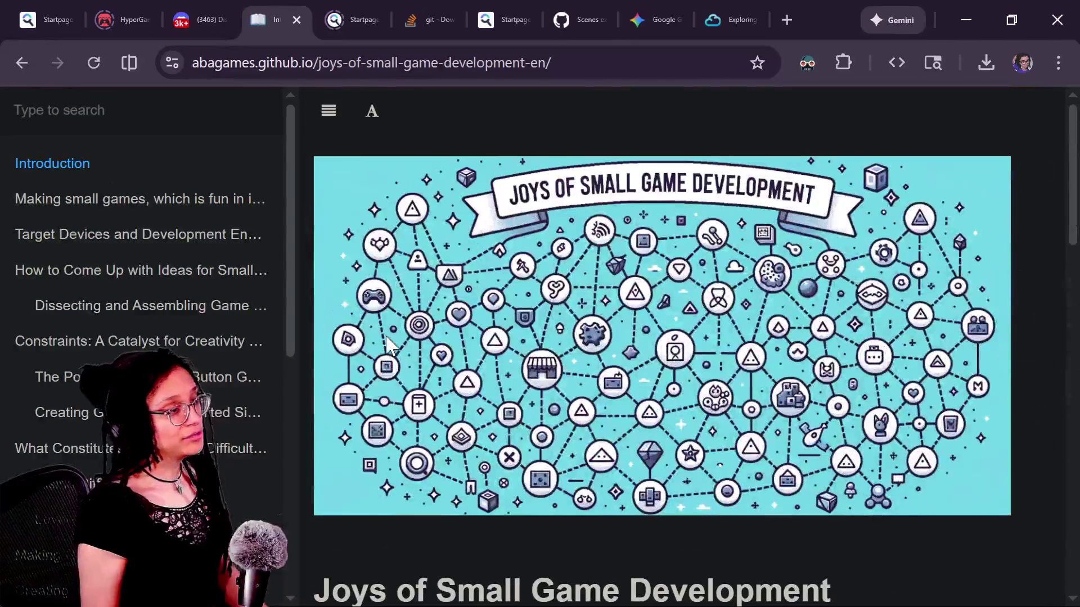
Select the book page's full web address, glance at the Twitch chat, and return
{"action": "double_click", "coordinate": [419, 64]}
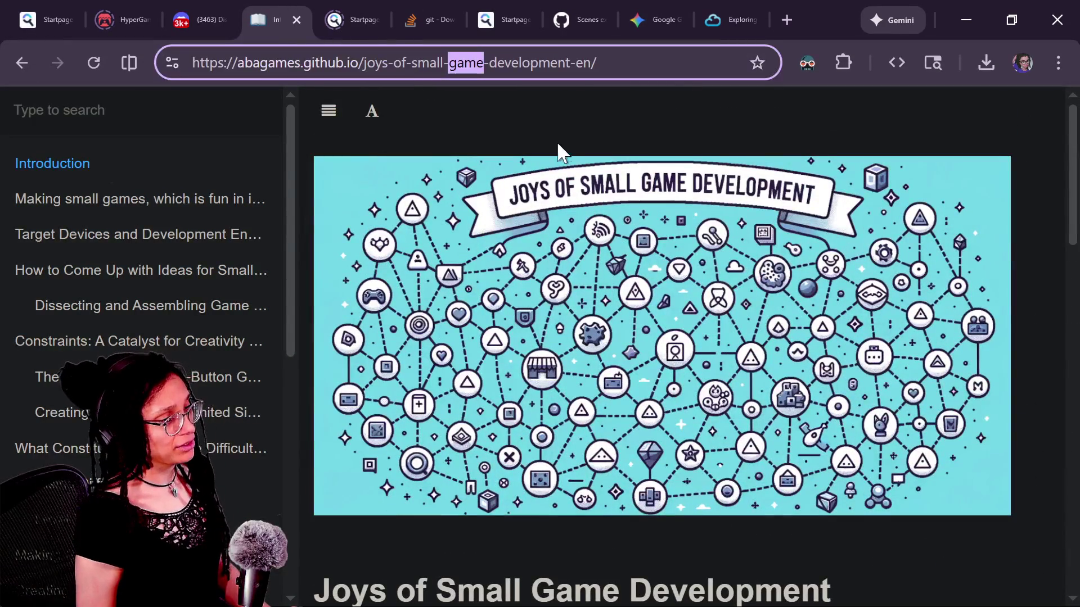
{"action": "triple_click", "coordinate": [492, 60]}
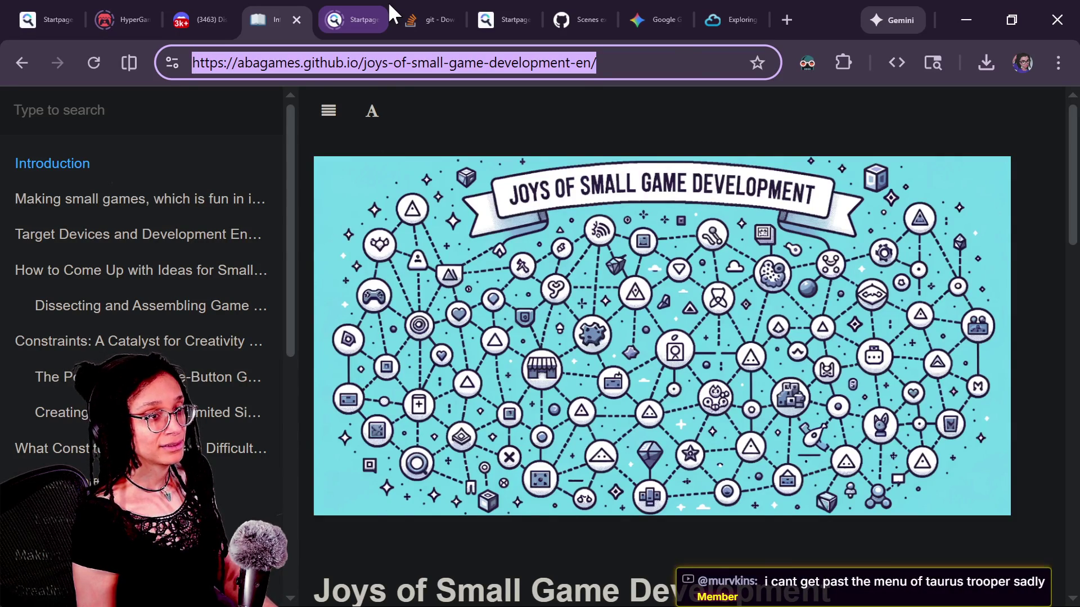
{"action": "key", "text": "alt+Tab"}
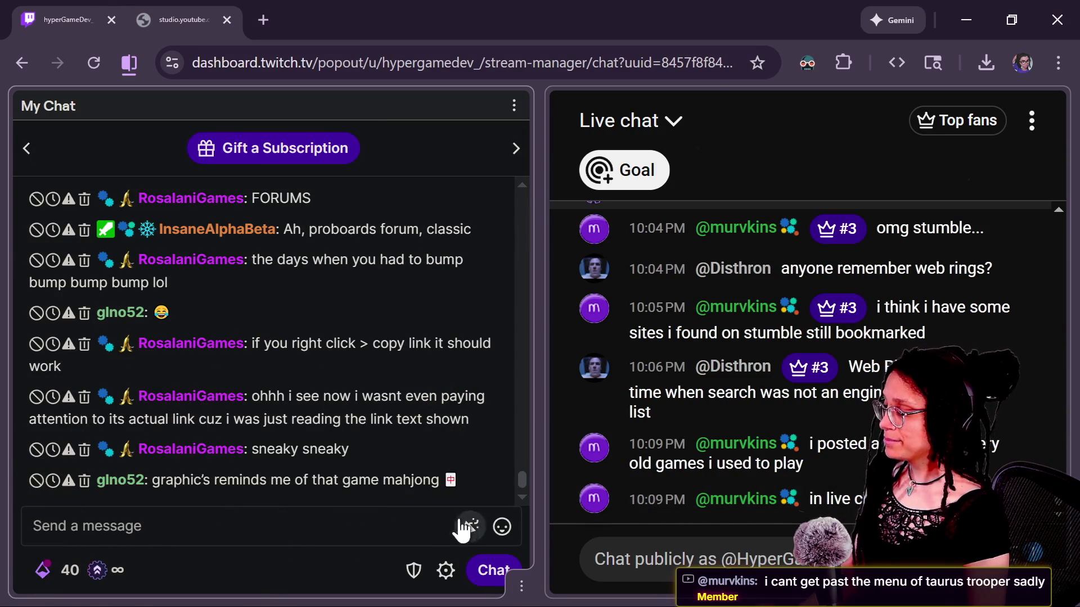
{"action": "key", "text": "alt+Tab"}
{"action": "key", "text": "alt+Tab"}
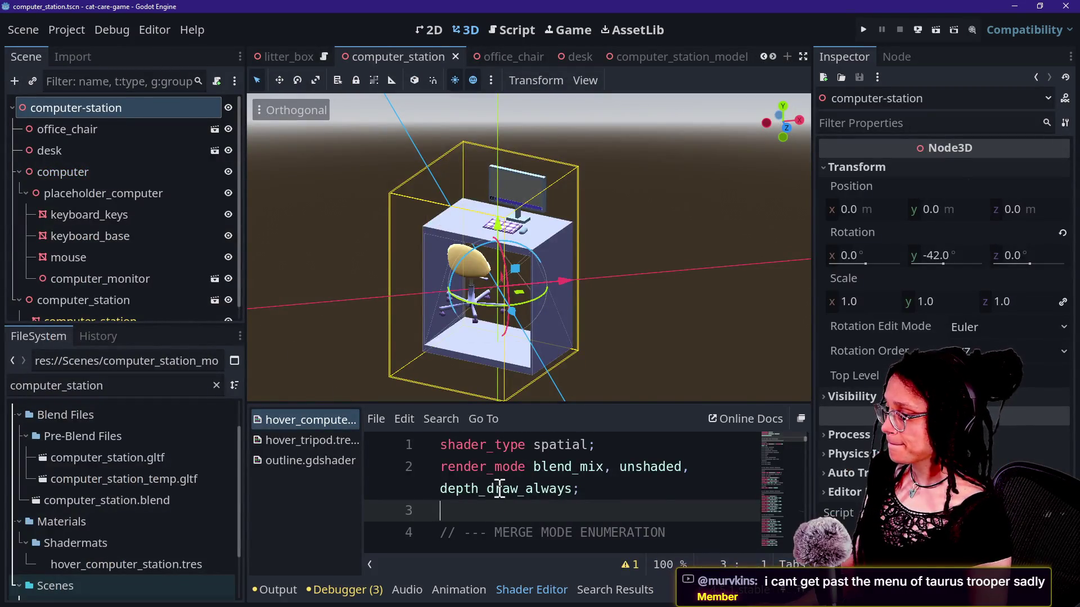
Check GitHub Desktop, which shows no local changes for cat-care-game on branch 4.5.1
{"action": "left_click", "coordinate": [499, 492]}
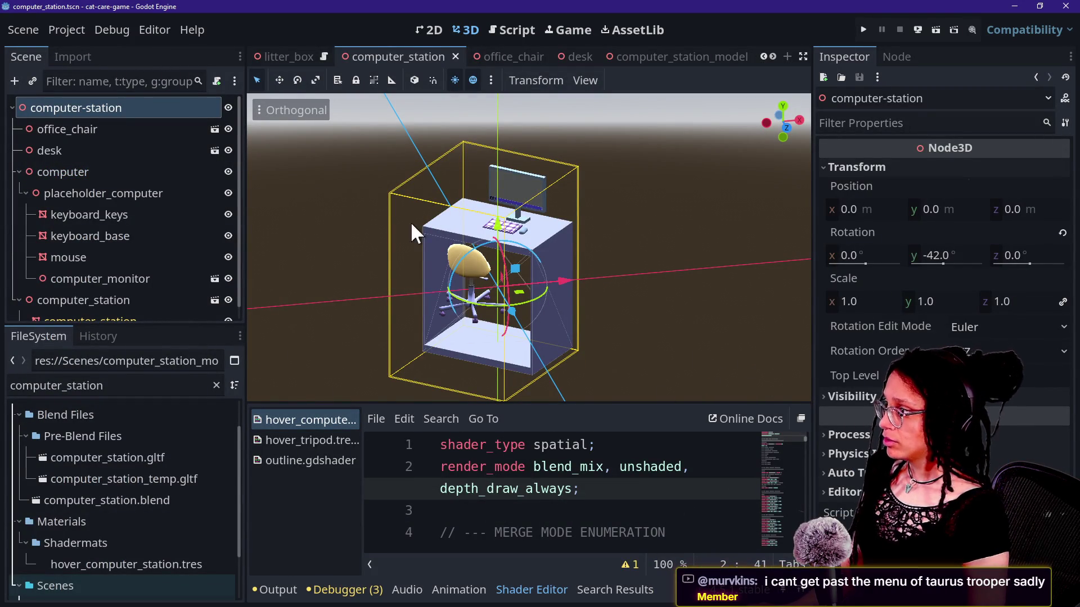
{"action": "key", "text": "alt+Tab"}
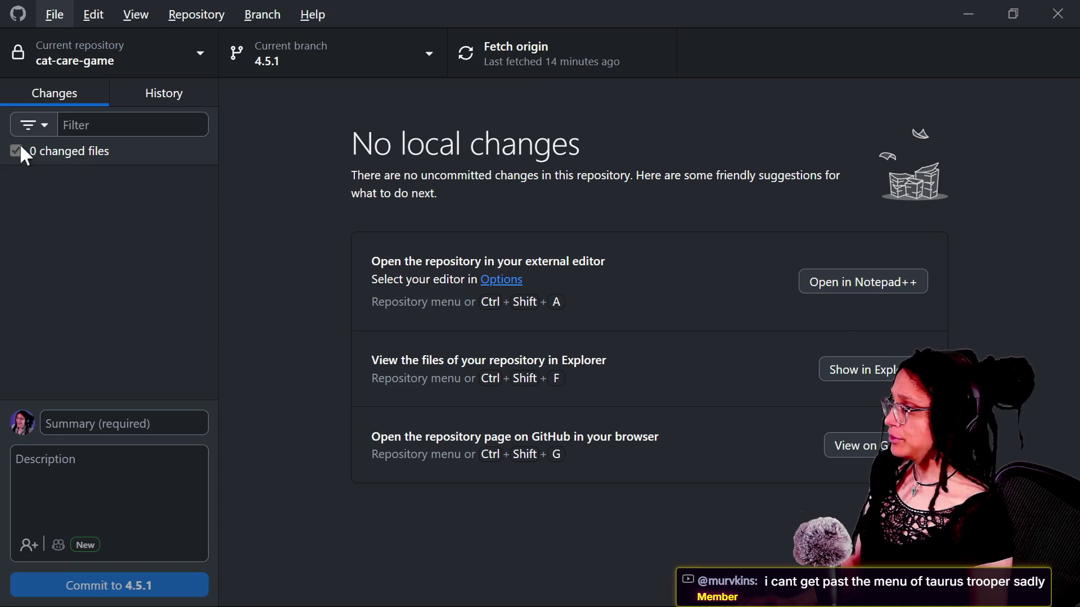
Return to Godot and open the litter_box scene tab
{"action": "key", "text": "alt+Tab"}
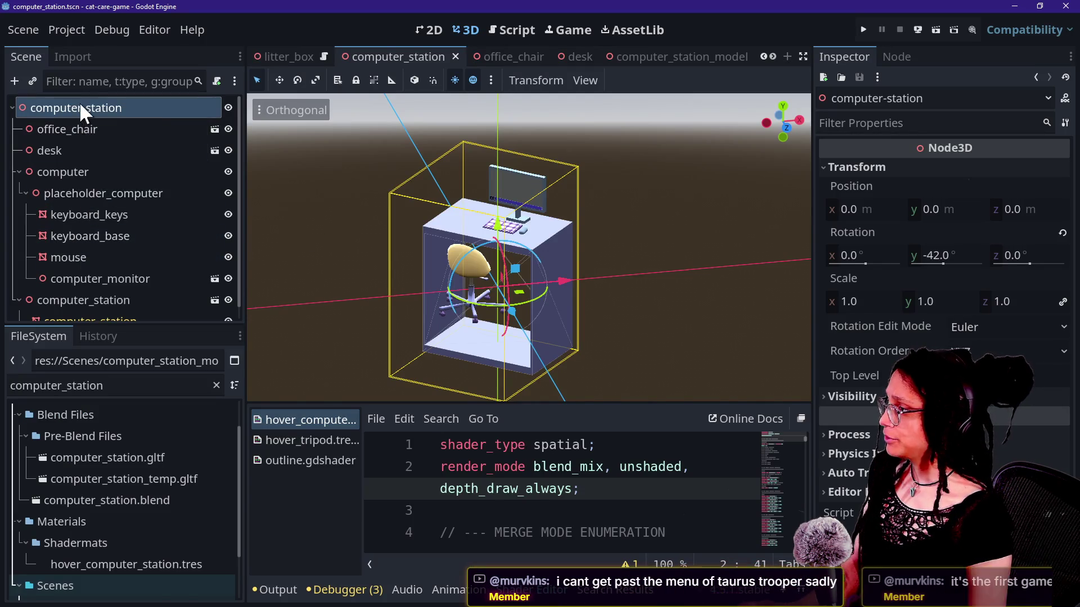
{"action": "right_click", "coordinate": [80, 105]}
{"action": "left_click", "coordinate": [642, 56]}
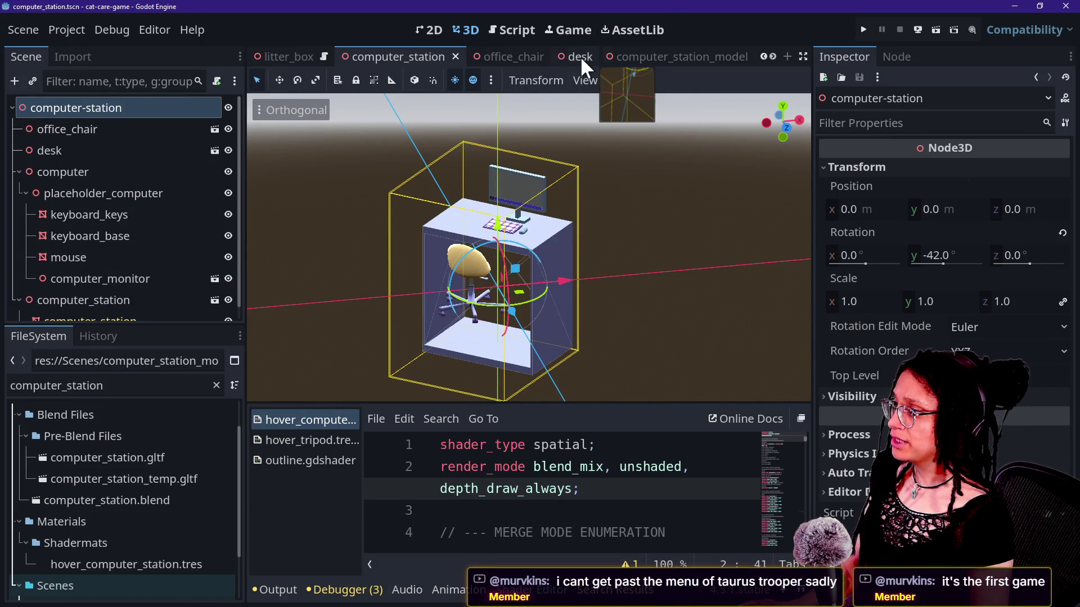
{"action": "left_click", "coordinate": [571, 56]}
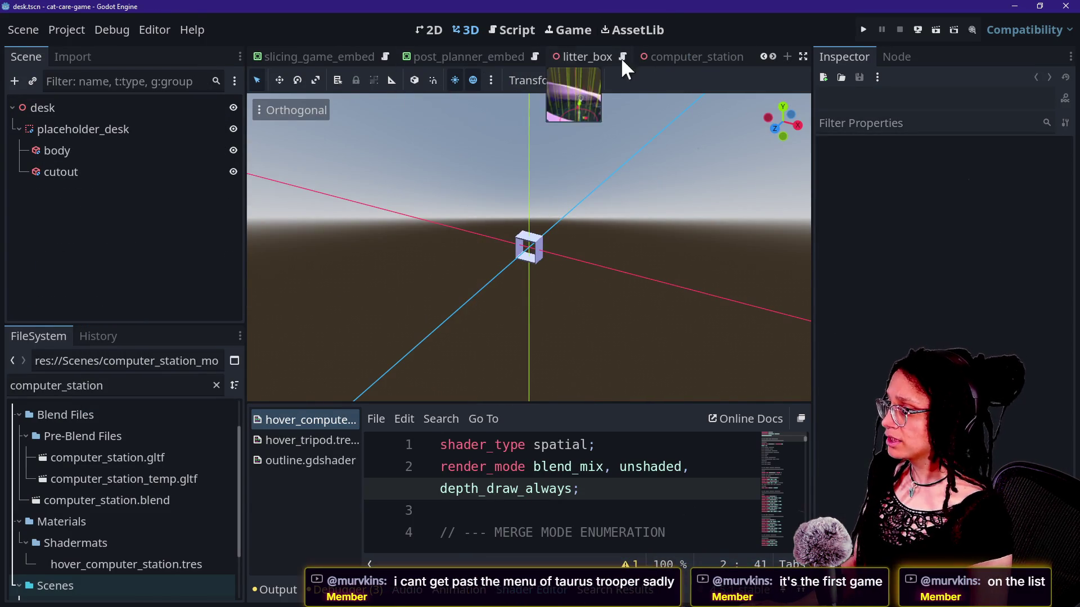
{"action": "left_click", "coordinate": [550, 57]}
Compare the selectable_area_litter_box and collision_litter_box nodes, including the area's Object Mesh
{"action": "scroll", "coordinate": [31, 146], "scroll_direction": "up", "scroll_amount": 5}
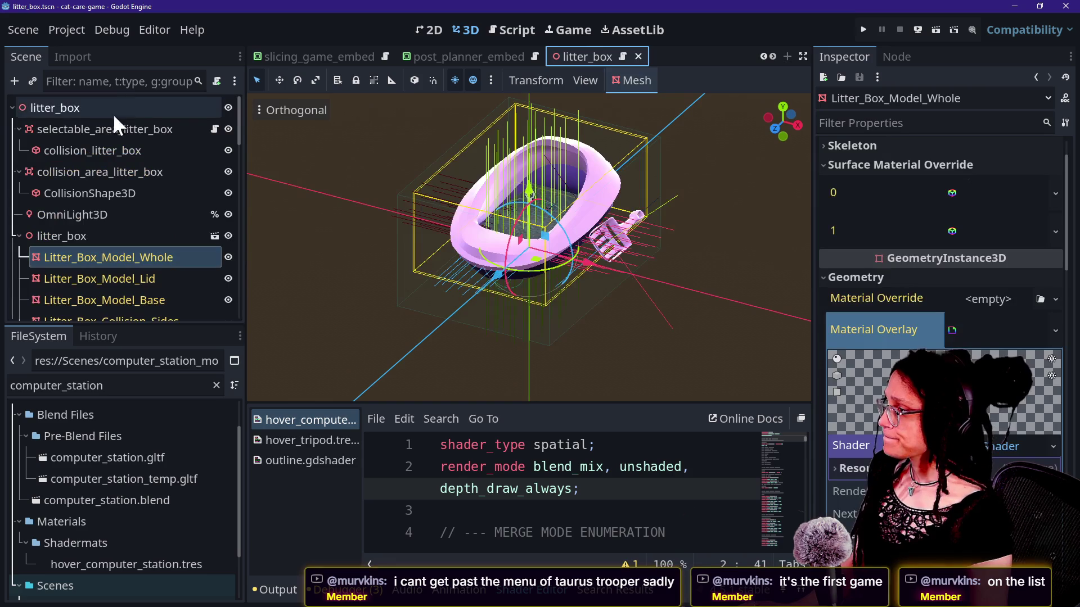
{"action": "left_click", "coordinate": [120, 106]}
{"action": "left_click", "coordinate": [134, 128]}
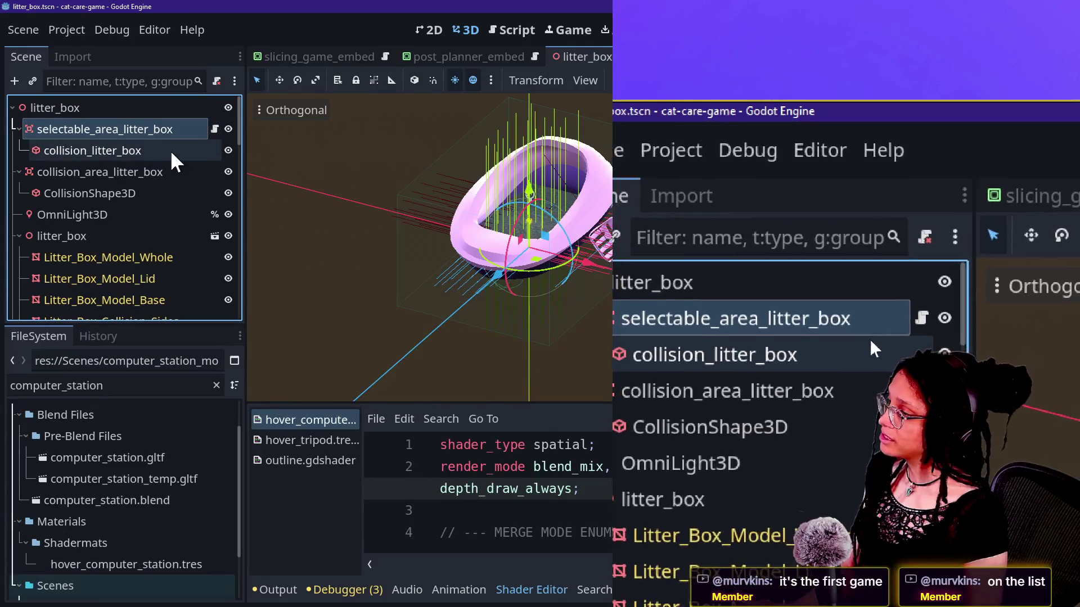
{"action": "left_click", "coordinate": [152, 151]}
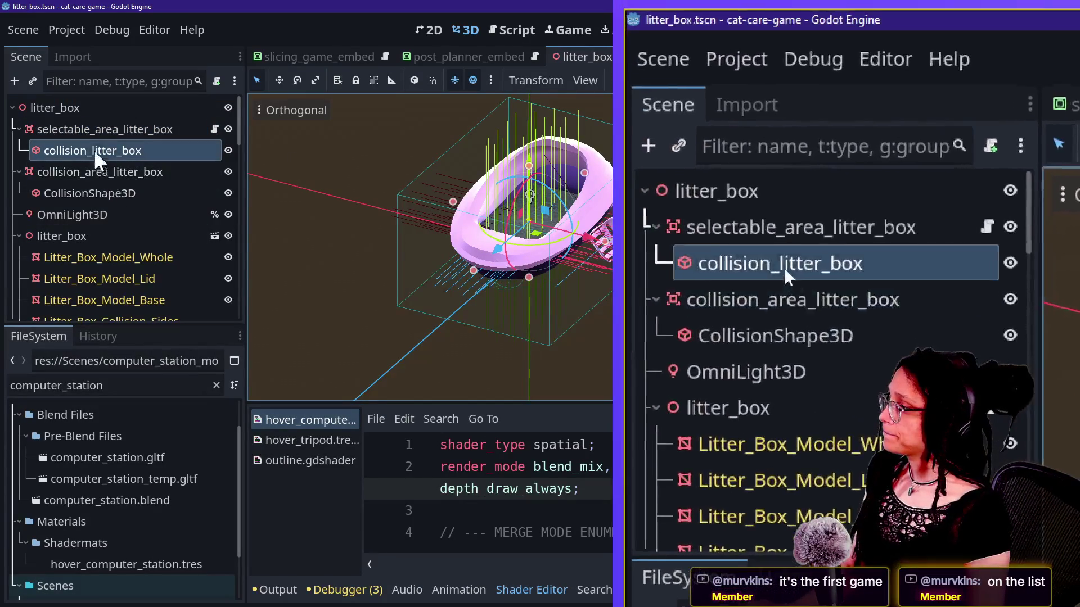
{"action": "left_click", "coordinate": [92, 133]}
{"action": "left_click", "coordinate": [112, 153]}
{"action": "left_click", "coordinate": [113, 133]}
{"action": "left_click", "coordinate": [113, 150]}
{"action": "left_click", "coordinate": [117, 128]}
{"action": "left_click", "coordinate": [117, 147]}
{"action": "left_click", "coordinate": [115, 135]}
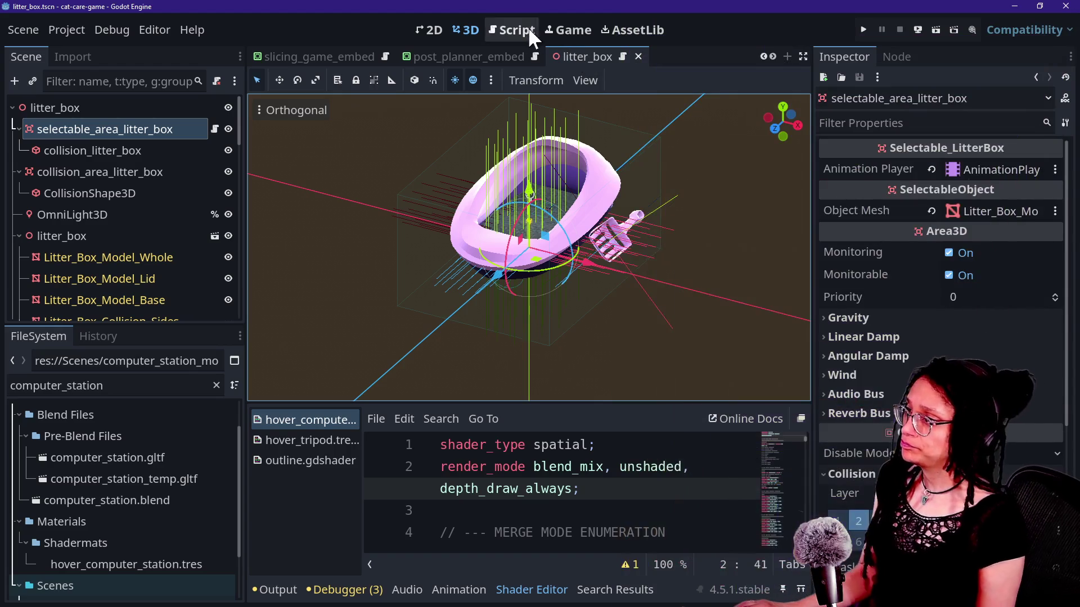
View the Selectable_LitterBox script, close computer_station_model, and reopen computer_station in 3D view
{"action": "left_click", "coordinate": [534, 31]}
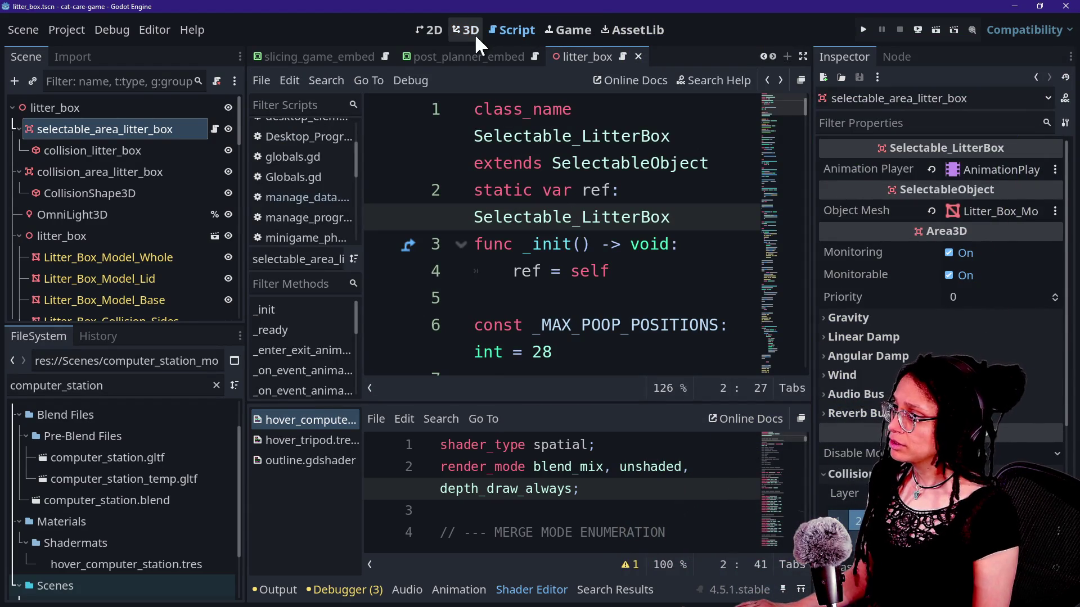
{"action": "scroll", "coordinate": [478, 49], "scroll_direction": "up", "scroll_amount": 5}
{"action": "left_click", "coordinate": [564, 55]}
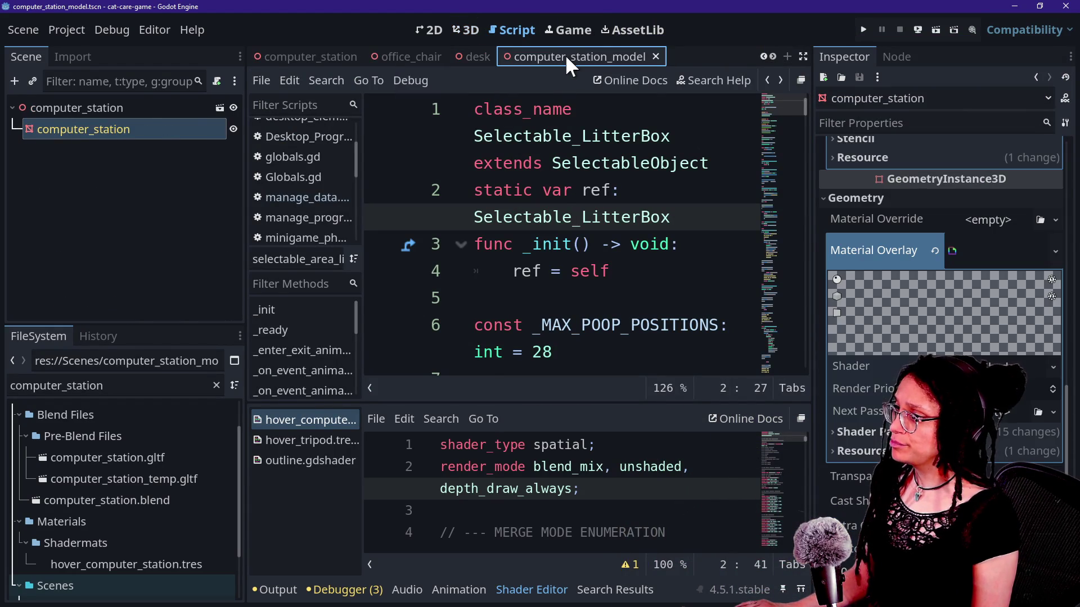
{"action": "left_click", "coordinate": [656, 56]}
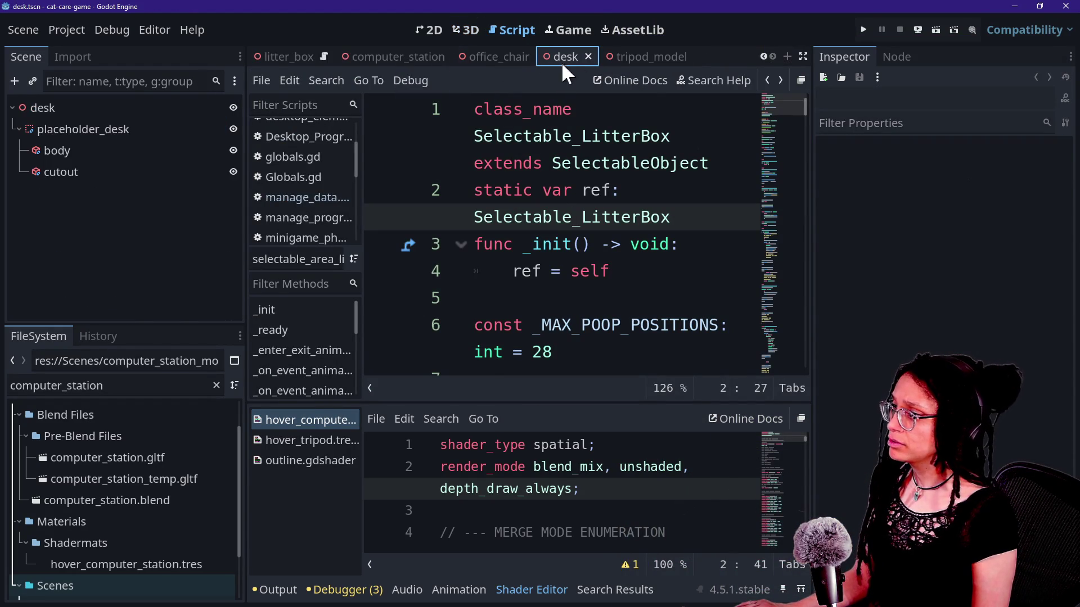
{"action": "left_click", "coordinate": [403, 58]}
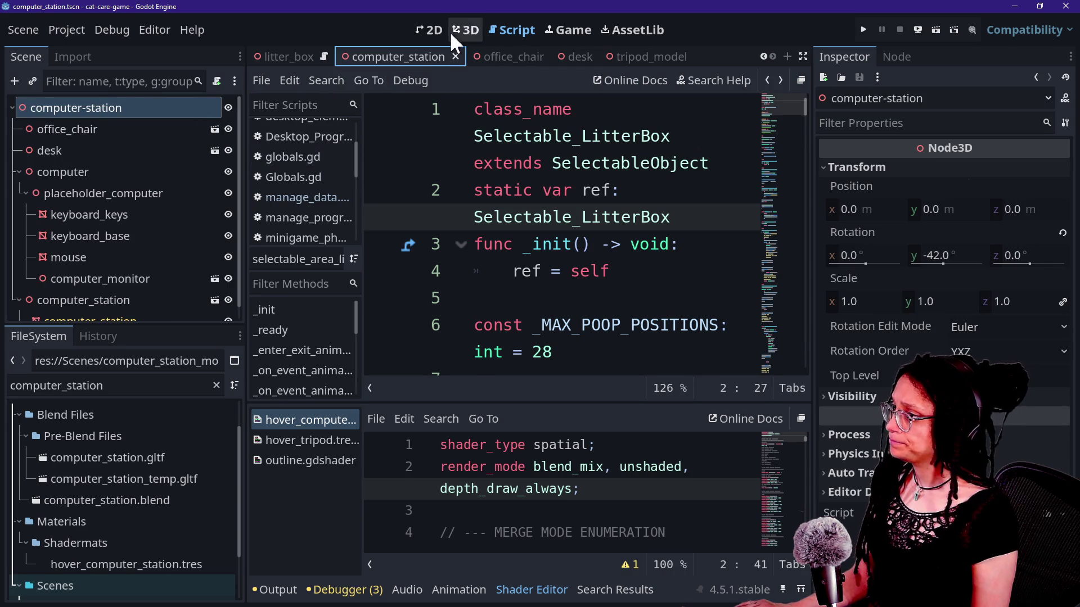
{"action": "left_click", "coordinate": [464, 29]}
{"action": "right_click", "coordinate": [108, 113]}
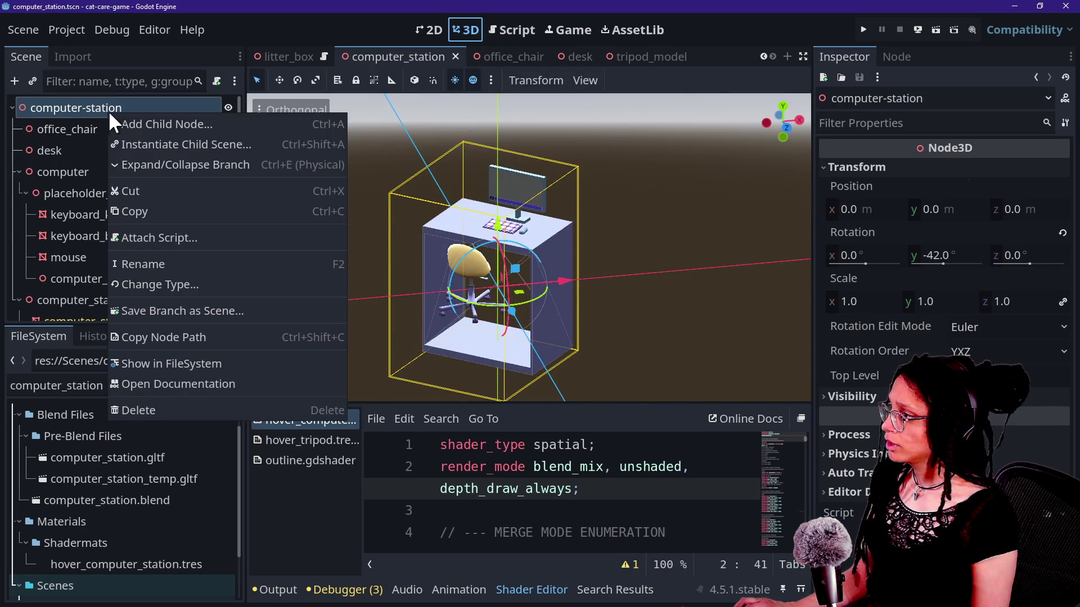
Rename the computer station's Area3D node to selectable_area_computer_station
{"action": "left_click", "coordinate": [140, 125]}
{"action": "type", "text": "area"}
{"action": "key", "text": "Escape"}
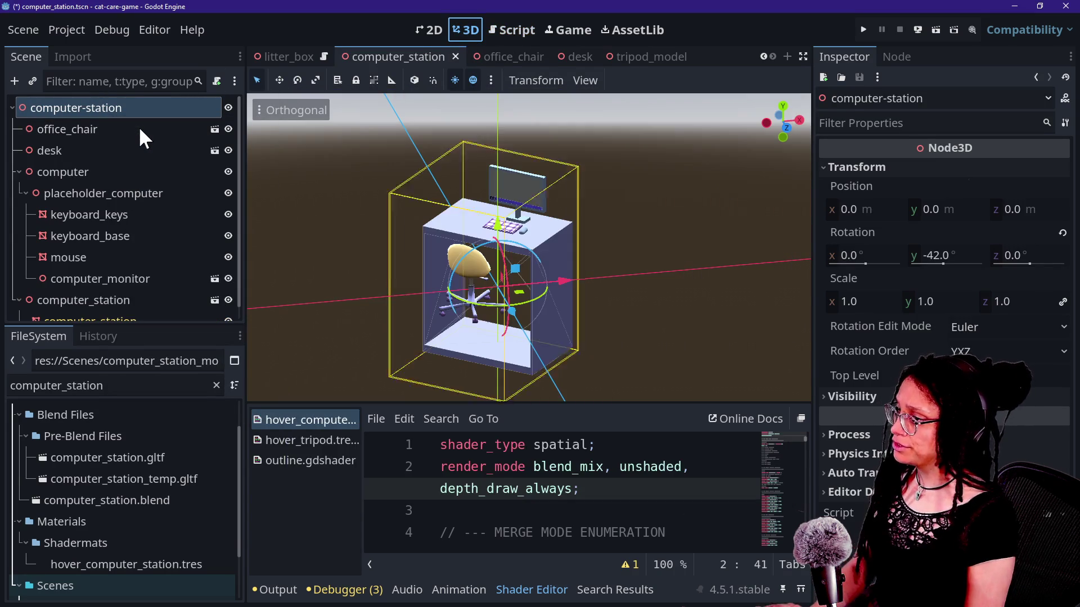
{"action": "double_click", "coordinate": [91, 306]}
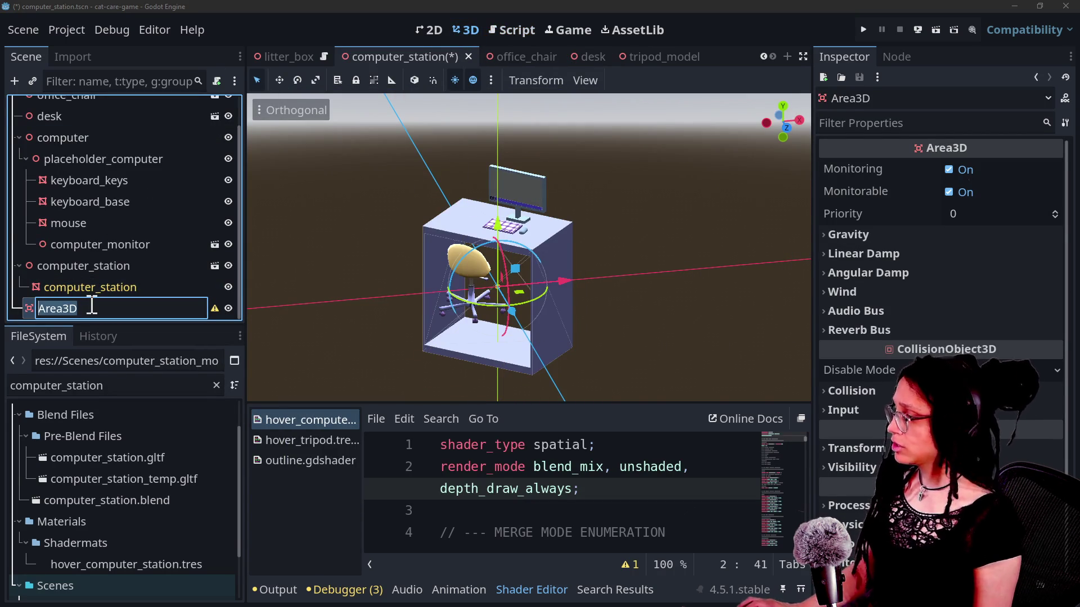
{"action": "type", "text": "selectable_"}
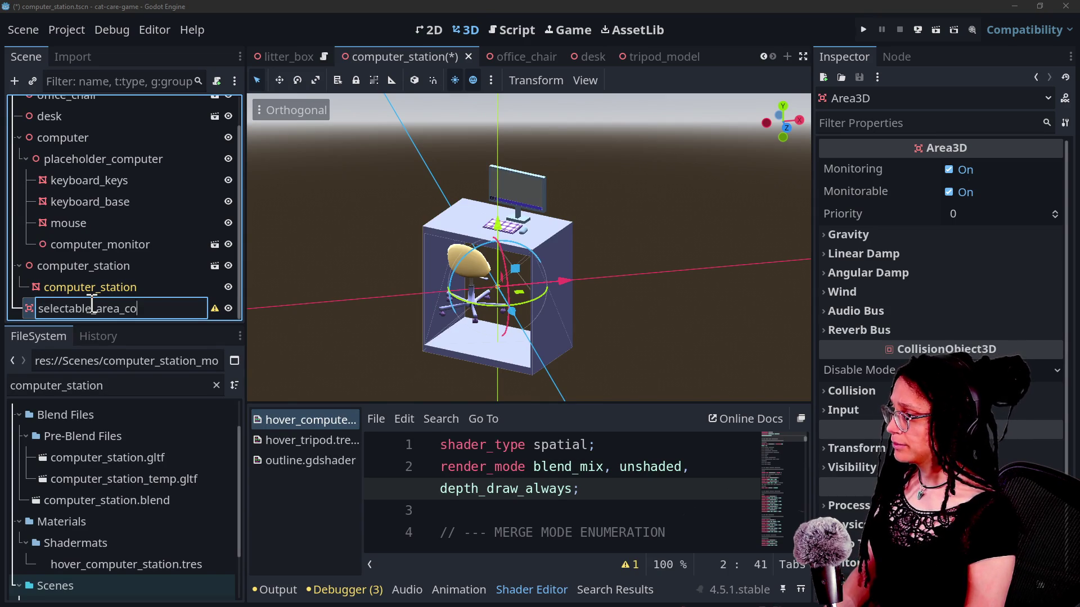
{"action": "type", "text": "ation"}
{"action": "key", "text": "Return"}
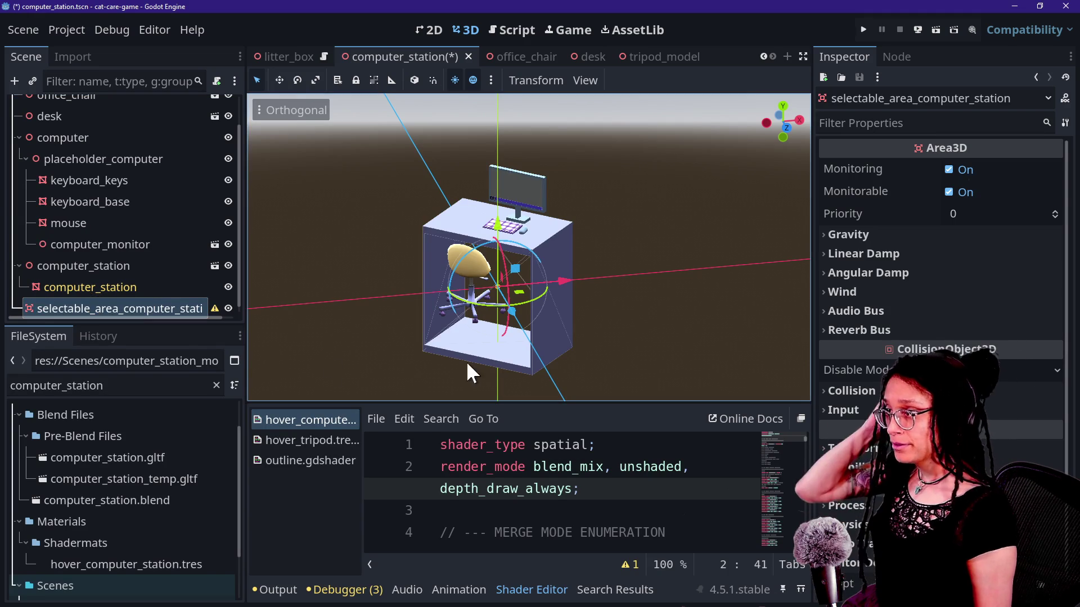
Compare with the litter_box scene, then save the computer_station scene
{"action": "left_click", "coordinate": [276, 56]}
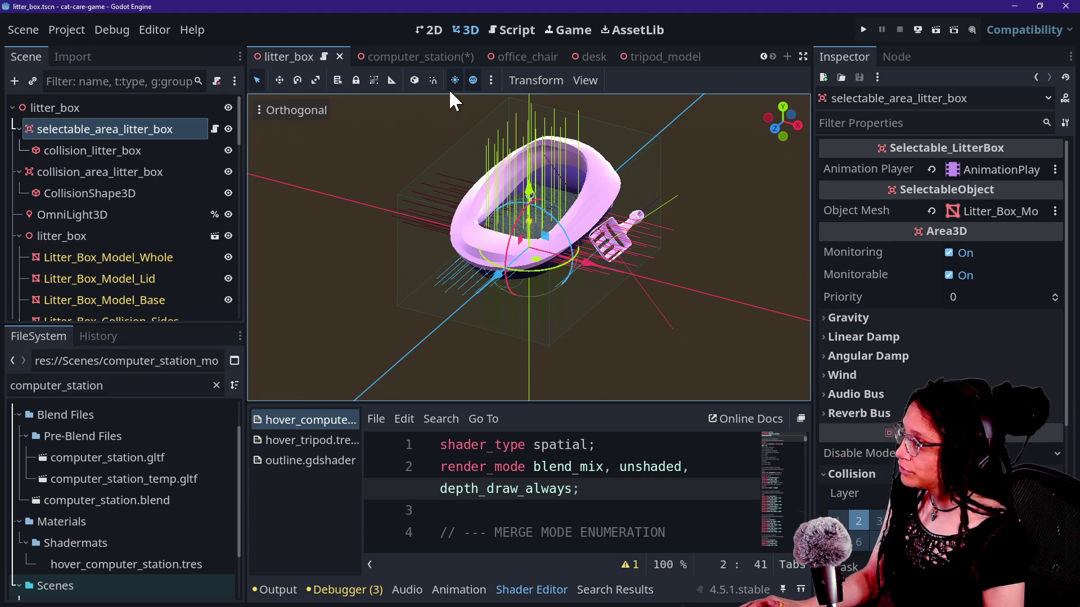
{"action": "left_click", "coordinate": [430, 59]}
{"action": "left_click", "coordinate": [111, 302]}
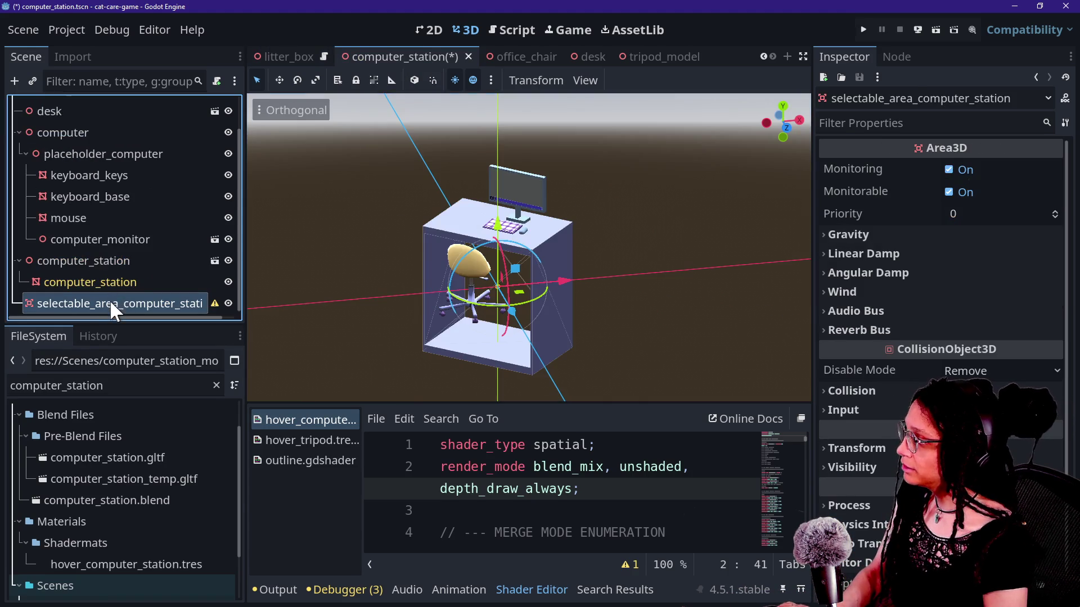
{"action": "key", "text": "ctrl+s"}
Open Attach Script for the selectable area node, browse the save location, then cancel
{"action": "right_click", "coordinate": [134, 305]}
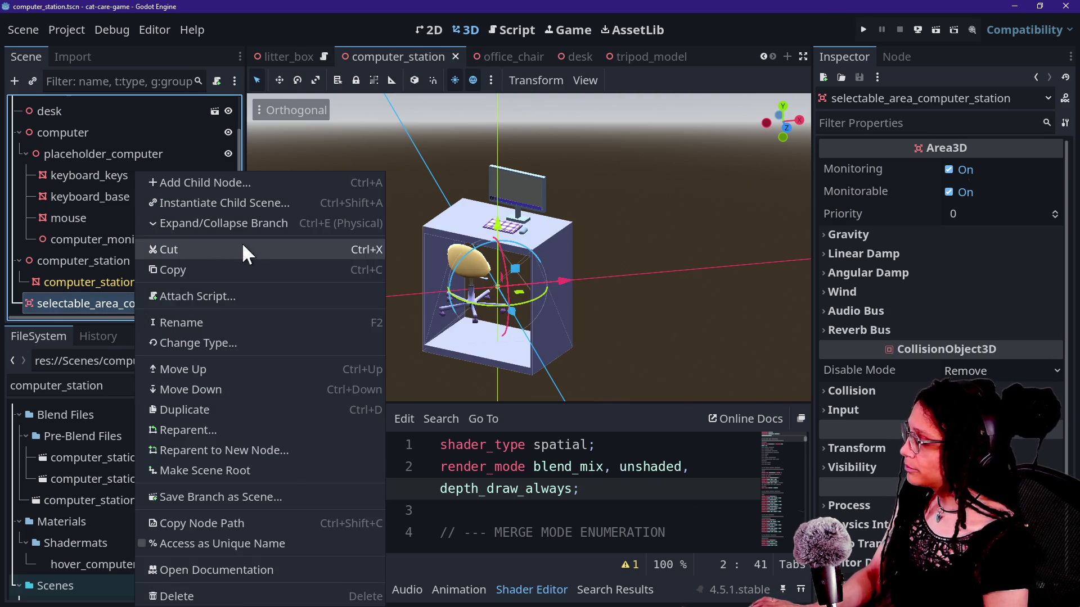
{"action": "left_click", "coordinate": [185, 296]}
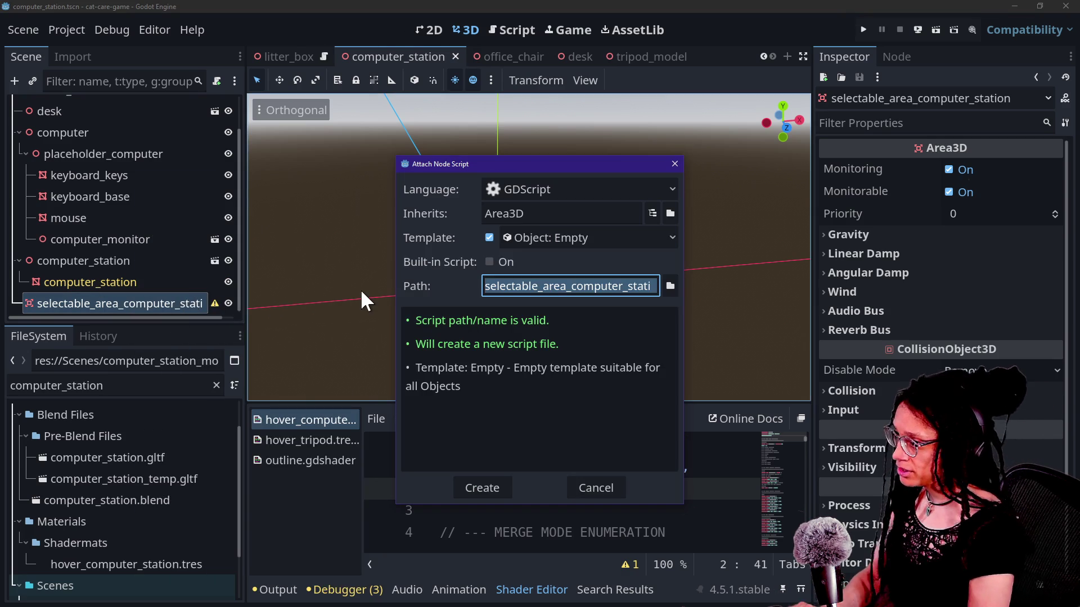
{"action": "left_click", "coordinate": [670, 286]}
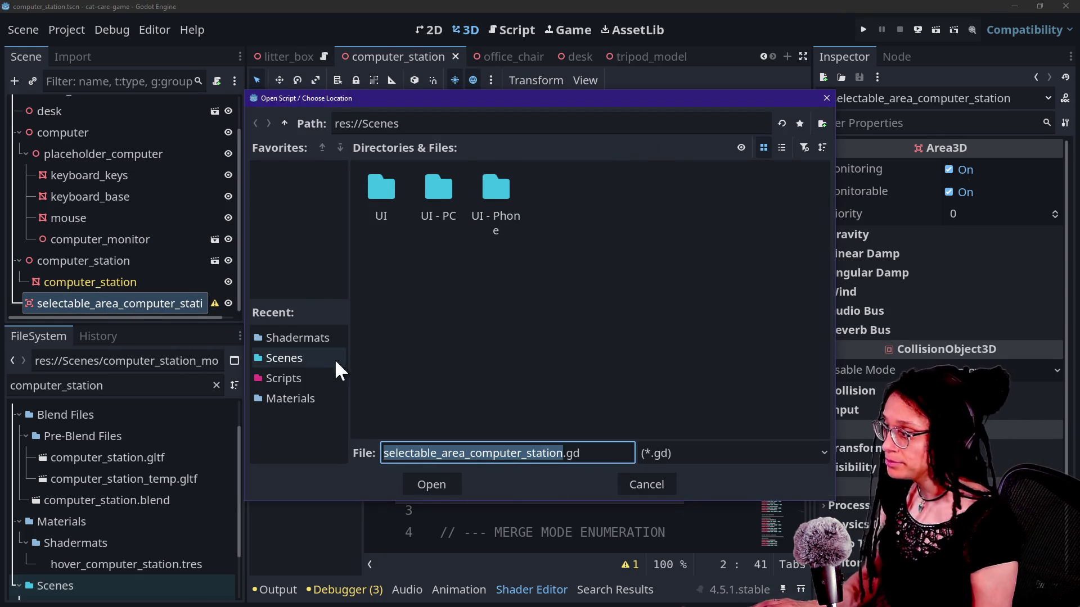
{"action": "left_click", "coordinate": [284, 378]}
{"action": "key", "text": "Return"}
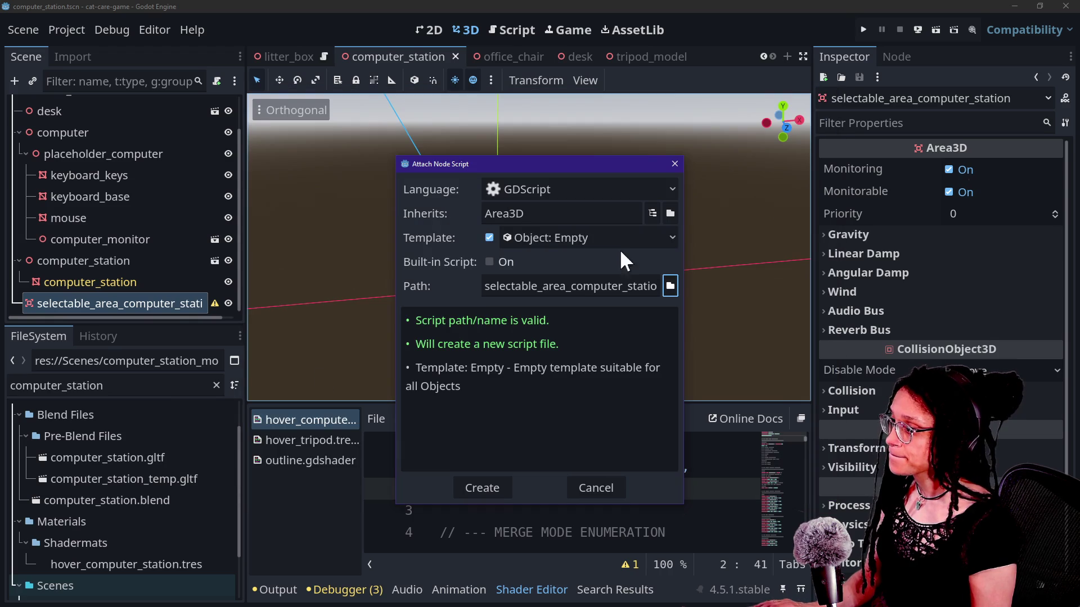
{"action": "left_click", "coordinate": [675, 286]}
{"action": "key", "text": "Escape"}
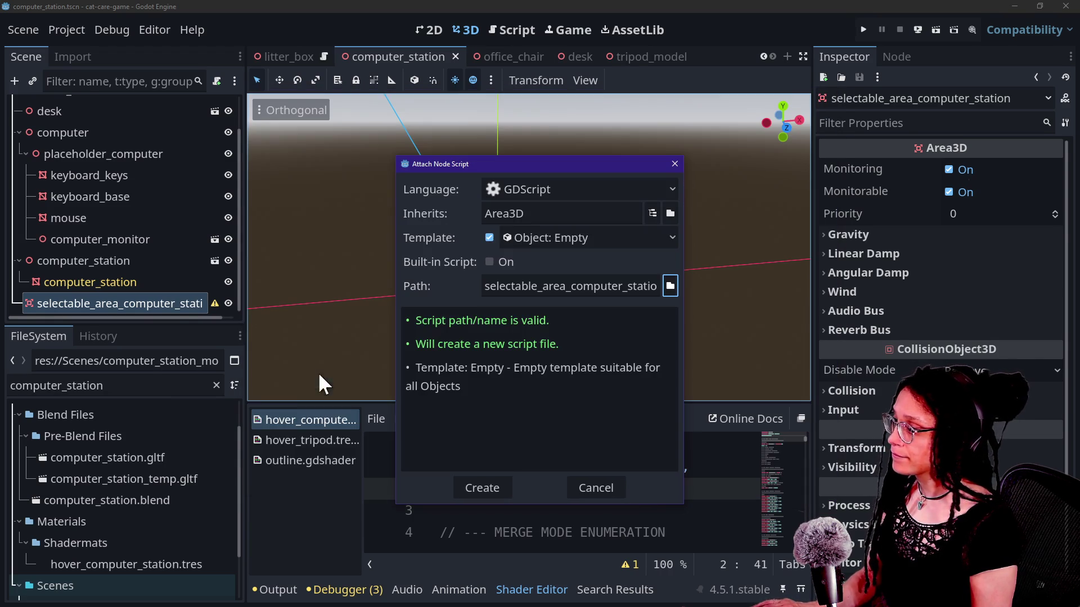
{"action": "key", "text": "Escape"}
Filter the FileSystem dock with 'sele' to list the existing selectable_area scripts
{"action": "left_click", "coordinate": [150, 388]}
{"action": "double_click", "coordinate": [152, 388]}
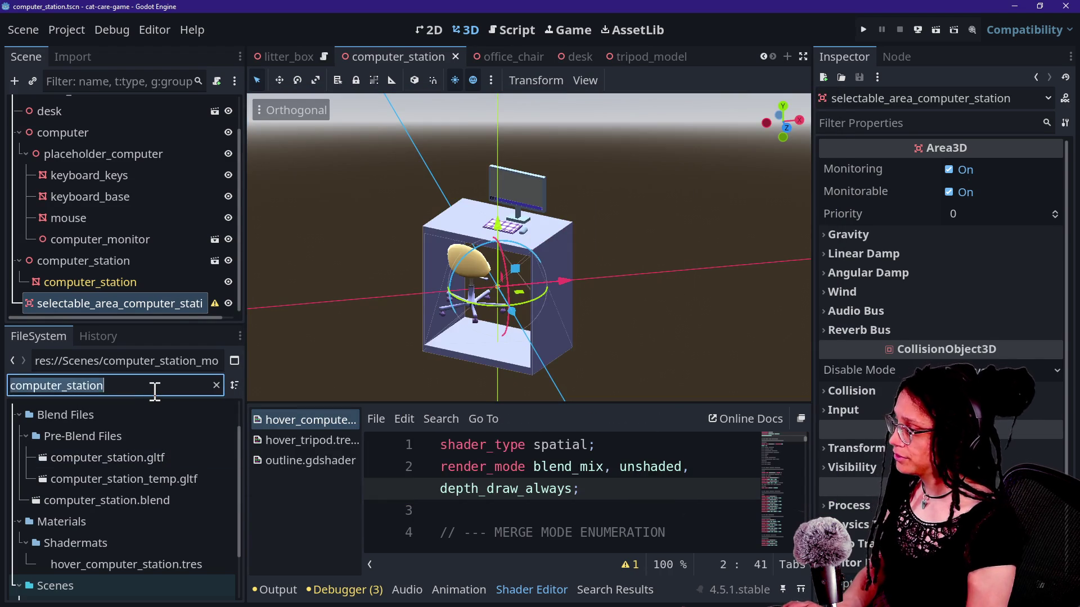
{"action": "type", "text": "selectab"}
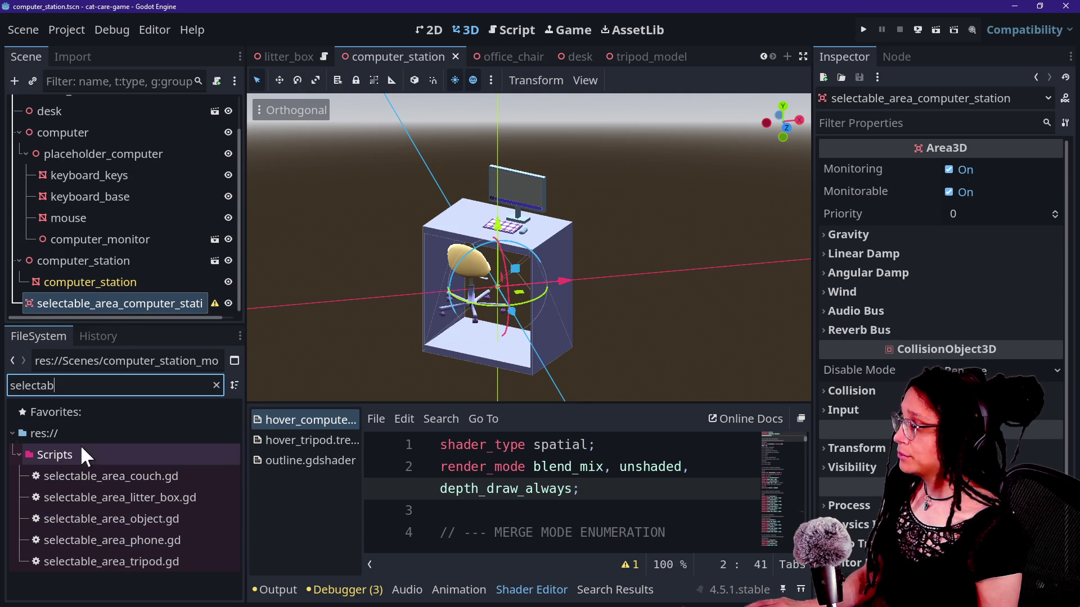
{"action": "right_click", "coordinate": [106, 303]}
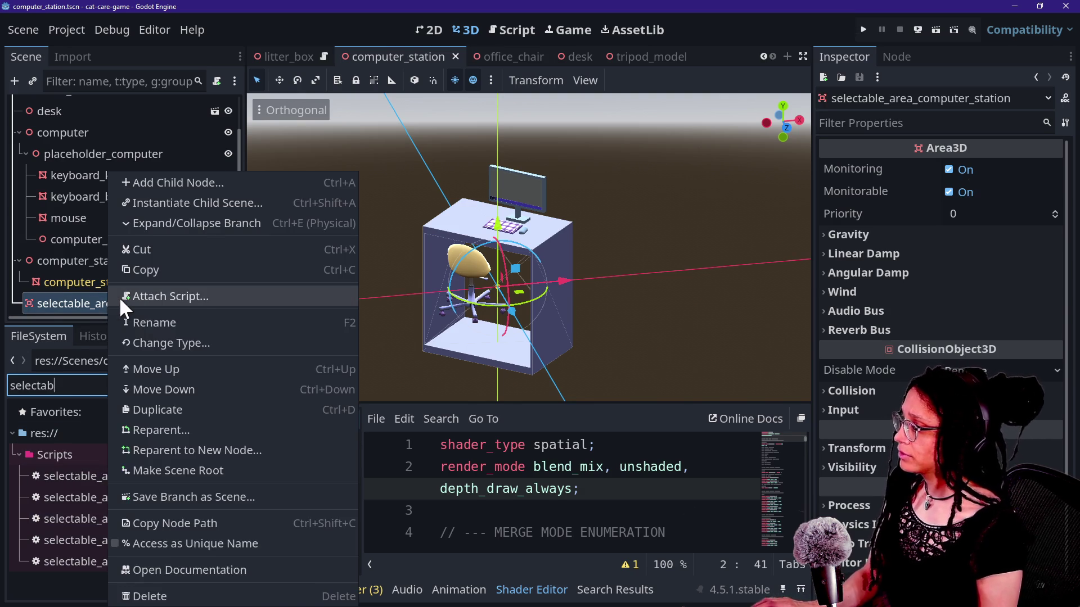
In Attach Script, change the path's folder from Scenes to Scripts
{"action": "left_click", "coordinate": [119, 297]}
{"action": "key", "text": "Right"}
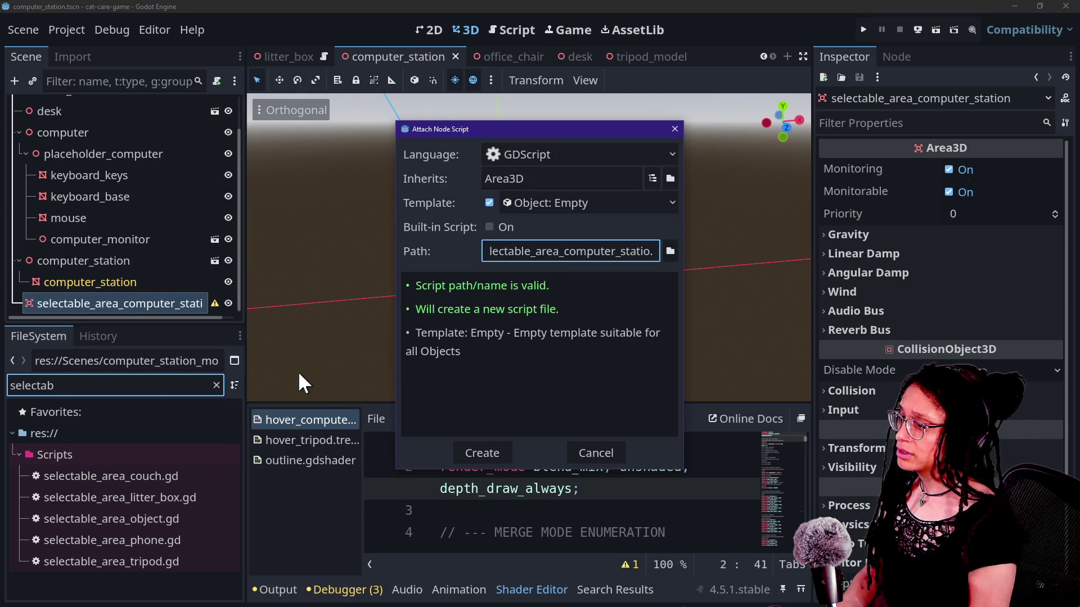
{"action": "key", "text": "Delete"}
{"action": "key", "text": "Delete"}
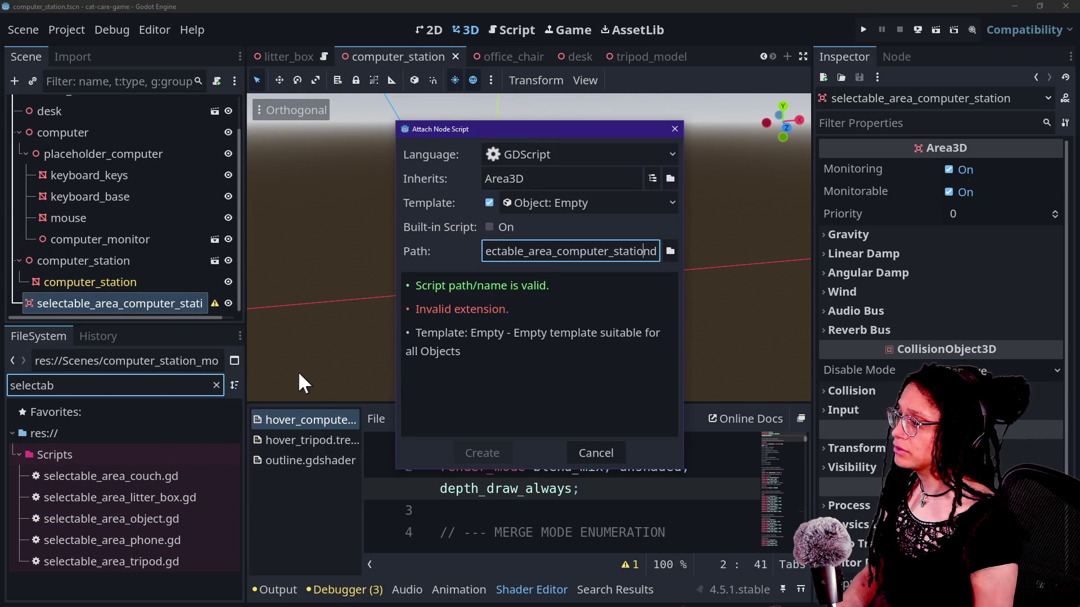
{"action": "key", "text": "Home"}
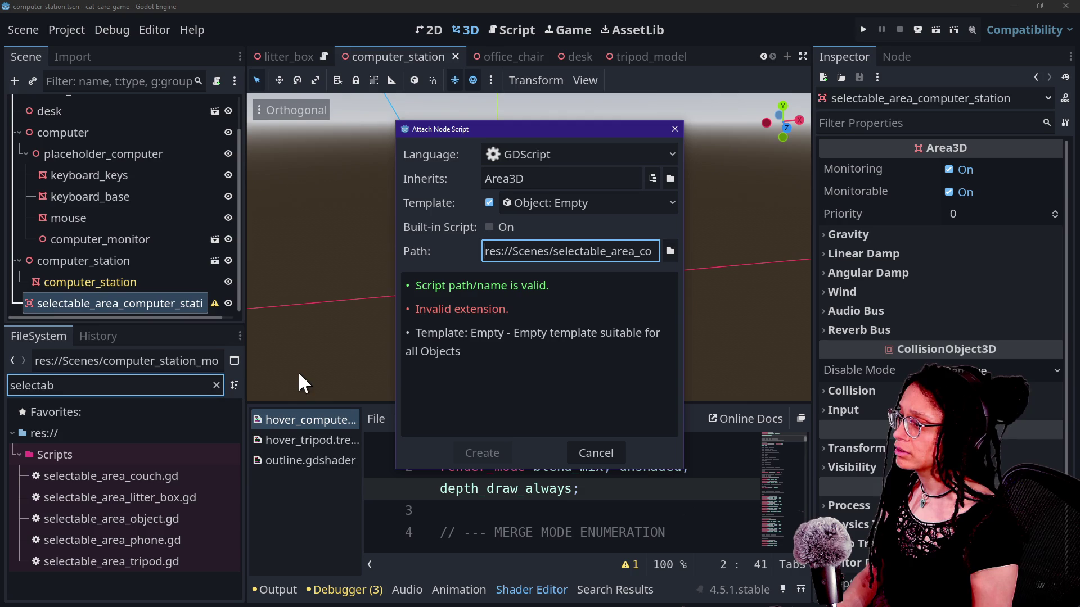
{"action": "key", "text": "End"}
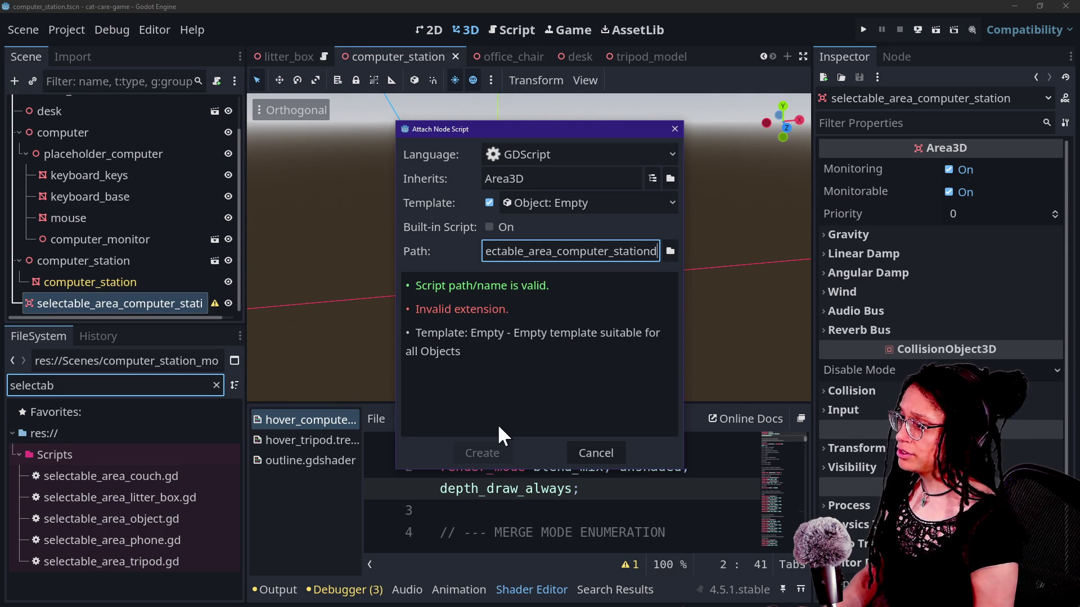
{"action": "key", "text": "Home"}
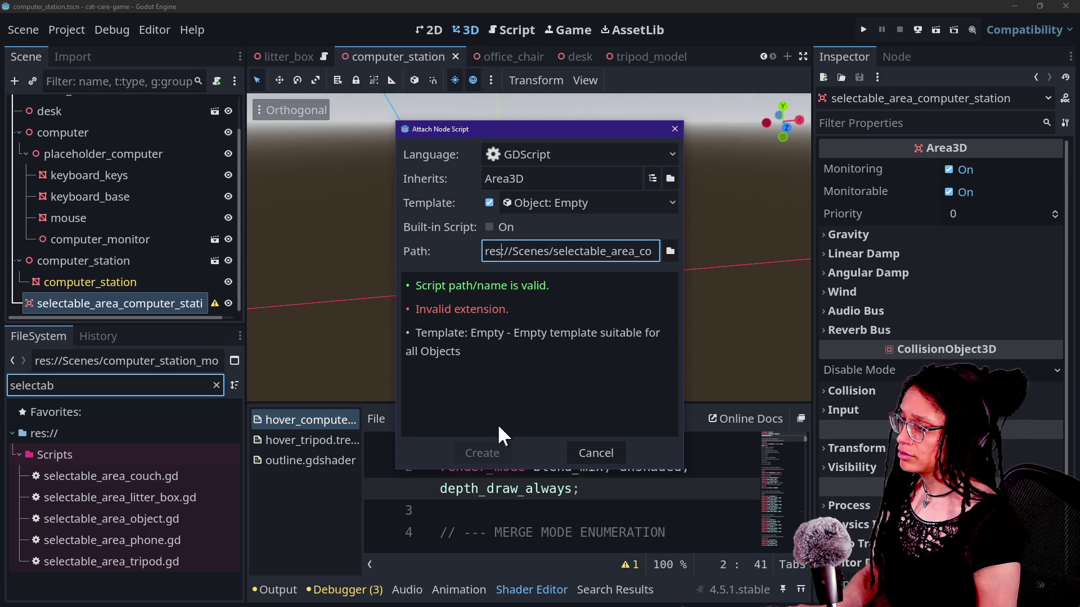
{"action": "key", "text": "Right"}
{"action": "key", "text": "Right"}
{"action": "key", "text": "Right"}
{"action": "key", "text": "BackSpace"}
{"action": "key", "text": "BackSpace"}
{"action": "key", "text": "BackSpace"}
{"action": "type", "text": "Scripts"}
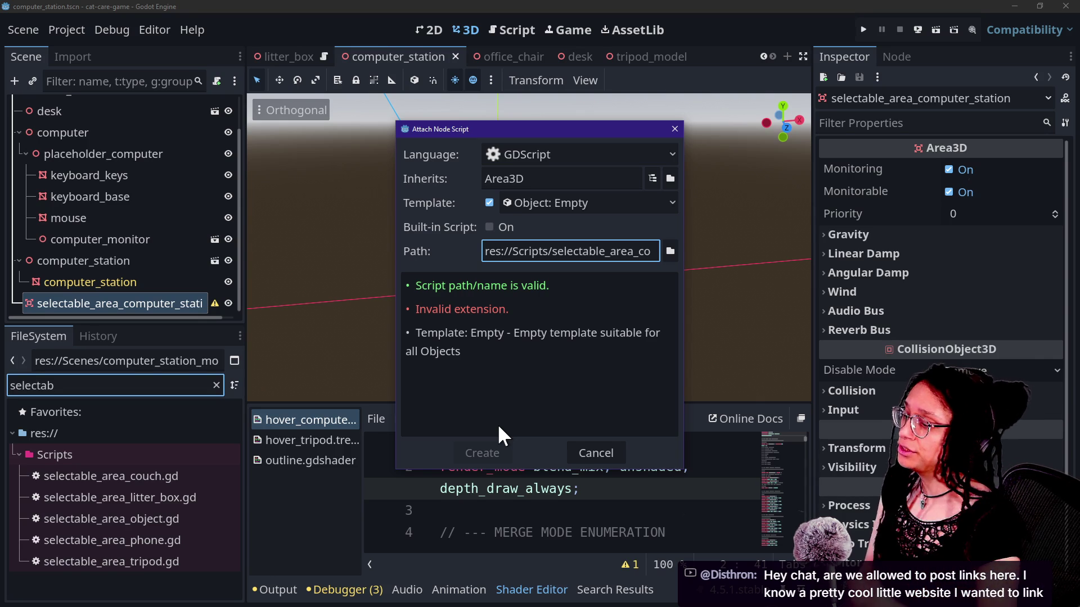
Correct the file name to selectable_area_computer_station.gd and create the script
{"action": "left_click_drag", "start_coordinate": [549, 252], "coordinate": [781, 320]}
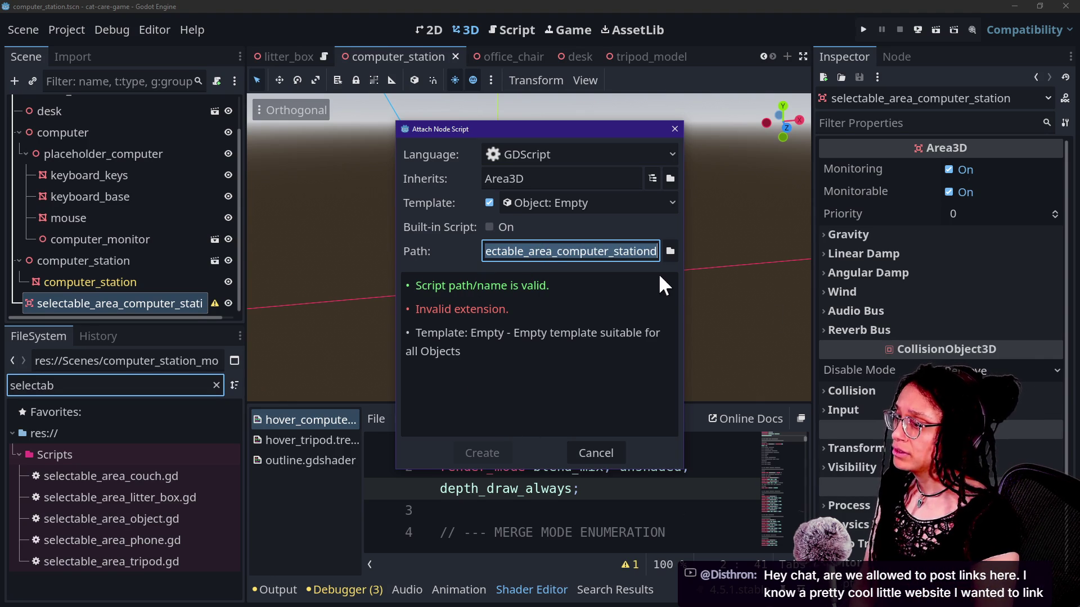
{"action": "left_click", "coordinate": [654, 247]}
{"action": "key", "text": "BackSpace"}
{"action": "left_click_drag", "start_coordinate": [652, 247], "coordinate": [463, 276]}
{"action": "left_click", "coordinate": [572, 251]}
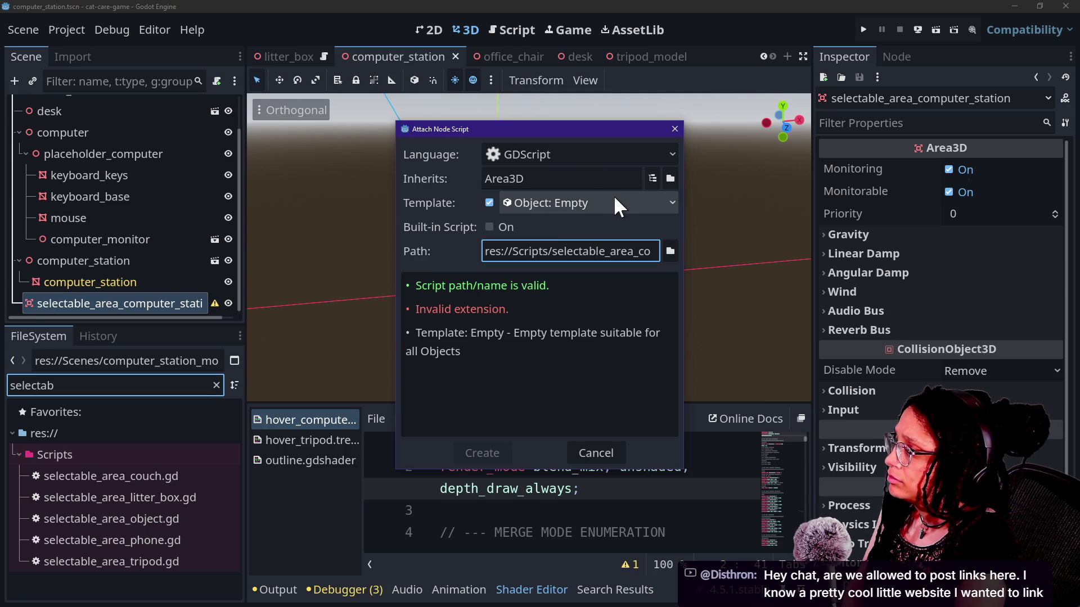
{"action": "double_click", "coordinate": [601, 254]}
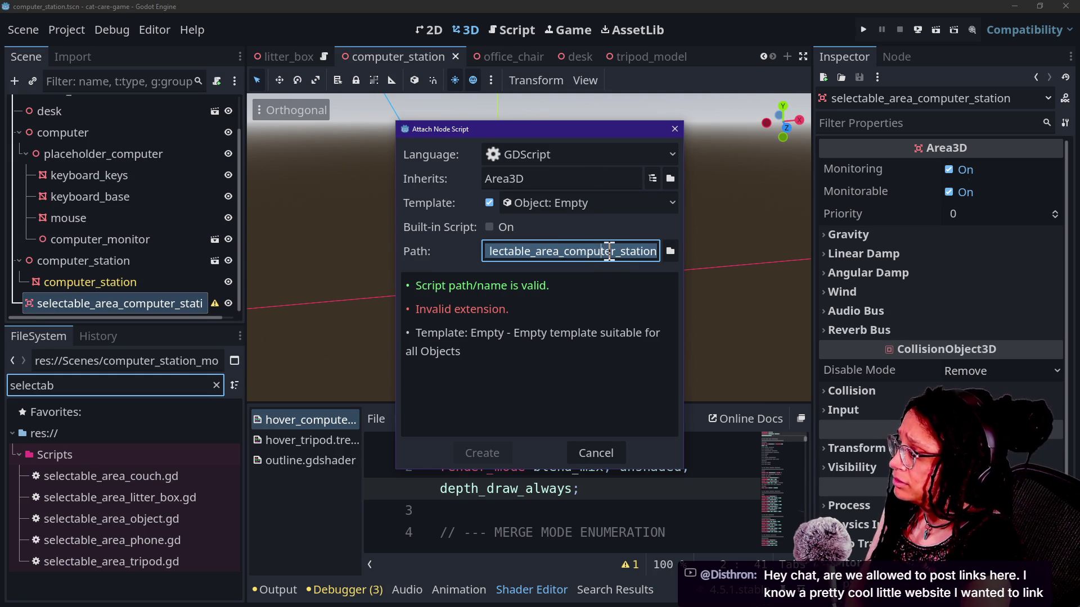
{"action": "left_click", "coordinate": [608, 251]}
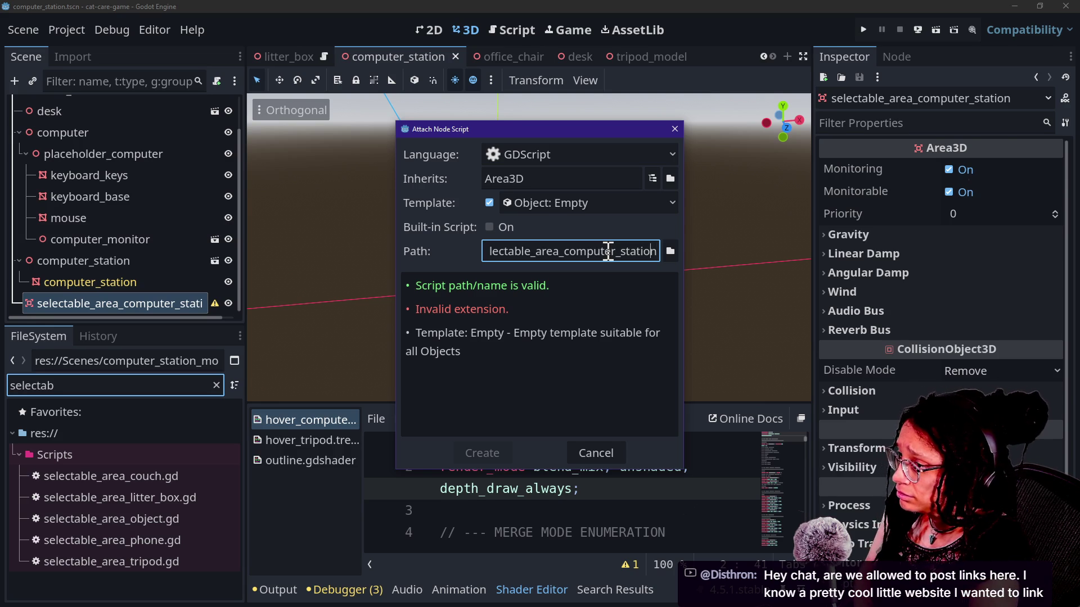
{"action": "type", "text": ".gd"}
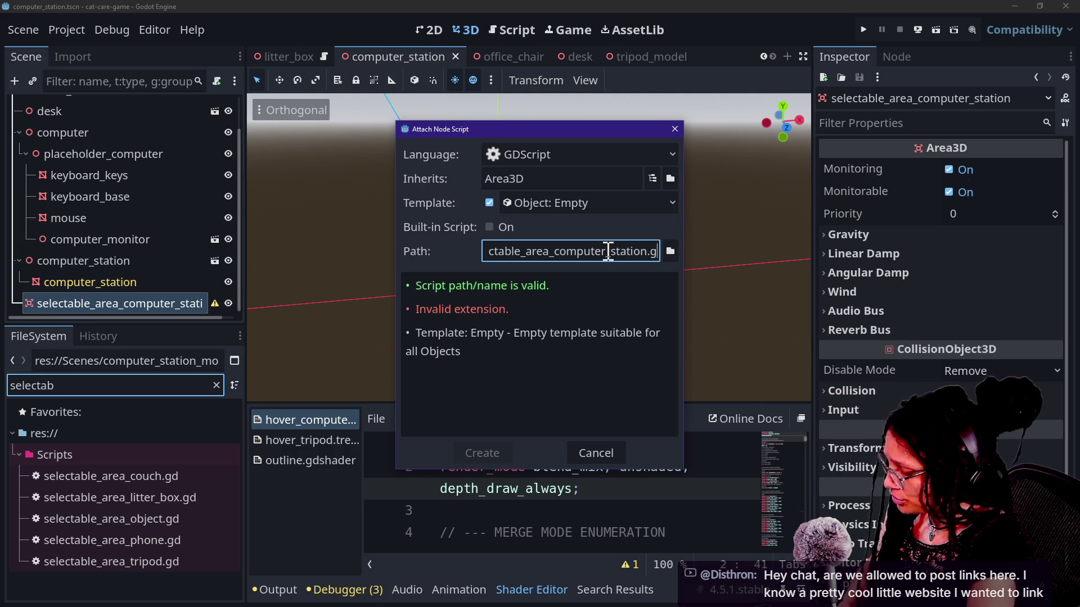
{"action": "left_click", "coordinate": [489, 452]}
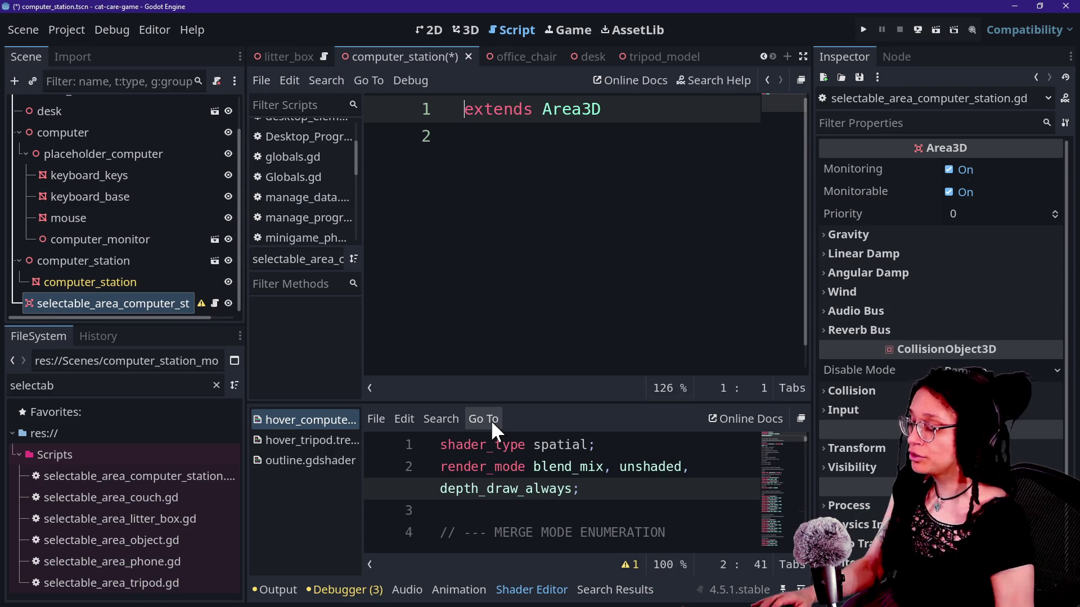
{"action": "key", "text": "alt+Tab"}
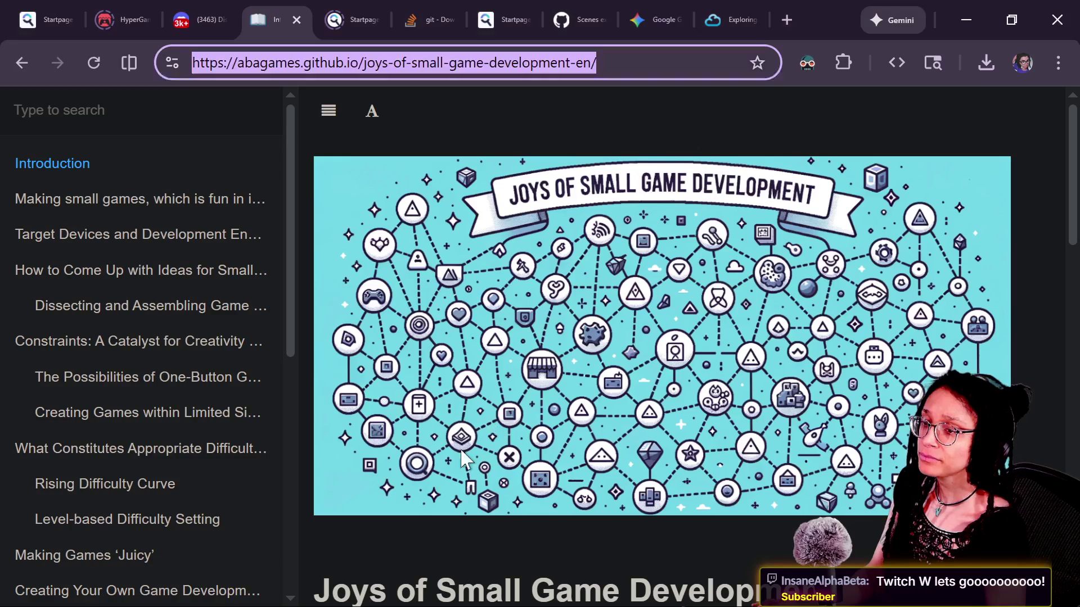
{"action": "left_click", "coordinate": [231, 17]}
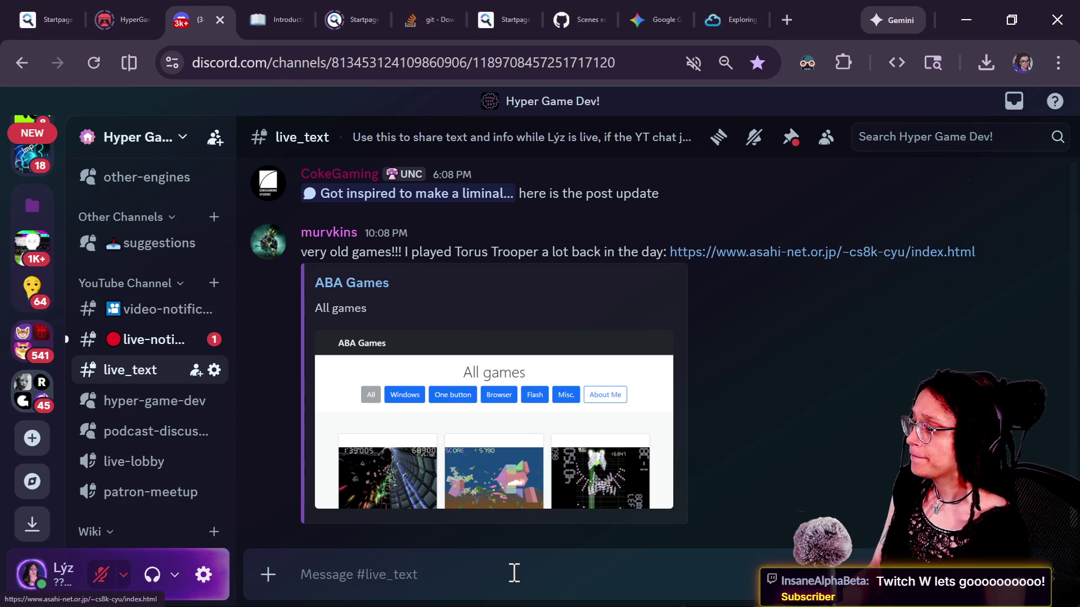
{"action": "left_click", "coordinate": [513, 573]}
{"action": "type", "text": "@dist"}
{"action": "key", "text": "Tab"}
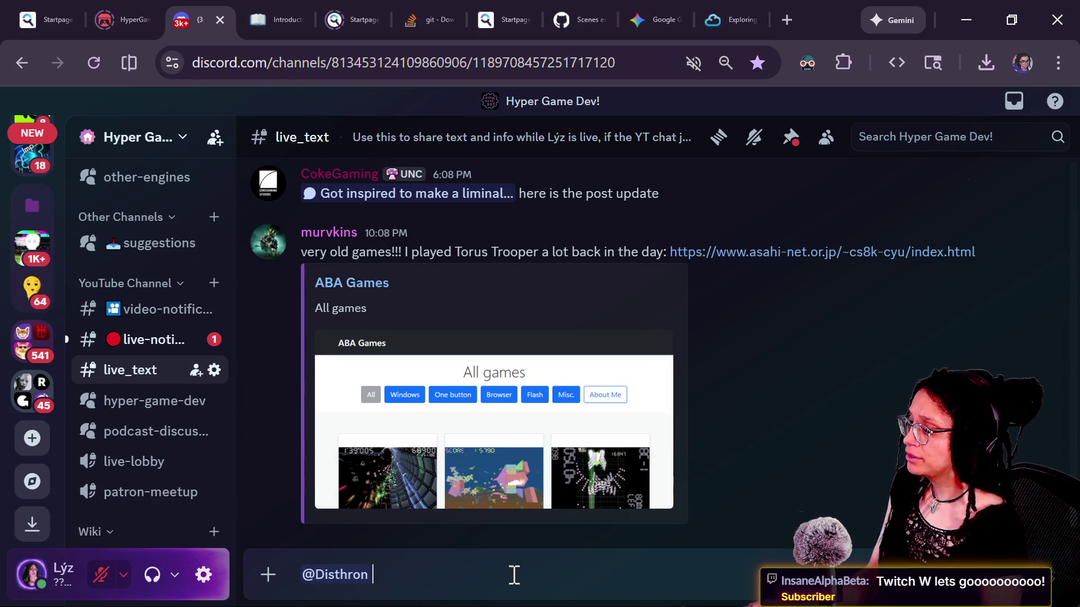
{"action": "key", "text": "Return"}
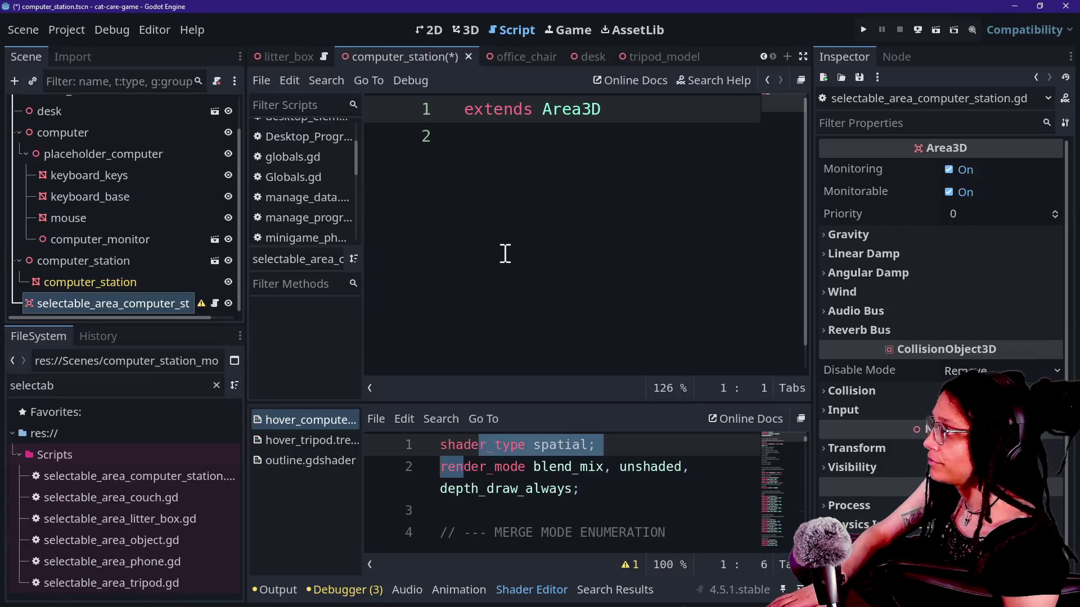
Select all of the computer station script's 'extends Area3D', then bring up the litter_box script
{"action": "left_click", "coordinate": [503, 253]}
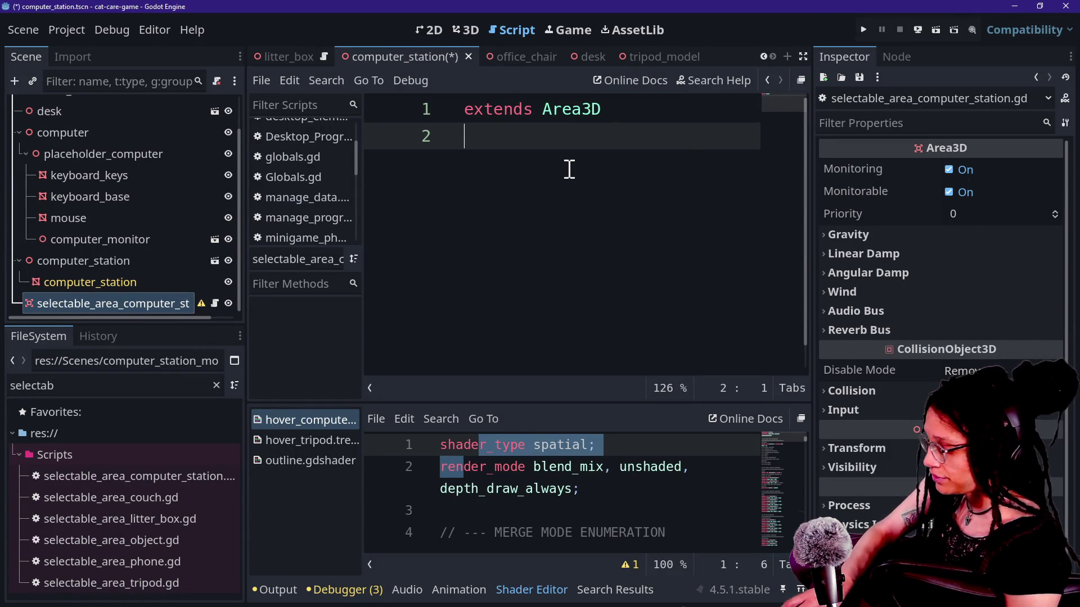
{"action": "key", "text": "ctrl+a"}
{"action": "scroll", "coordinate": [93, 227], "scroll_direction": "up", "scroll_amount": 3}
{"action": "scroll", "coordinate": [93, 227], "scroll_direction": "down", "scroll_amount": 3}
{"action": "left_click", "coordinate": [289, 54]}
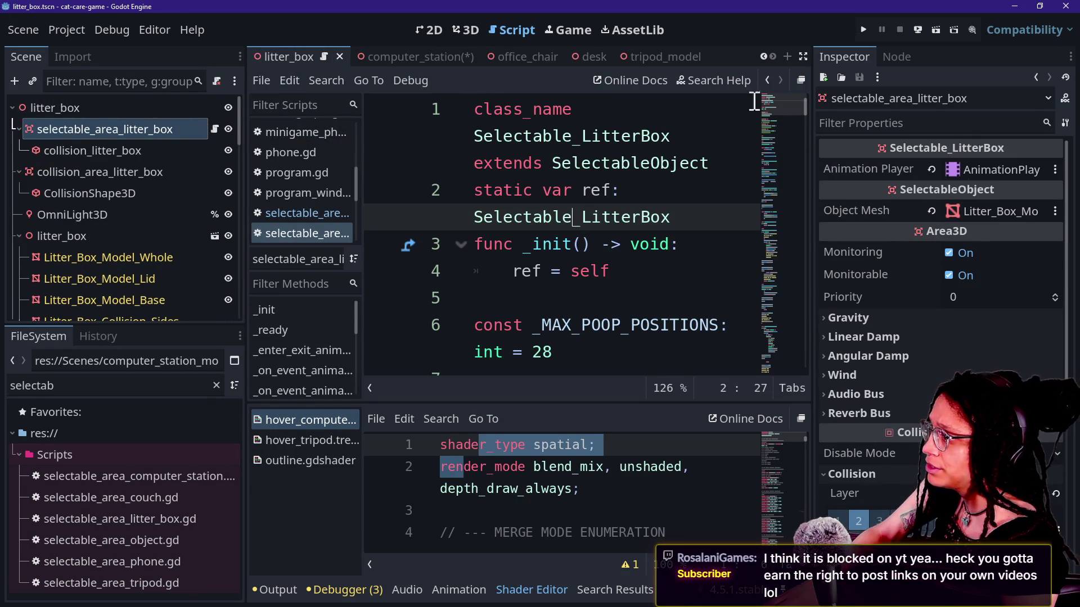
Select the litter box script's class_name, static ref and _init header lines
{"action": "left_click", "coordinate": [583, 137]}
{"action": "key", "text": "ctrl+shift+F11"}
{"action": "left_click_drag", "start_coordinate": [350, 120], "coordinate": [800, 110]}
{"action": "left_click", "coordinate": [801, 110]}
{"action": "mouse_move", "coordinate": [510, 199]}
{"action": "left_mouse_down"}
{"action": "mouse_move", "coordinate": [424, 91]}
{"action": "mouse_move", "coordinate": [331, 109]}
{"action": "left_mouse_up"}
{"action": "key", "text": "shift+Left"}
{"action": "key", "text": "shift+Left"}
{"action": "key", "text": "shift+Left"}
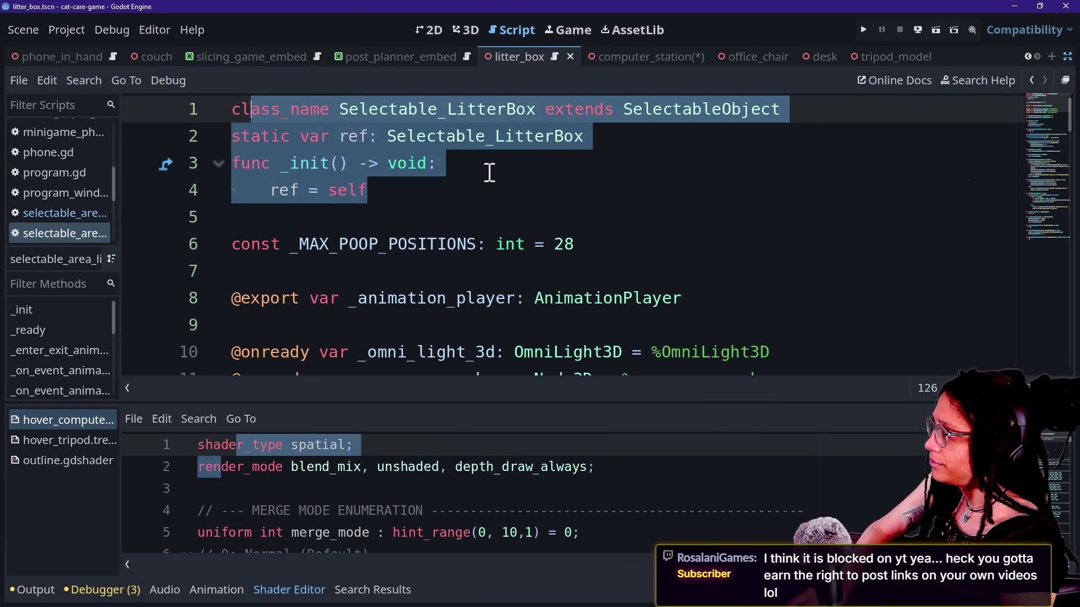
Paste the copied header over 'extends Area3D' in the computer station selectable-area script
{"action": "key", "text": "shift+alt+o"}
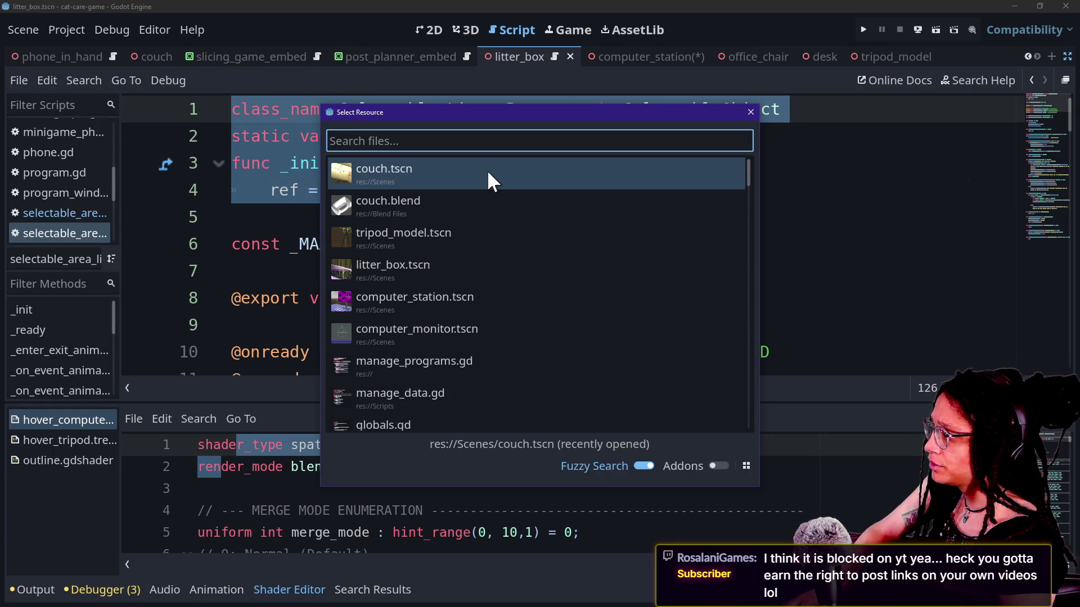
{"action": "key", "text": "Down"}
{"action": "key", "text": "Down"}
{"action": "key", "text": "Down"}
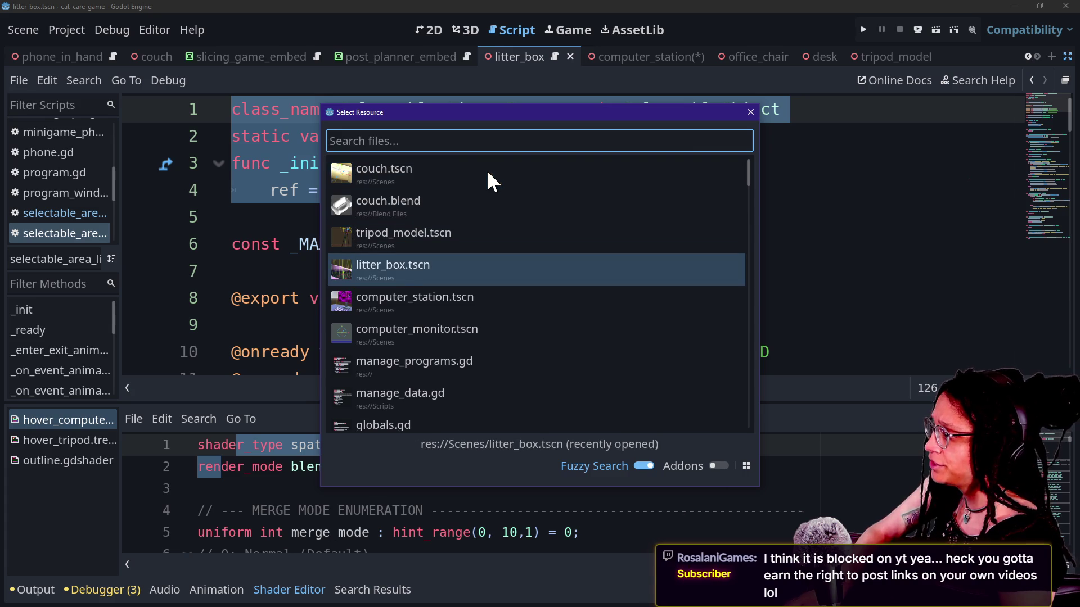
{"action": "type", "text": "computer_station.gd"}
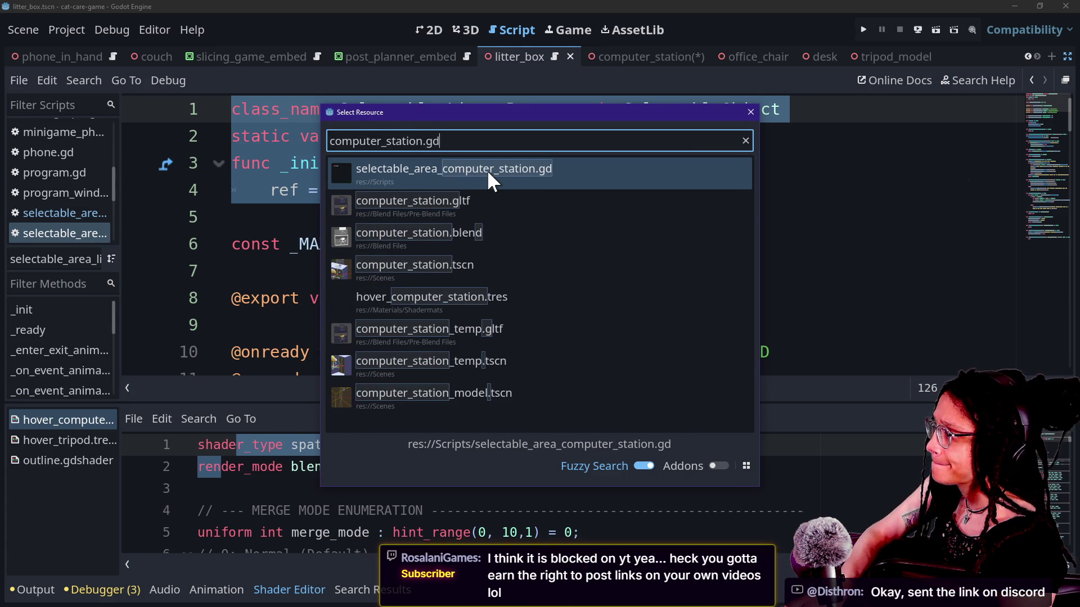
{"action": "key", "text": "Escape"}
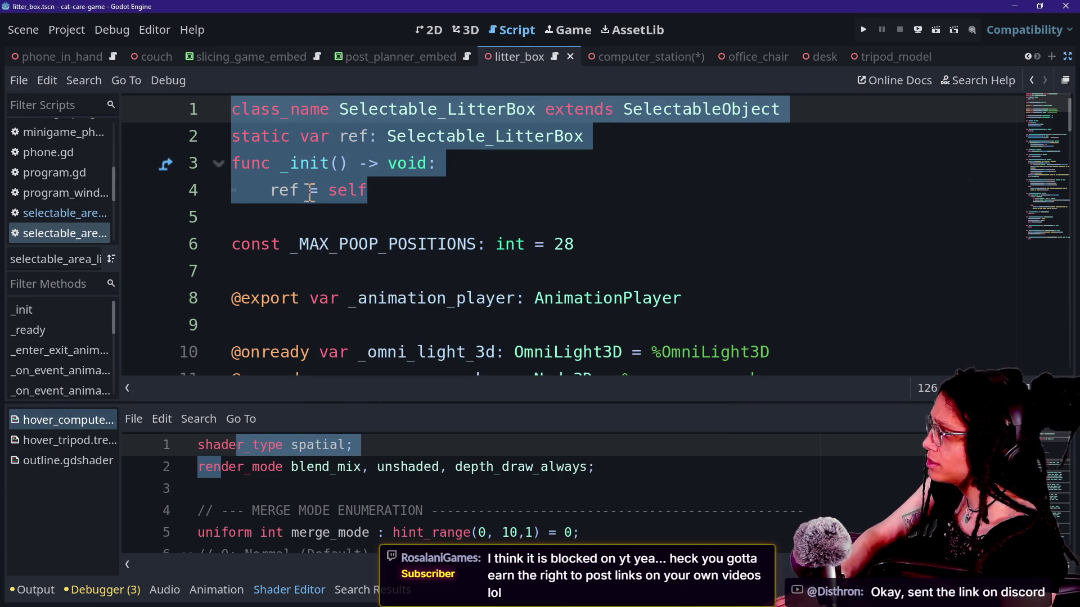
{"action": "left_click", "coordinate": [630, 54]}
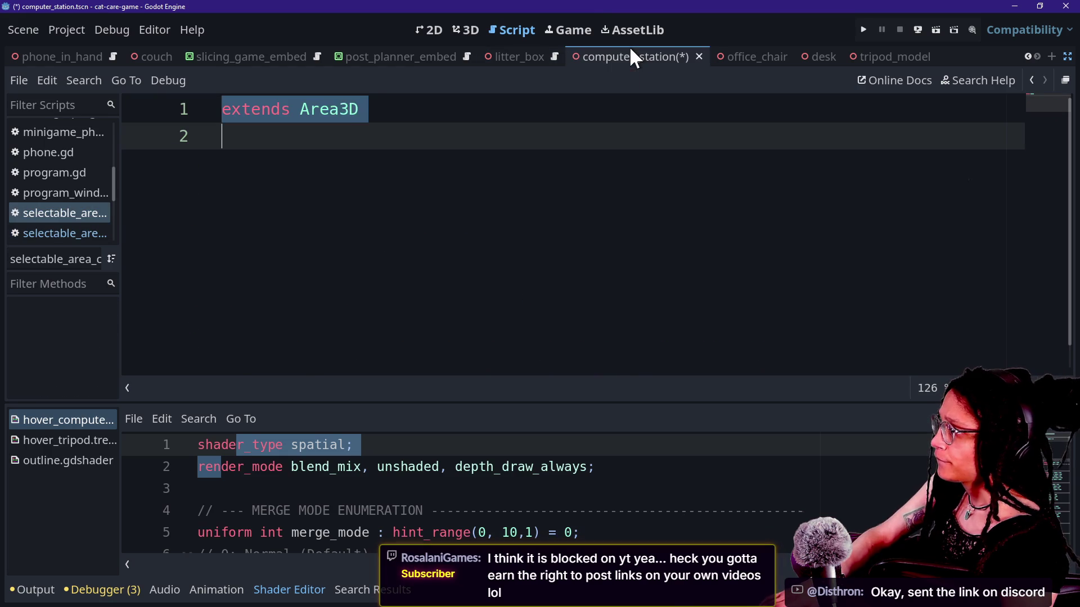
{"action": "scroll", "coordinate": [63, 152], "scroll_direction": "up", "scroll_amount": 3}
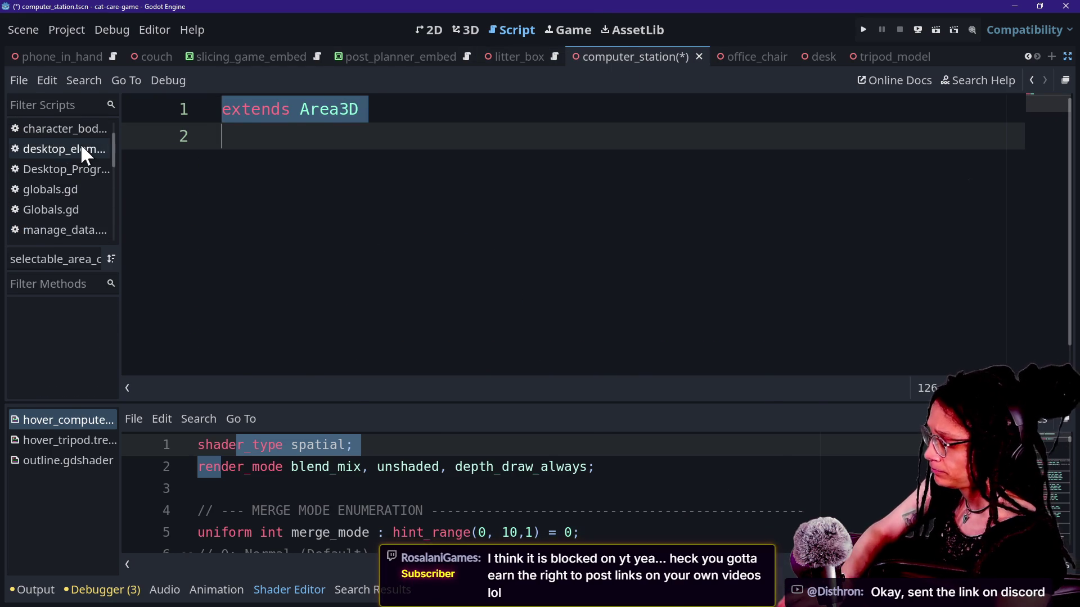
{"action": "key", "text": "ctrl+shift+F11"}
{"action": "scroll", "coordinate": [135, 135], "scroll_direction": "up", "scroll_amount": 2}
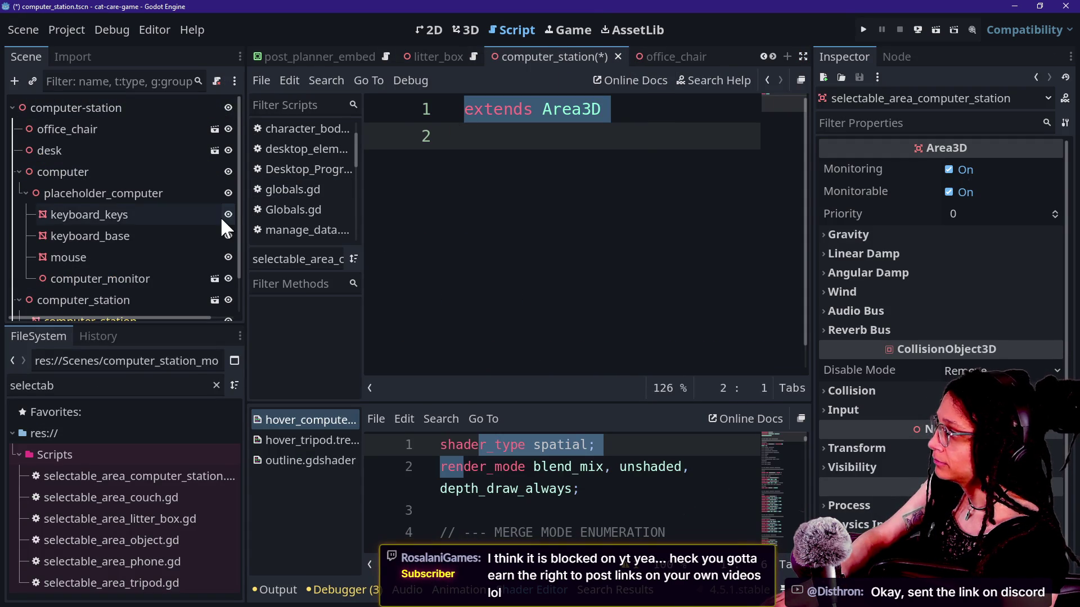
{"action": "scroll", "coordinate": [220, 216], "scroll_direction": "down", "scroll_amount": 2}
{"action": "left_click", "coordinate": [214, 302]}
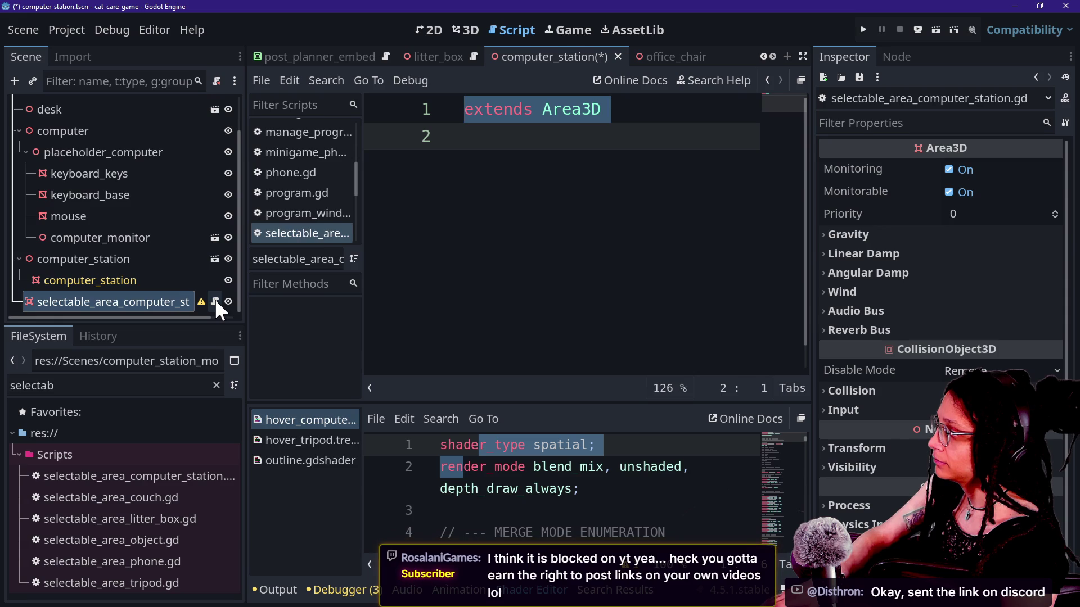
{"action": "key", "text": "ctrl+shift+F11"}
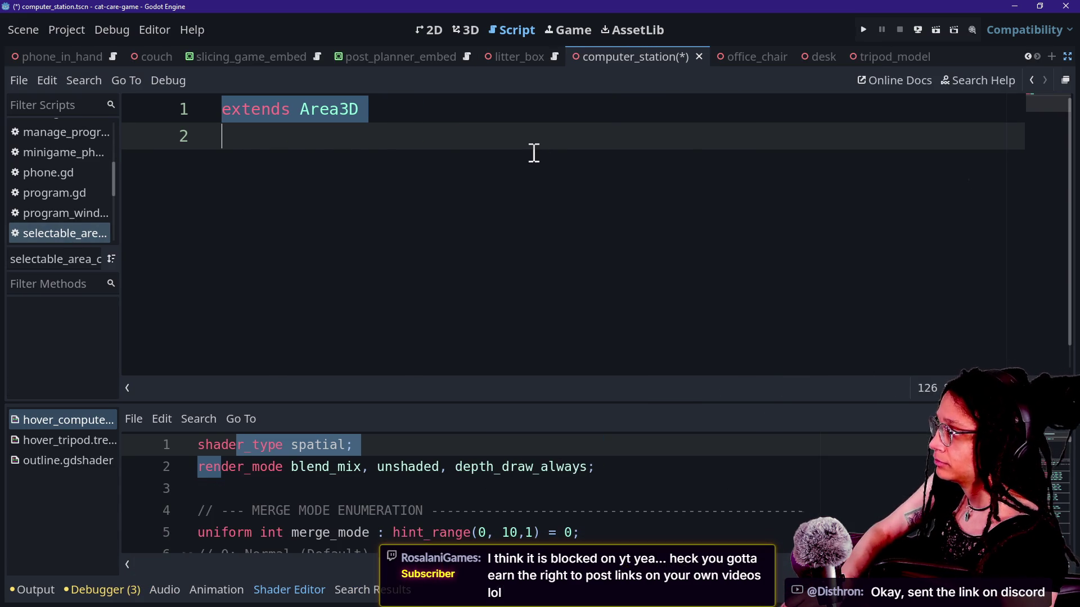
{"action": "type", "text": "class_name Selectable_LitterBox extends SelectableObject static var ref: Selectable_LitterBox func _init() -> void: \tref = self"}
Rename both LitterBox occurrences to ComputerStation and save the script
{"action": "mouse_move", "coordinate": [438, 108]}
{"action": "left_mouse_down"}
{"action": "mouse_move", "coordinate": [546, 107]}
{"action": "mouse_move", "coordinate": [525, 108]}
{"action": "left_mouse_up"}
{"action": "key", "text": "ctrl+d"}
{"action": "type", "text": "Comput"}
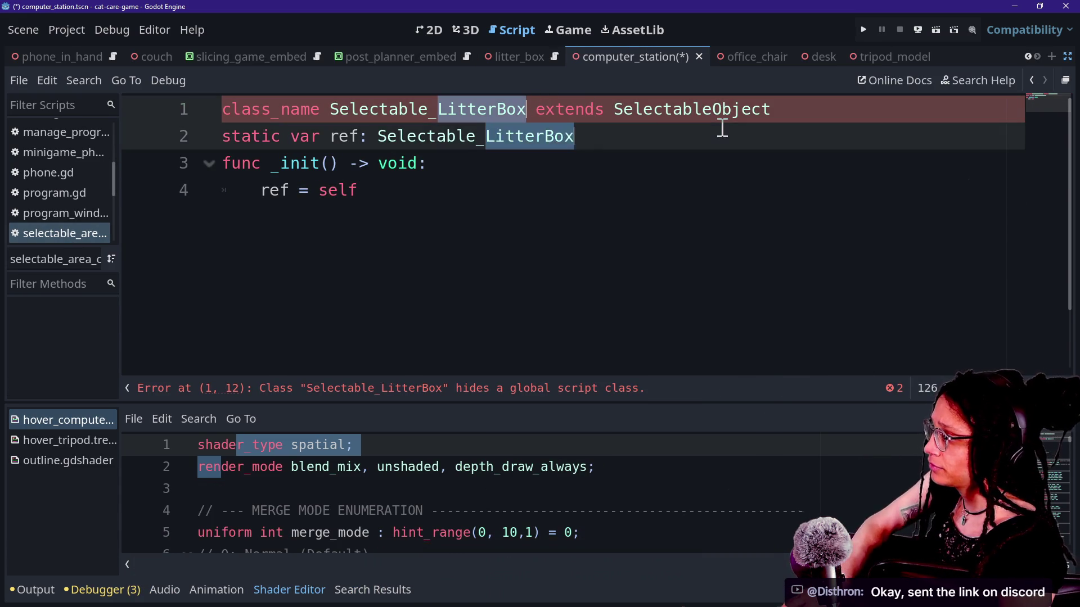
{"action": "type", "text": "erStation"}
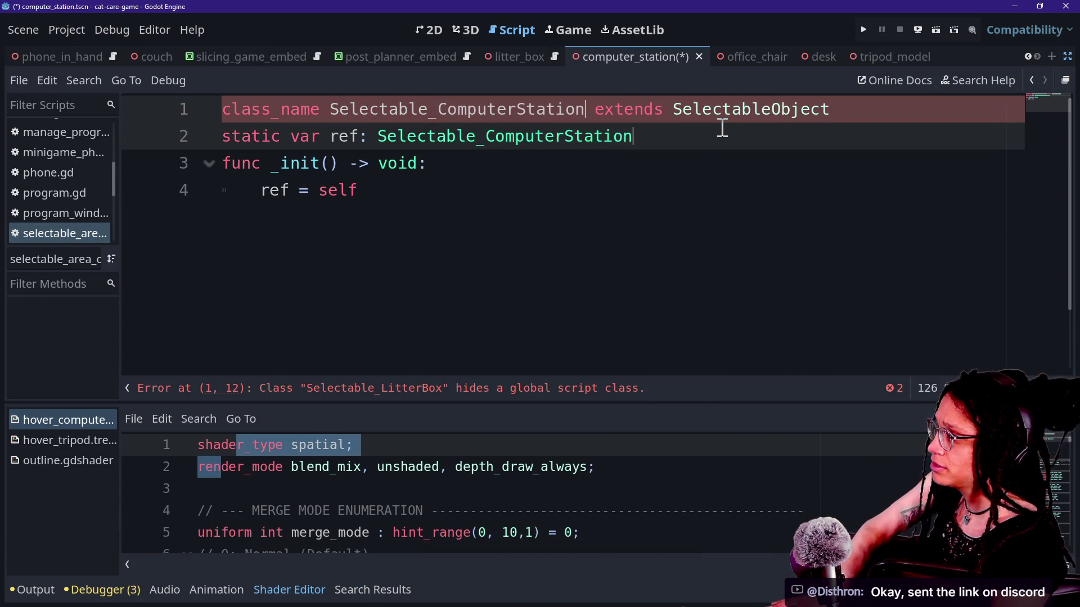
{"action": "left_click", "coordinate": [619, 190]}
{"action": "key", "text": "ctrl+s"}
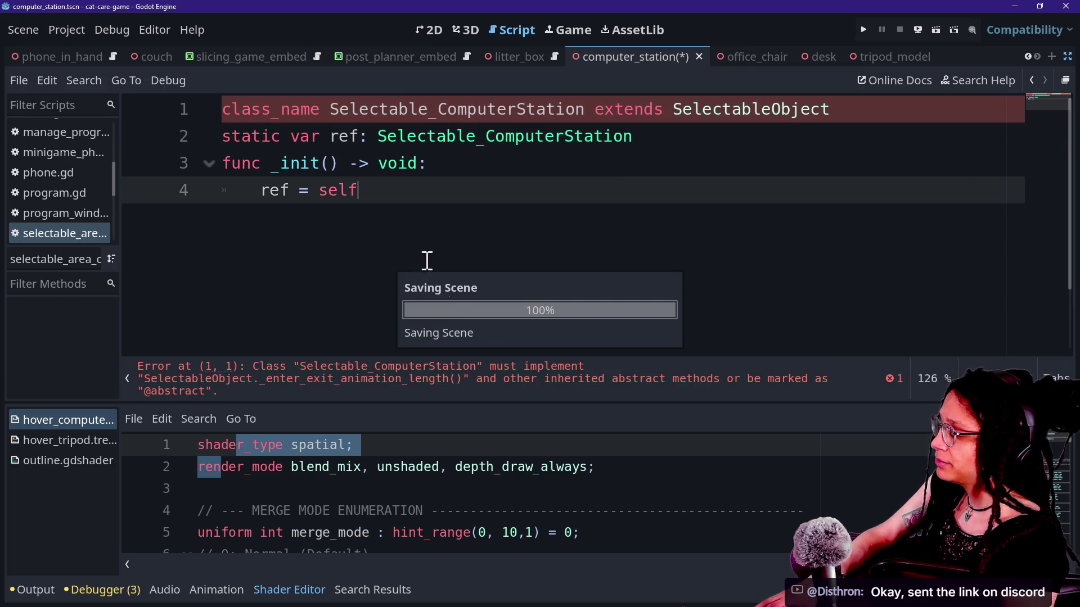
{"action": "key", "text": "Return"}
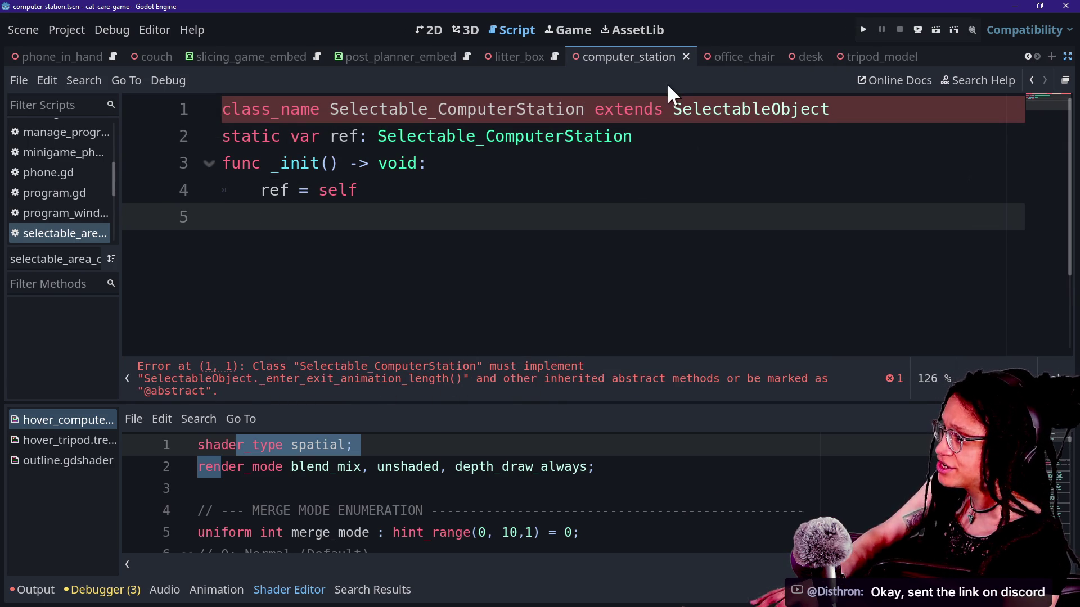
Select the abstract method declarations on lines 17–27 of the SelectableObject script
{"action": "left_click", "coordinate": [682, 110], "text": "ctrl"}
{"action": "scroll", "coordinate": [309, 266], "scroll_direction": "down", "scroll_amount": 5}
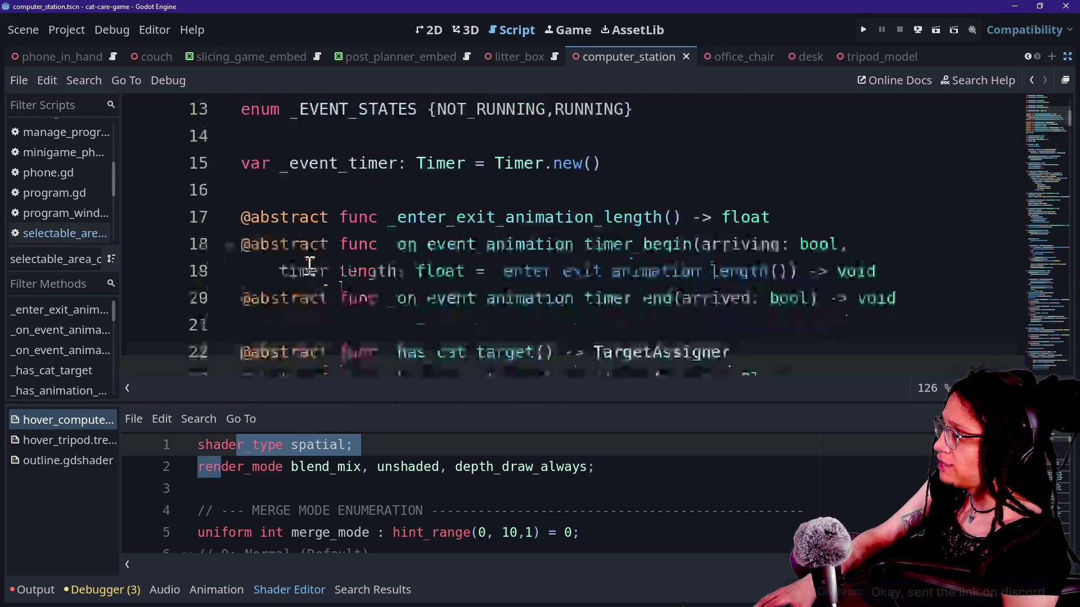
{"action": "mouse_move", "coordinate": [232, 136]}
{"action": "left_mouse_down"}
{"action": "mouse_move", "coordinate": [373, 159]}
{"action": "mouse_move", "coordinate": [518, 212]}
{"action": "left_mouse_up"}
{"action": "scroll", "coordinate": [518, 212], "scroll_direction": "down", "scroll_amount": 2}
{"action": "left_click", "coordinate": [550, 261], "text": "shift"}
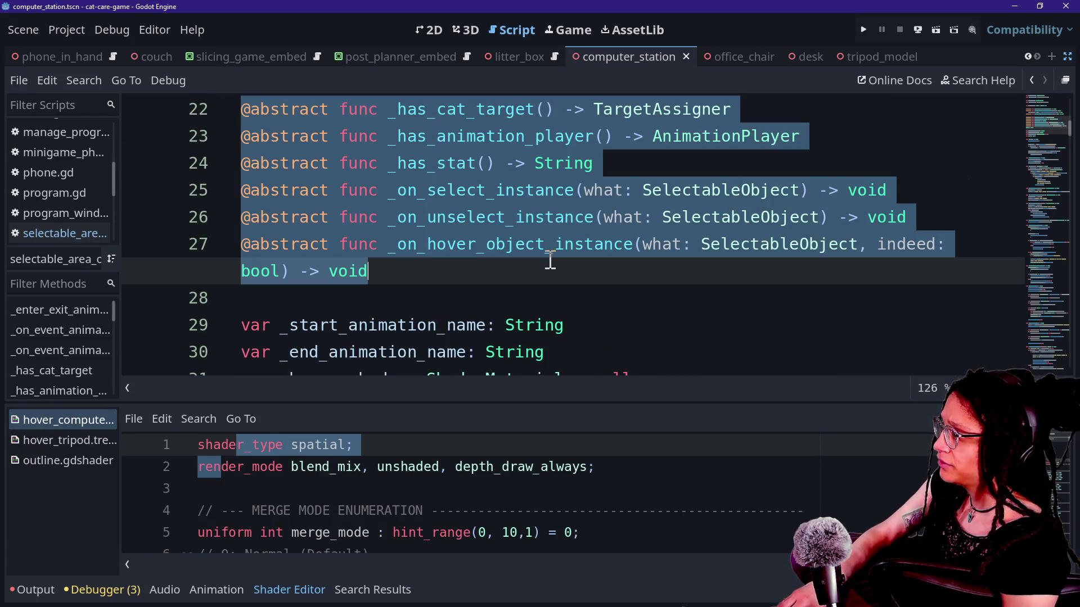
{"action": "scroll", "coordinate": [565, 239], "scroll_direction": "up", "scroll_amount": 2}
{"action": "scroll", "coordinate": [565, 239], "scroll_direction": "up", "scroll_amount": 5}
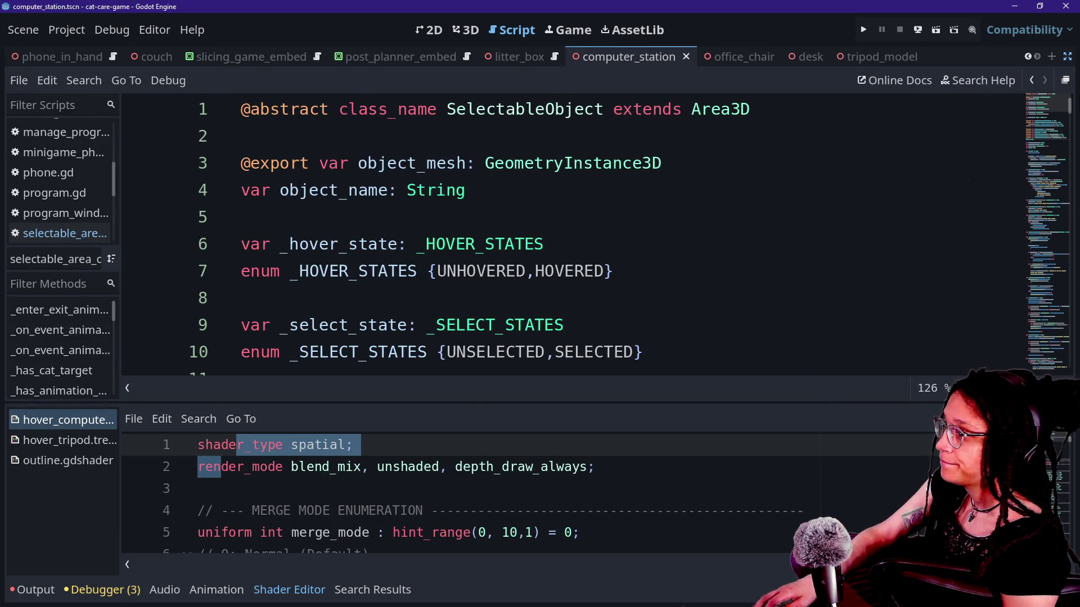
Paste the abstract method declarations below _init in the computer station script
{"action": "left_click", "coordinate": [1032, 80]}
{"action": "left_click", "coordinate": [806, 215]}
{"action": "key", "text": "Return"}
{"action": "key", "text": "ctrl+v"}
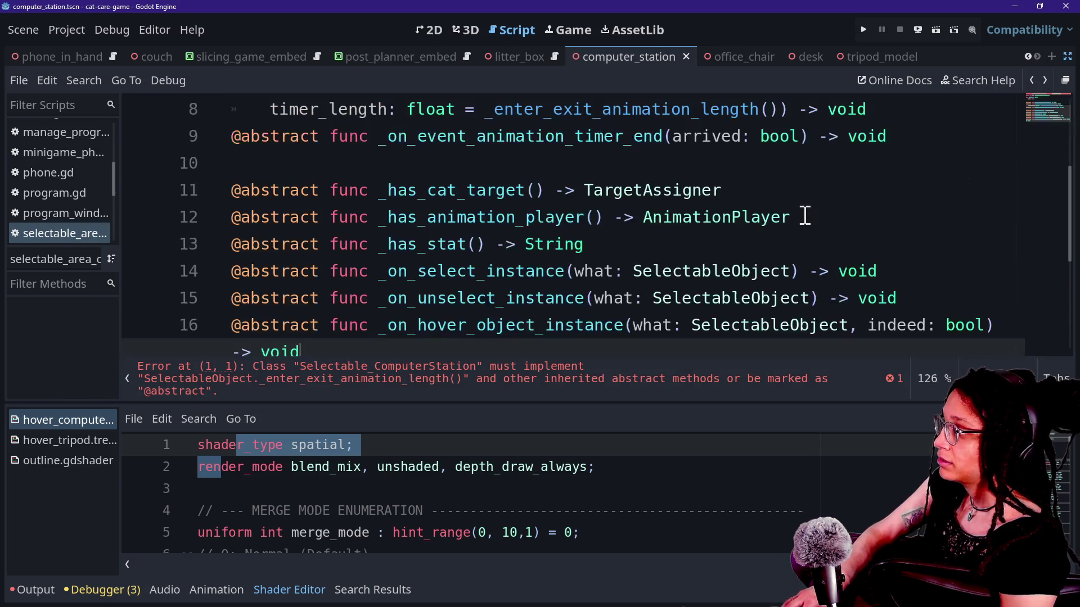
{"action": "key", "text": "alt+o"}
{"action": "key", "text": "alt+o"}
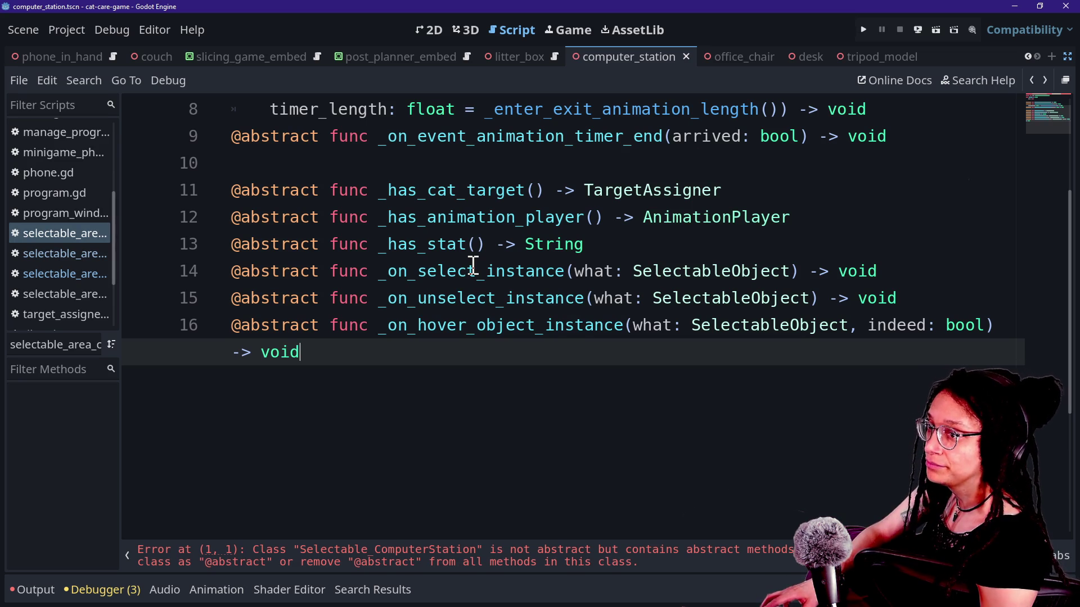
{"action": "key", "text": "alt+Tab"}
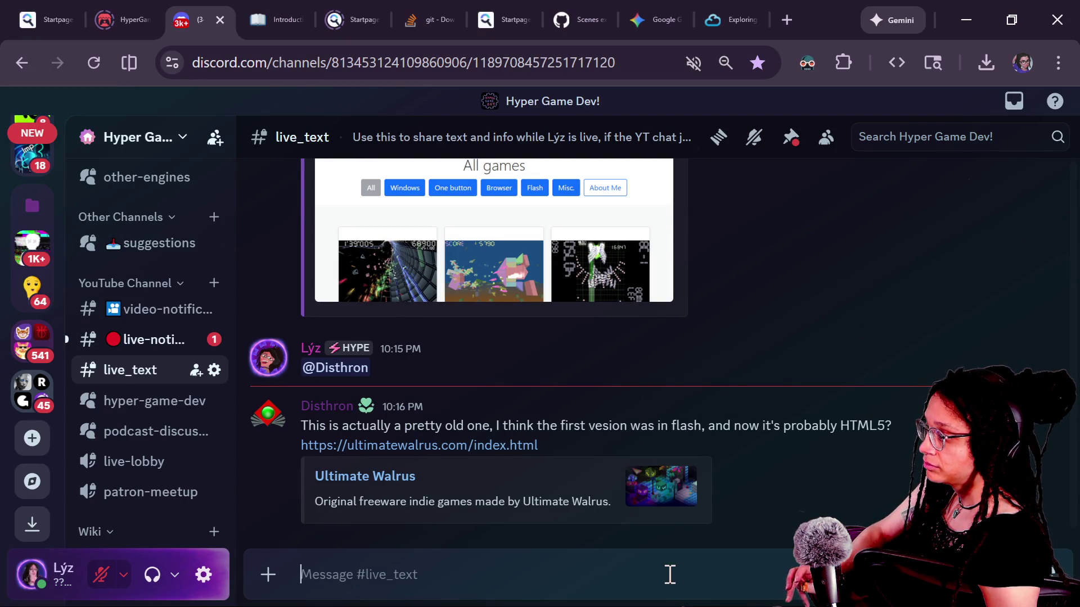
Open the shared Ultimate Walrus link from #live_text and confirm visiting the external site
{"action": "left_click", "coordinate": [369, 477]}
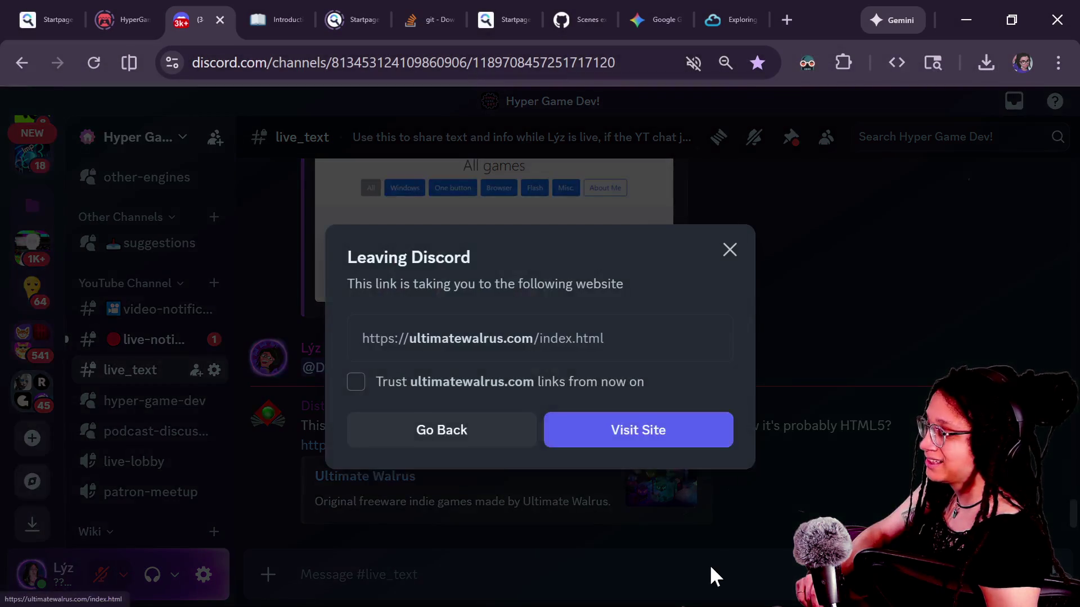
{"action": "left_click", "coordinate": [554, 438]}
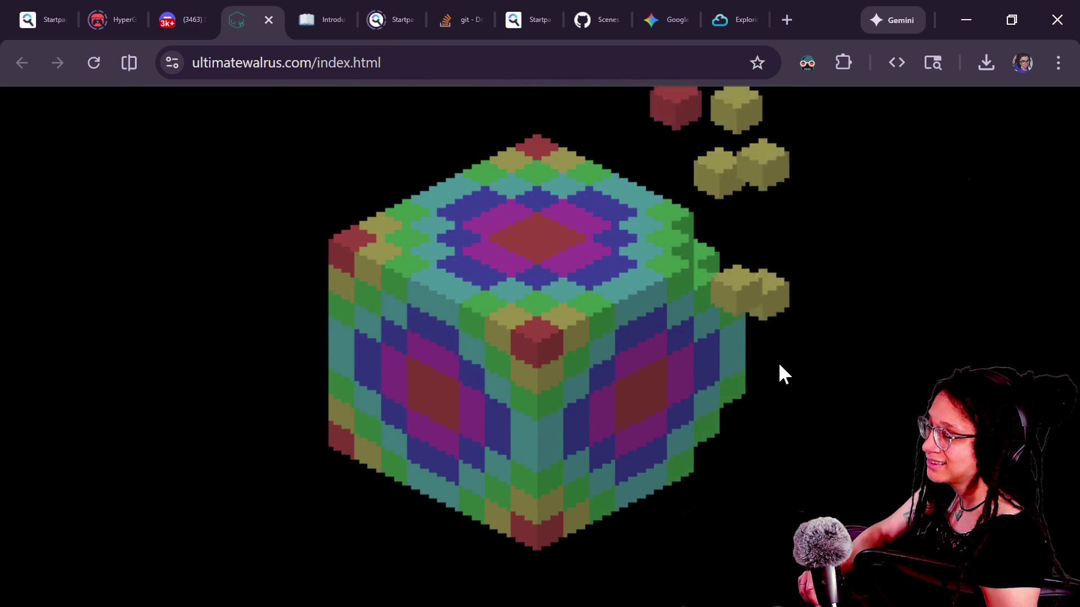
Play the Ultimate Walrus intro full screen, exit it, close the tab and return to Godot
{"action": "left_click", "coordinate": [694, 375]}
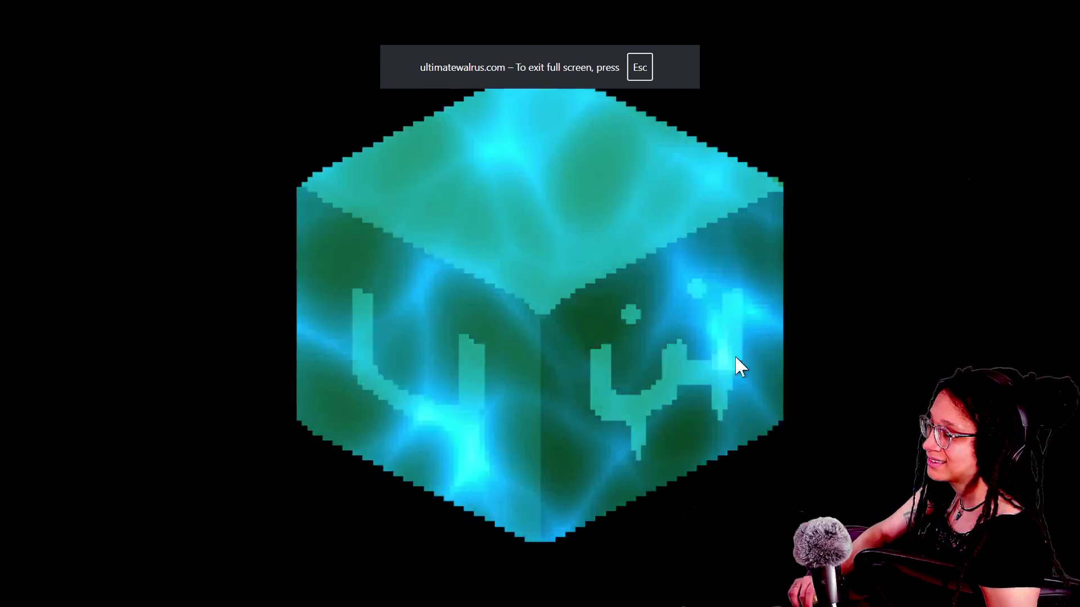
{"action": "key", "text": "Escape"}
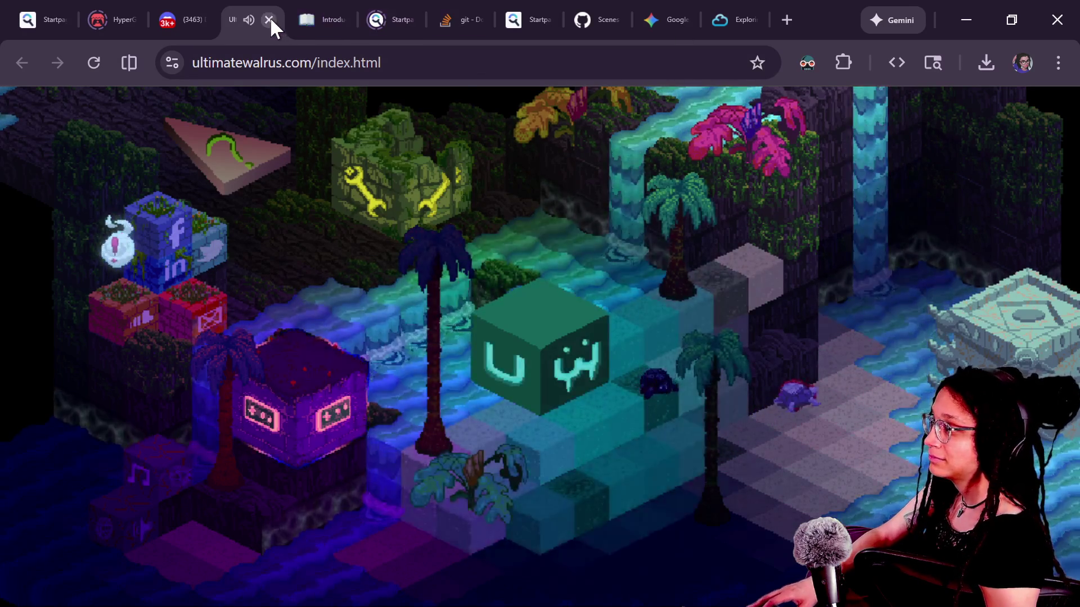
{"action": "left_click", "coordinate": [268, 20]}
{"action": "key", "text": "alt+Tab"}
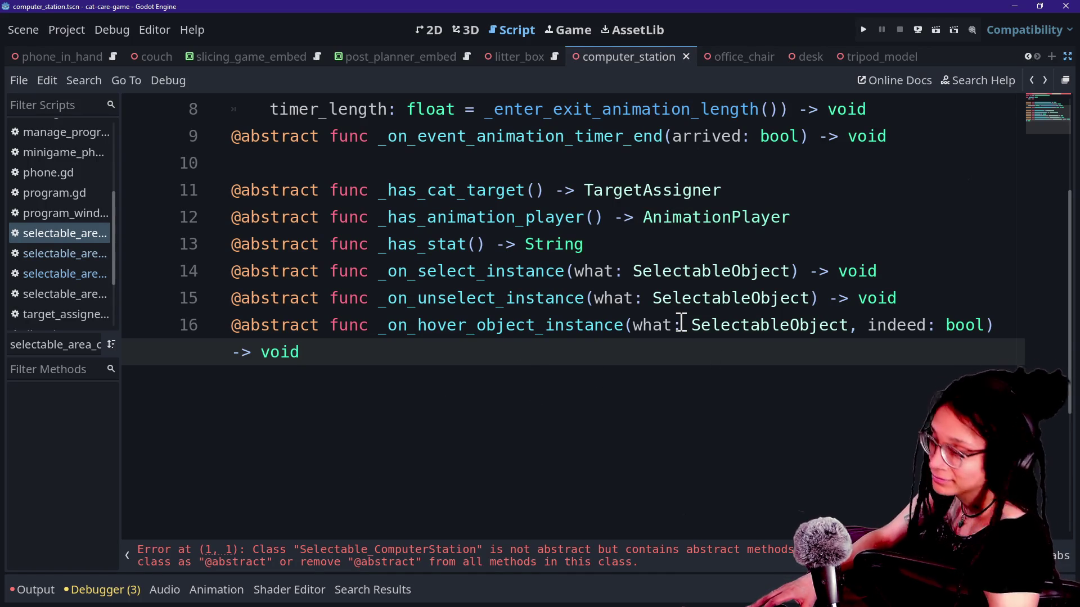
{"action": "scroll", "coordinate": [368, 368], "scroll_direction": "up", "scroll_amount": 2}
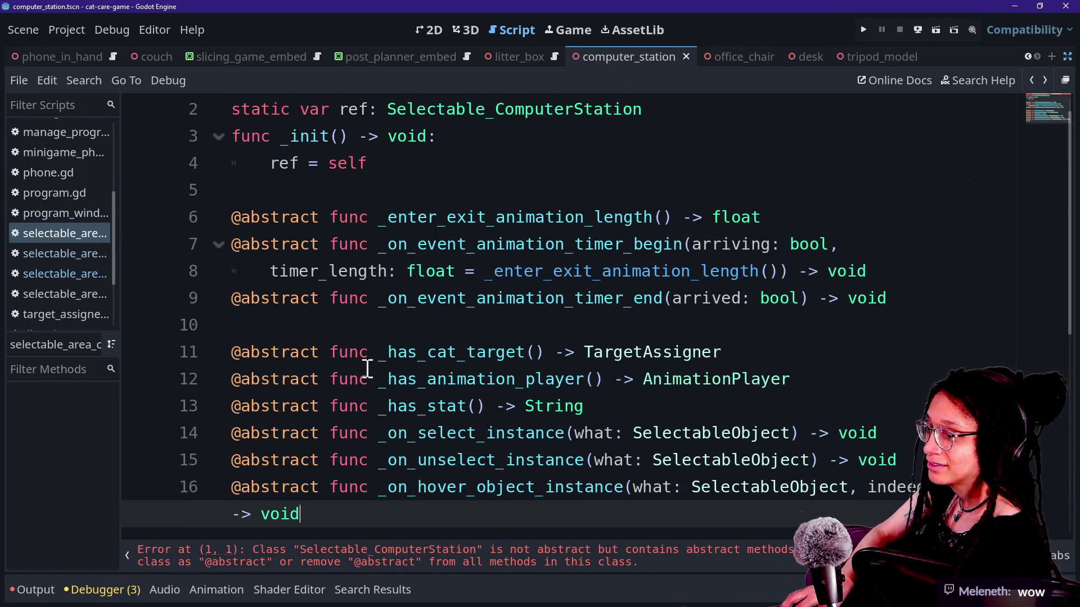
{"action": "key", "text": "ctrl+shift+F11"}
{"action": "key", "text": "ctrl+shift+F11"}
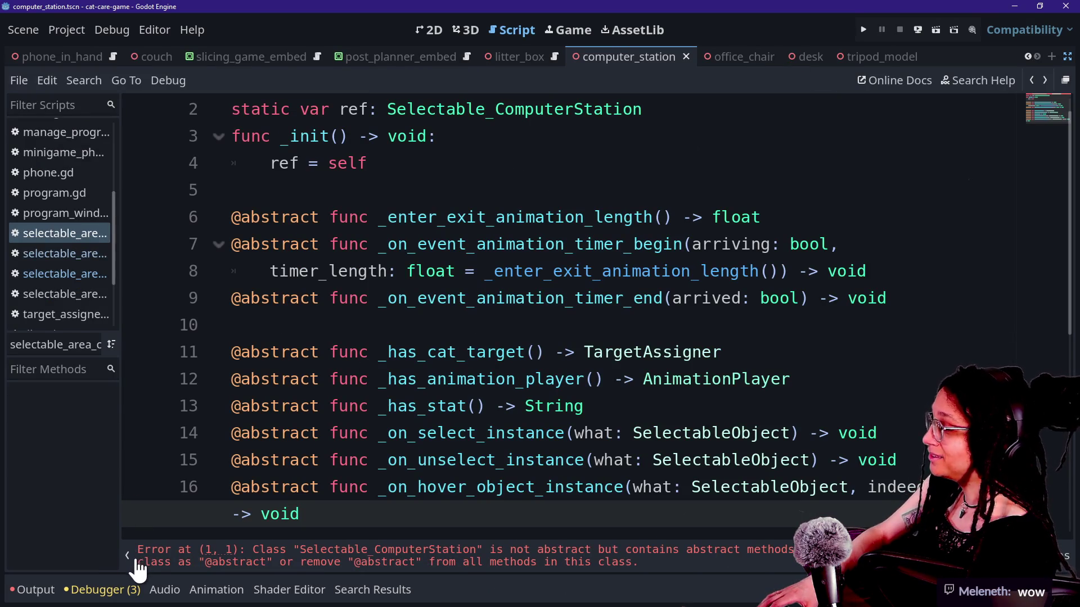
{"action": "left_click", "coordinate": [126, 551]}
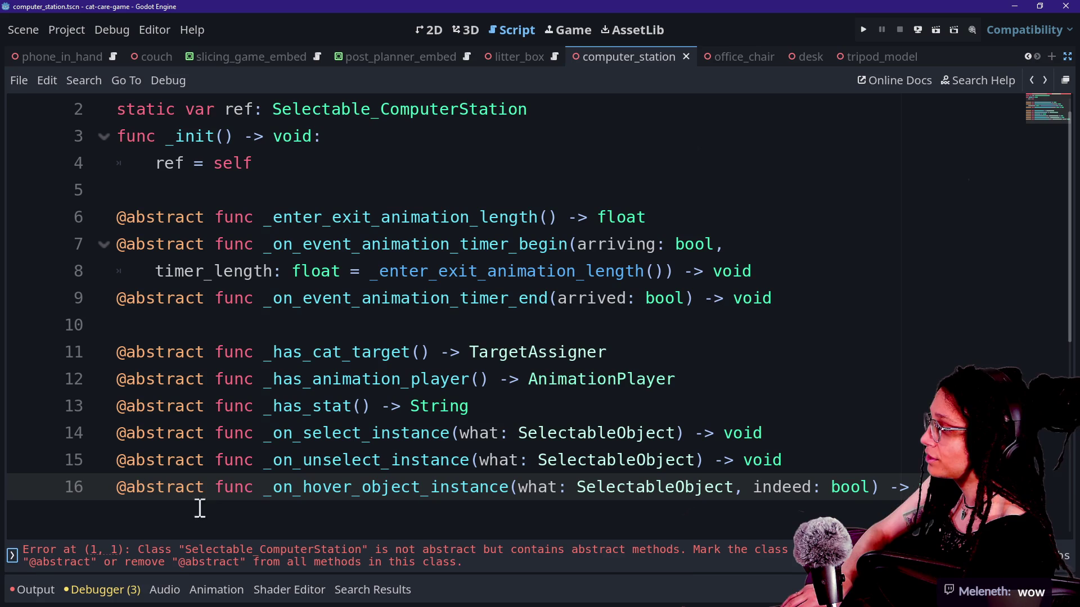
{"action": "left_click", "coordinate": [234, 437]}
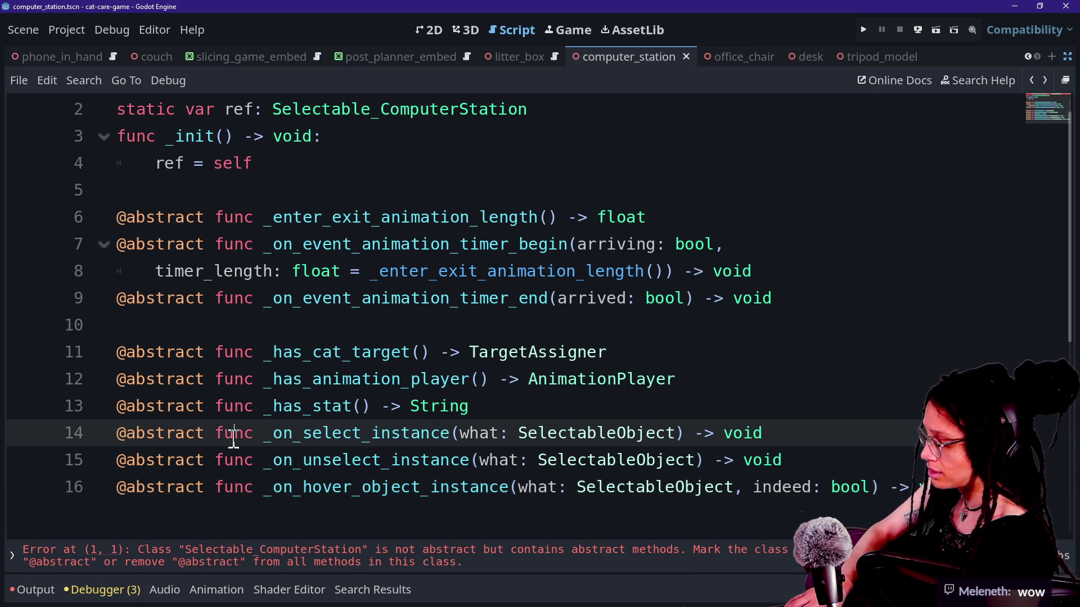
{"action": "key", "text": "ctrl+backslash"}
{"action": "key", "text": "ctrl+backslash"}
{"action": "key", "text": "ctrl+backslash"}
{"action": "key", "text": "ctrl+backslash"}
{"action": "key", "text": "ctrl+backslash"}
{"action": "key", "text": "ctrl+backslash"}
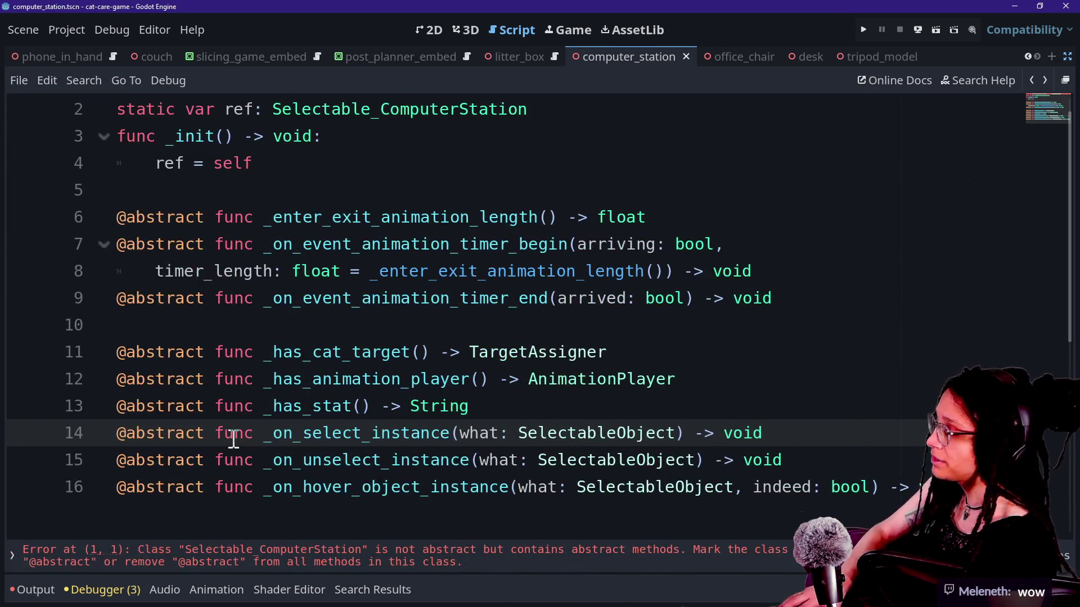
{"action": "key", "text": "ctrl+backslash"}
{"action": "key", "text": "ctrl+backslash"}
{"action": "key", "text": "ctrl+backslash"}
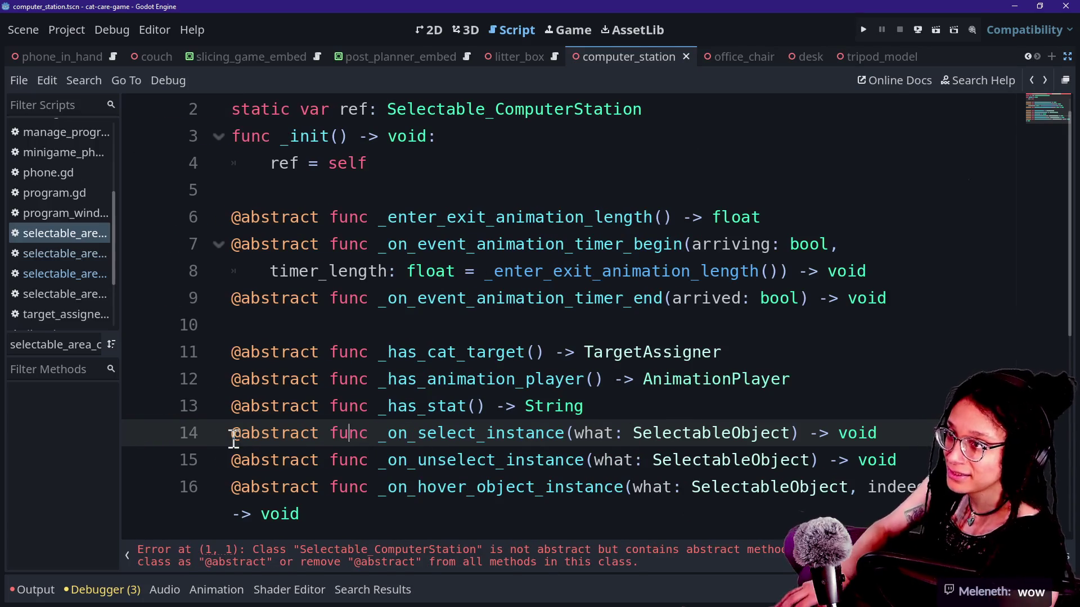
{"action": "key", "text": "ctrl+backslash"}
{"action": "key", "text": "ctrl+backslash"}
{"action": "key", "text": "ctrl+backslash"}
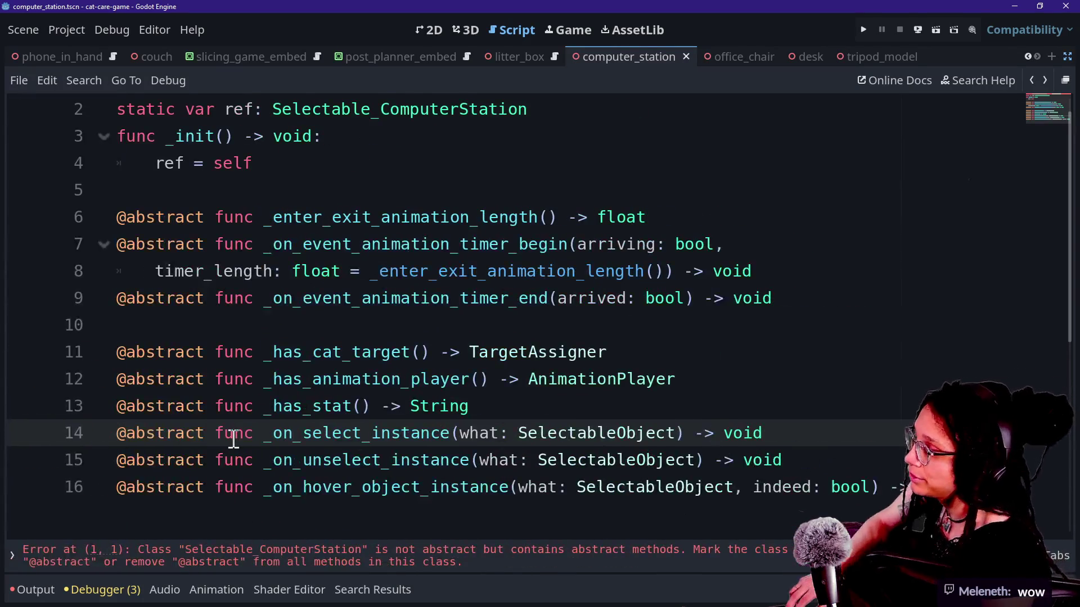
{"action": "scroll", "coordinate": [464, 437], "scroll_direction": "down", "scroll_amount": 2}
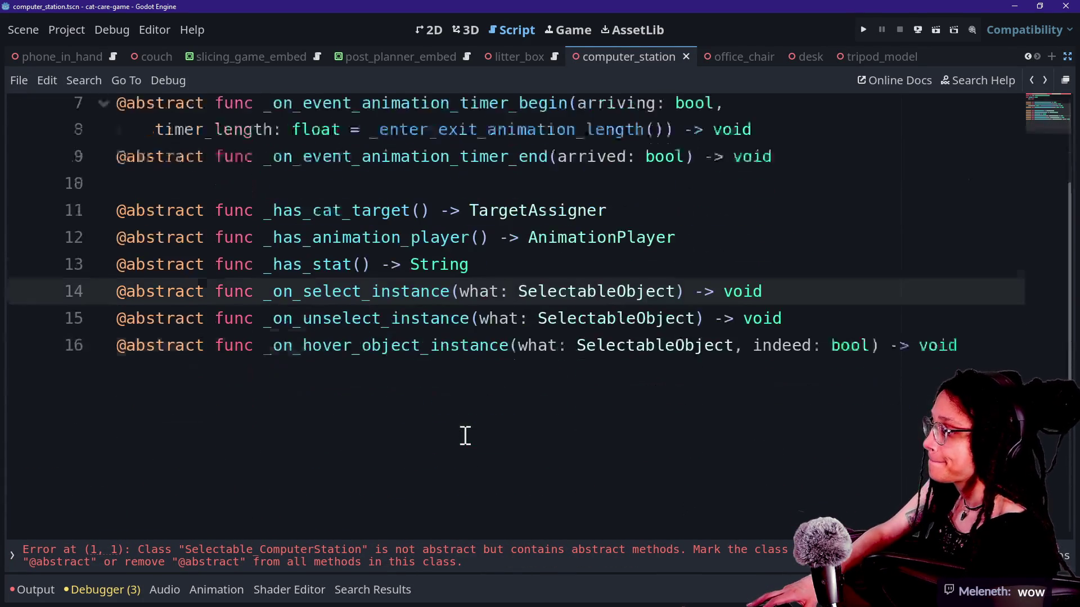
{"action": "scroll", "coordinate": [477, 432], "scroll_direction": "up", "scroll_amount": 3}
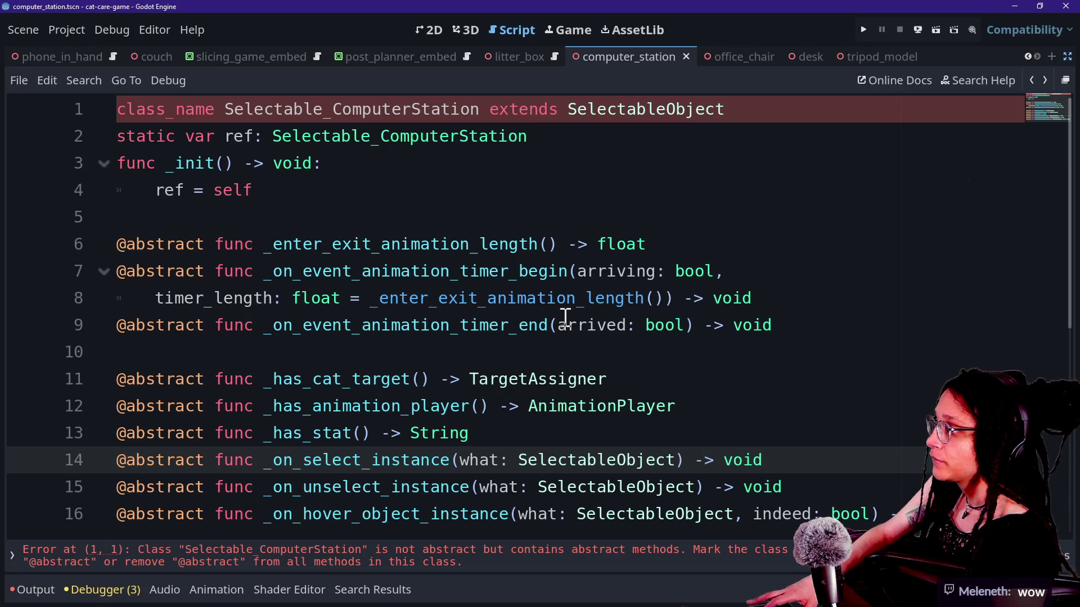
{"action": "mouse_move", "coordinate": [119, 243]}
{"action": "left_mouse_down"}
{"action": "mouse_move", "coordinate": [245, 243]}
{"action": "mouse_move", "coordinate": [216, 244]}
{"action": "left_mouse_up"}
{"action": "key", "text": "ctrl+d"}
{"action": "key", "text": "ctrl+d"}
{"action": "key", "text": "ctrl+d"}
{"action": "key", "text": "ctrl+d"}
{"action": "key", "text": "ctrl+d"}
{"action": "key", "text": "ctrl+d"}
{"action": "key", "text": "BackSpace"}
{"action": "left_click", "coordinate": [392, 271]}
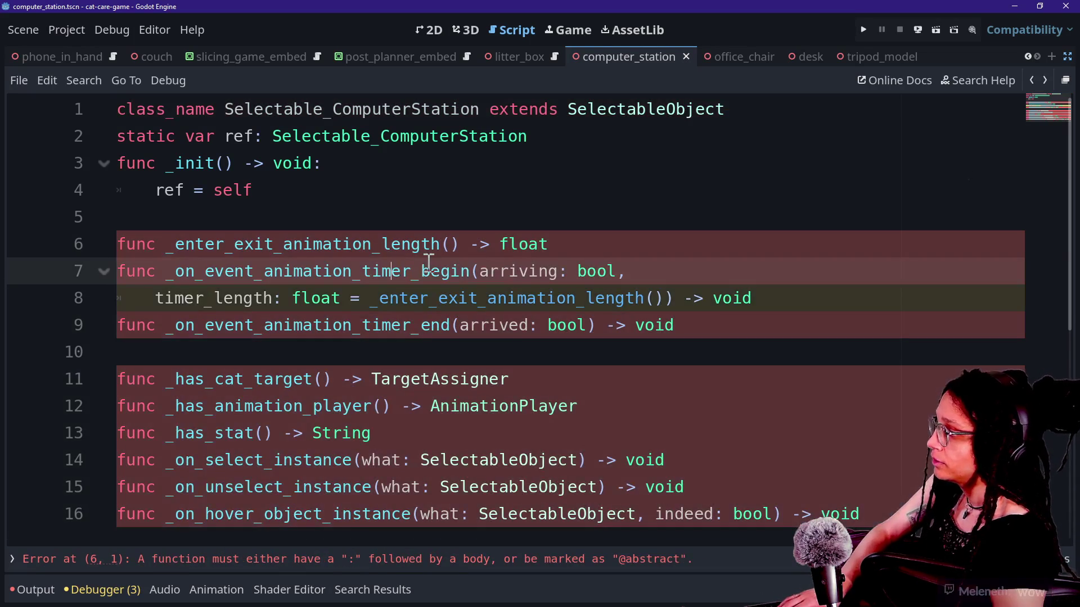
{"action": "left_click", "coordinate": [560, 248]}
{"action": "left_click", "coordinate": [670, 284]}
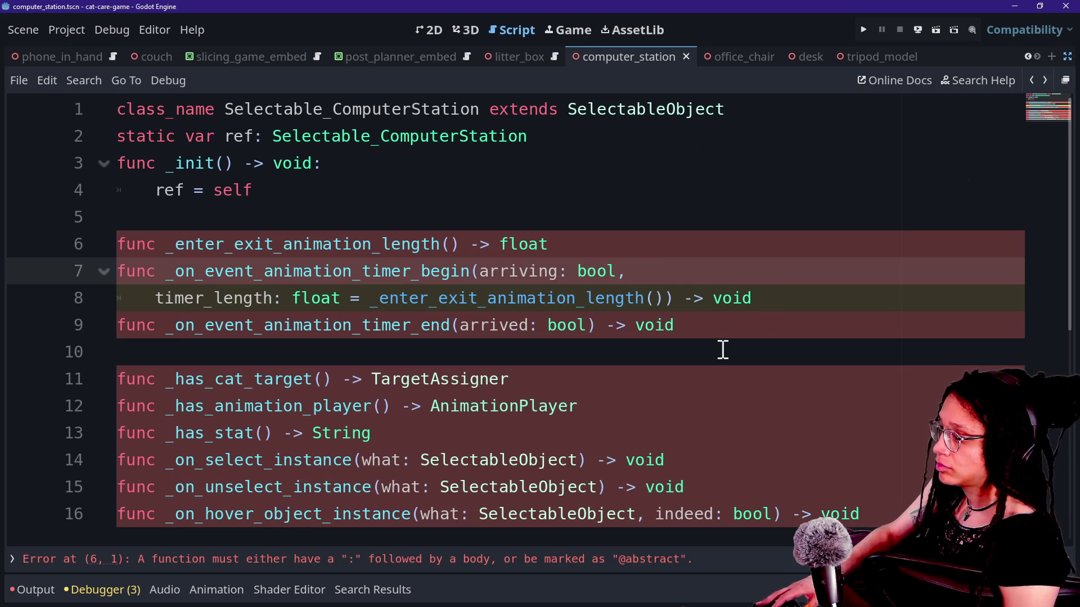
{"action": "type", "text": ","}
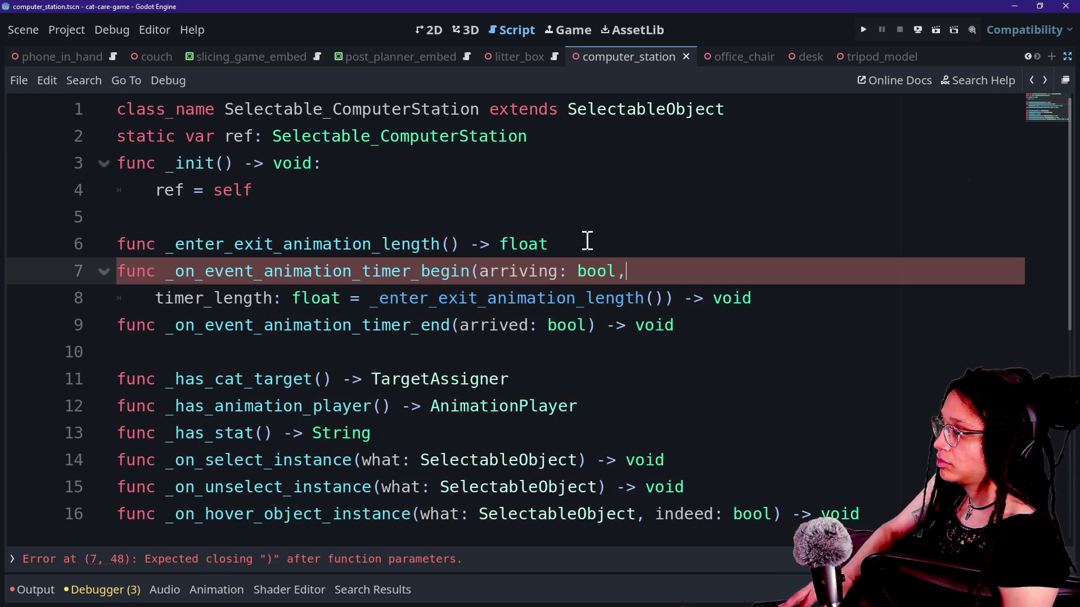
Put carets at the end of method lines 6–16 and give each a 'pass' body
{"action": "left_click", "coordinate": [671, 251]}
{"action": "left_click", "coordinate": [806, 298], "text": "alt"}
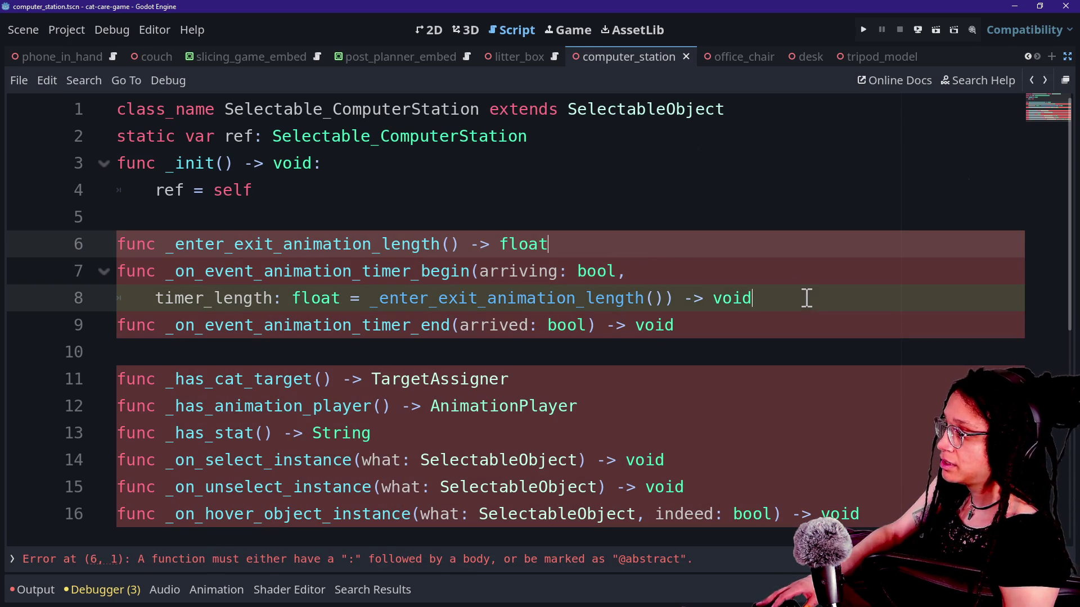
{"action": "left_click", "coordinate": [715, 329], "text": "alt"}
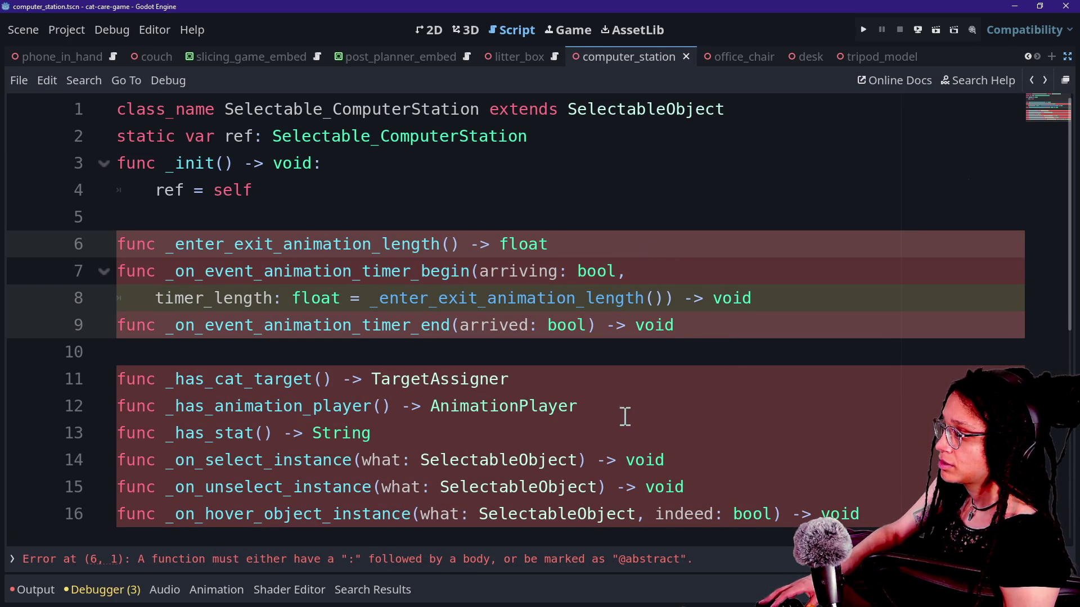
{"action": "left_click", "coordinate": [609, 380], "text": "alt"}
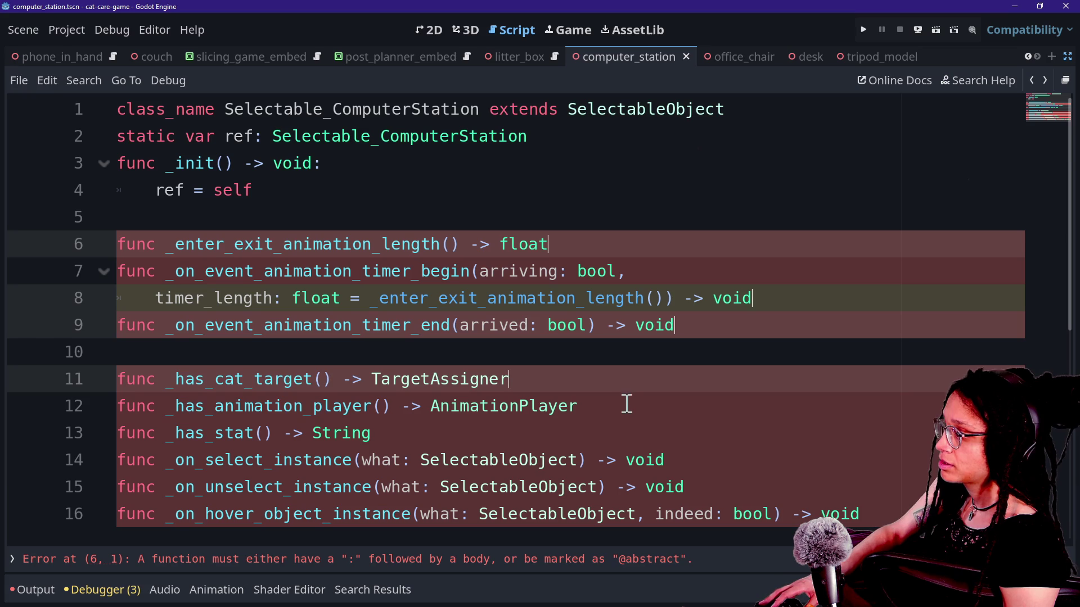
{"action": "left_click", "coordinate": [626, 403], "text": "alt"}
{"action": "left_click_drag", "start_coordinate": [555, 452], "coordinate": [640, 436]}
{"action": "left_click", "coordinate": [637, 429]}
{"action": "left_click", "coordinate": [632, 403], "text": "alt"}
{"action": "left_click", "coordinate": [613, 374], "text": "alt"}
{"action": "left_click", "coordinate": [725, 314], "text": "alt"}
{"action": "left_click", "coordinate": [748, 308], "text": "alt"}
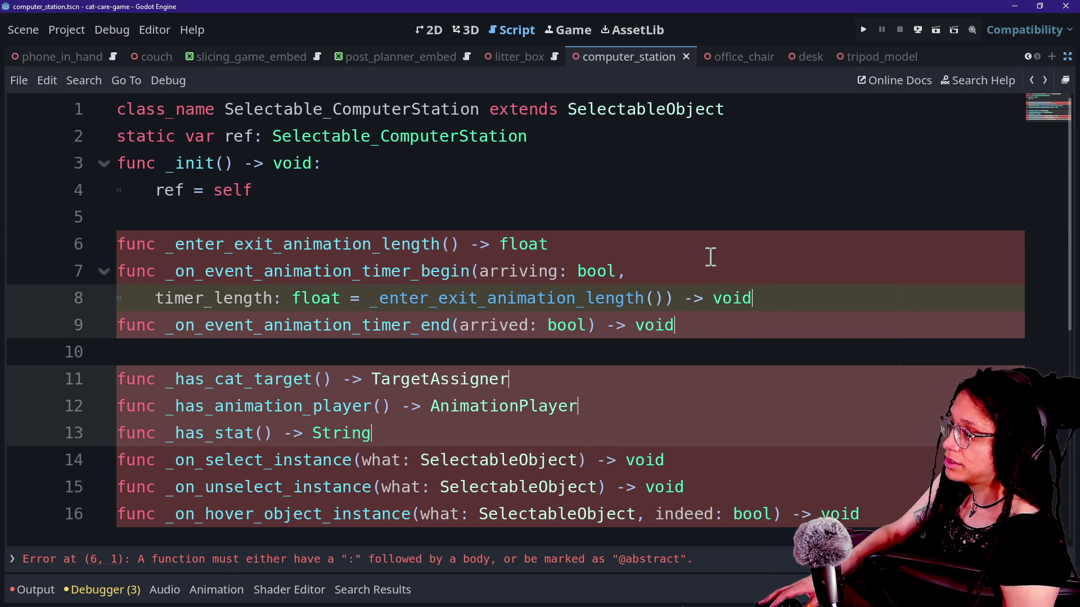
{"action": "left_click", "coordinate": [698, 260], "text": "alt"}
{"action": "left_click", "coordinate": [678, 248], "text": "alt"}
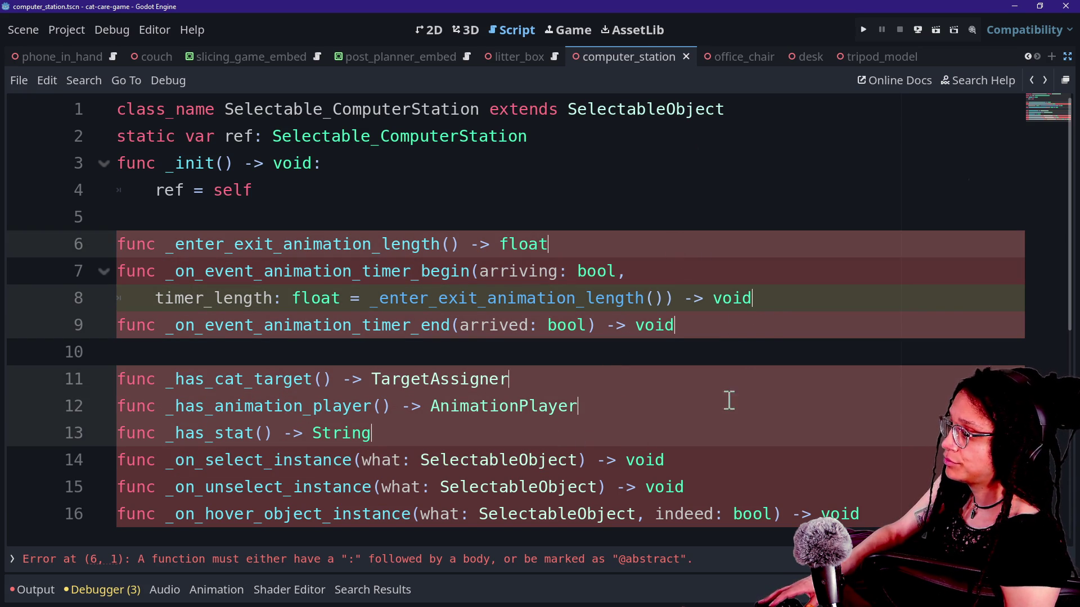
{"action": "left_click", "coordinate": [708, 460], "text": "alt"}
{"action": "left_click", "coordinate": [775, 487], "text": "alt"}
{"action": "left_click", "coordinate": [838, 514], "text": "alt"}
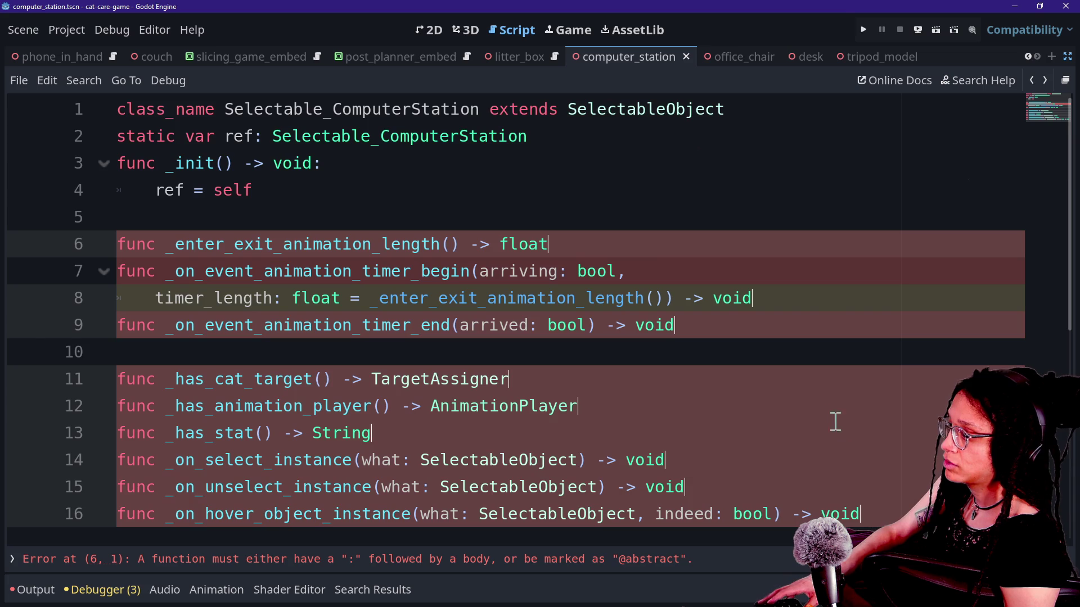
{"action": "scroll", "coordinate": [831, 417], "scroll_direction": "down", "scroll_amount": 2}
{"action": "key", "text": "Return"}
{"action": "type", "text": "pass"}
{"action": "left_click", "coordinate": [542, 309]}
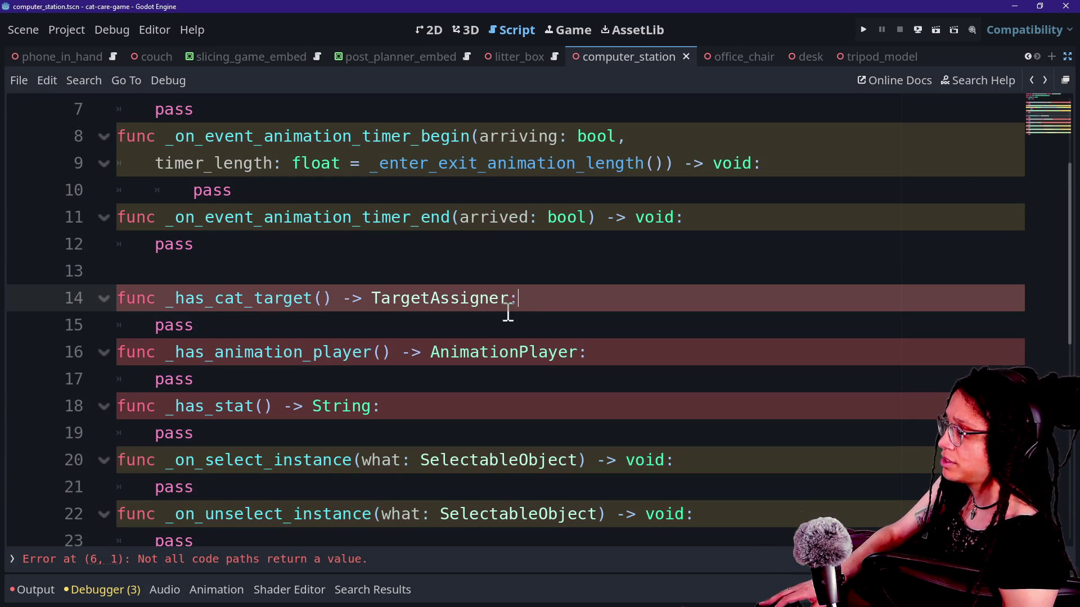
Review the new pass bodies on lines 6 and 7
{"action": "scroll", "coordinate": [325, 357], "scroll_direction": "up", "scroll_amount": 2}
{"action": "left_click", "coordinate": [210, 240]}
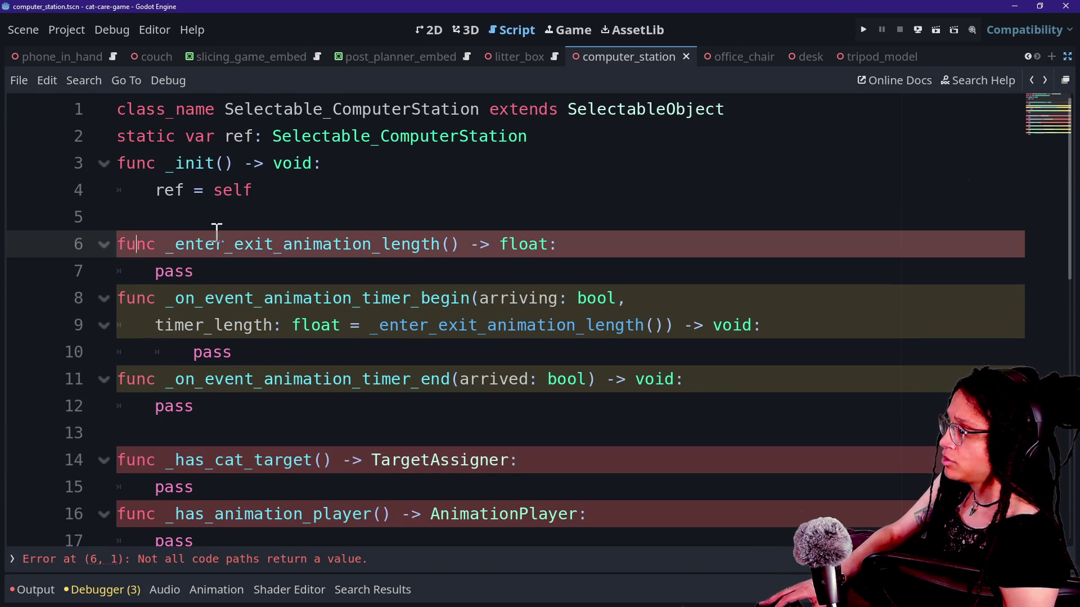
{"action": "left_click", "coordinate": [277, 274]}
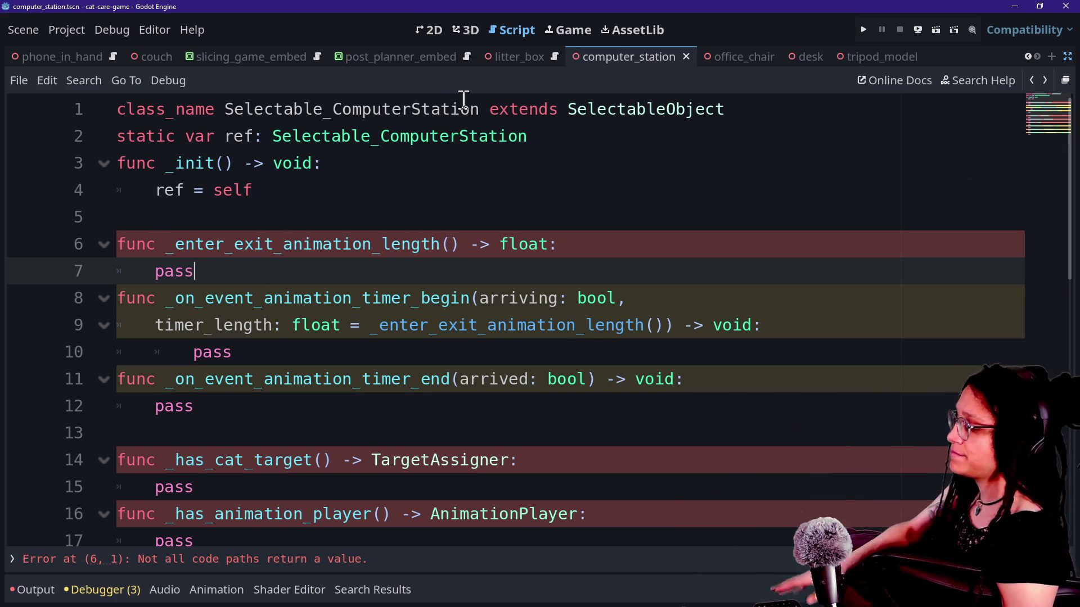
{"action": "key", "text": "alt+Tab"}
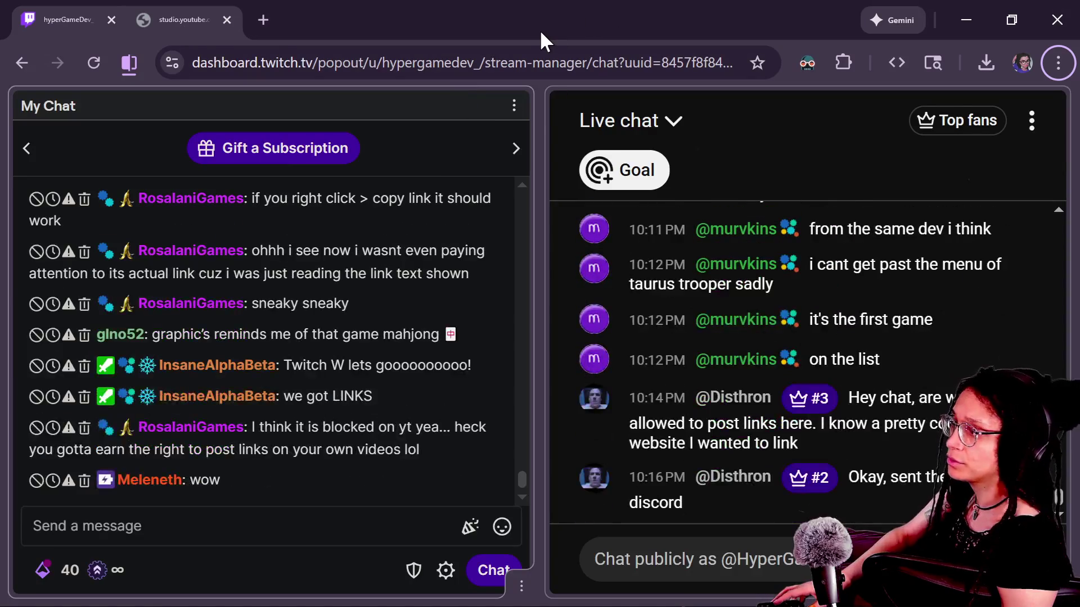
Open the Tamagotchi-like itch.io page from a new Firefox tab
{"action": "key", "text": "alt+Tab"}
{"action": "left_click", "coordinate": [794, 13]}
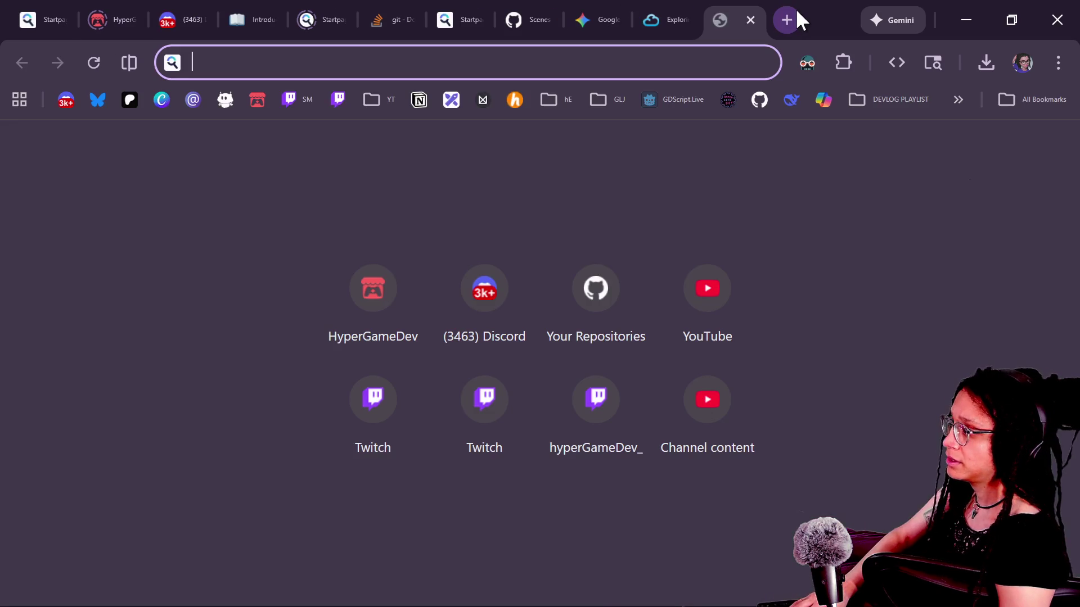
{"action": "type", "text": "t"}
{"action": "key", "text": "BackSpace"}
{"action": "key", "text": "BackSpace"}
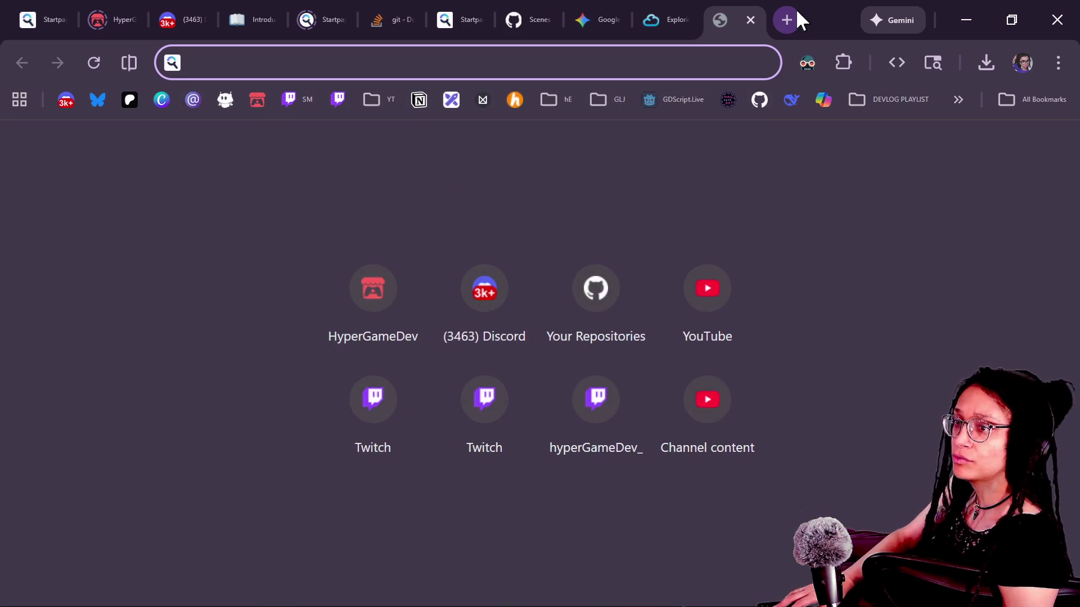
{"action": "key", "text": "alt+Tab"}
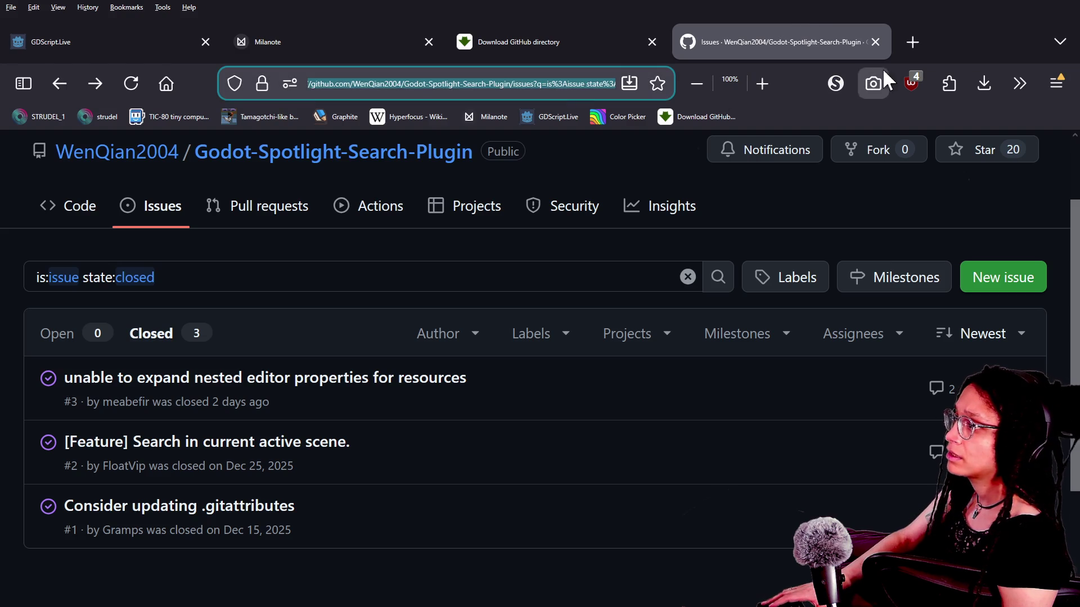
{"action": "left_click", "coordinate": [913, 42]}
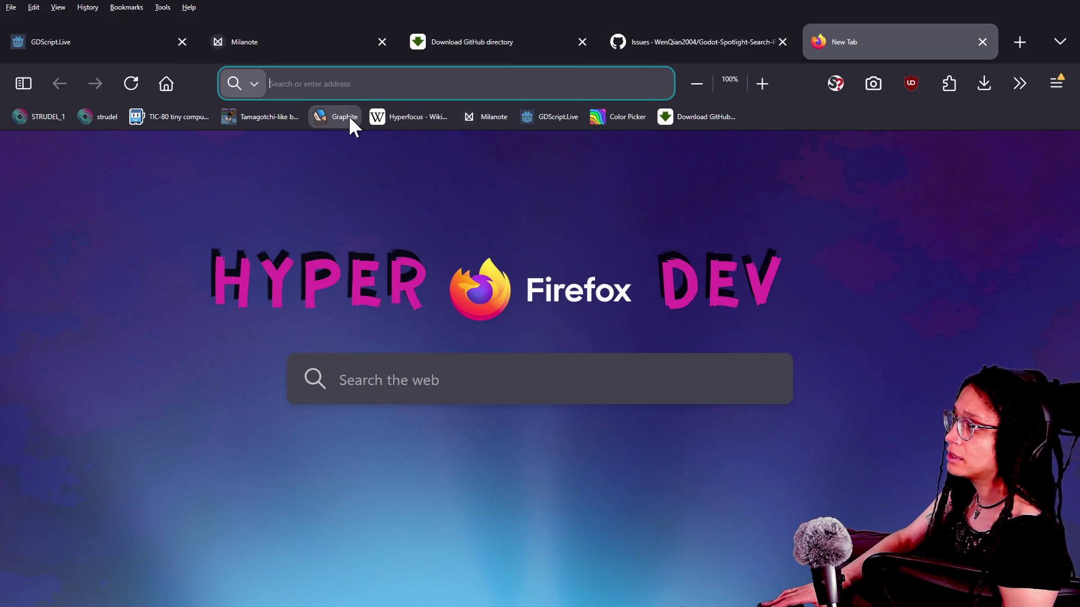
{"action": "left_click", "coordinate": [278, 111]}
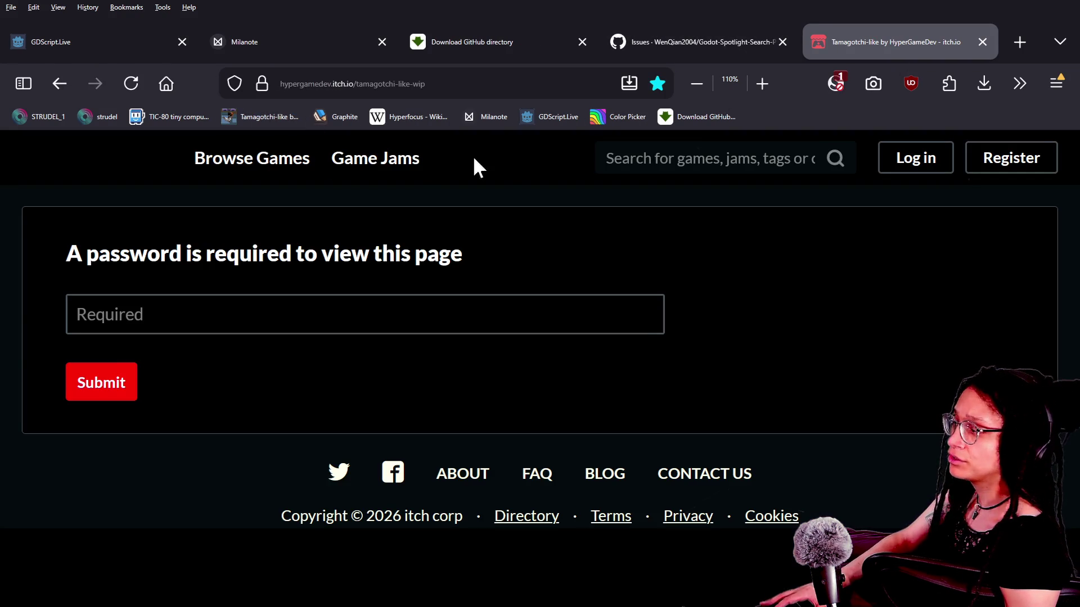
Enter the page password, submit it, and launch the game in the page
{"action": "left_click", "coordinate": [270, 304]}
{"action": "type", "text": "****"}
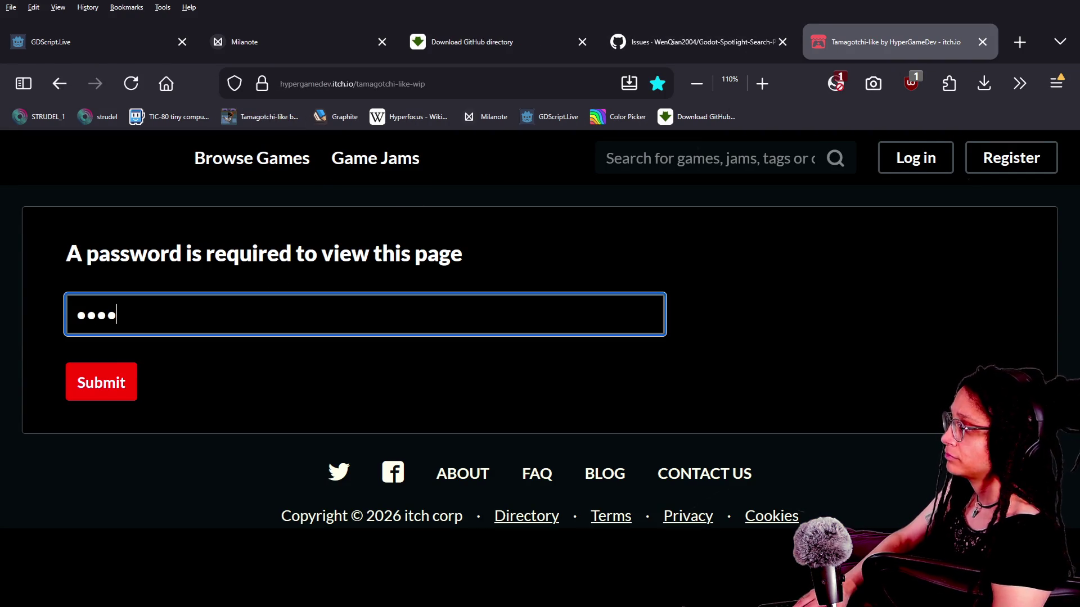
{"action": "left_click", "coordinate": [72, 391]}
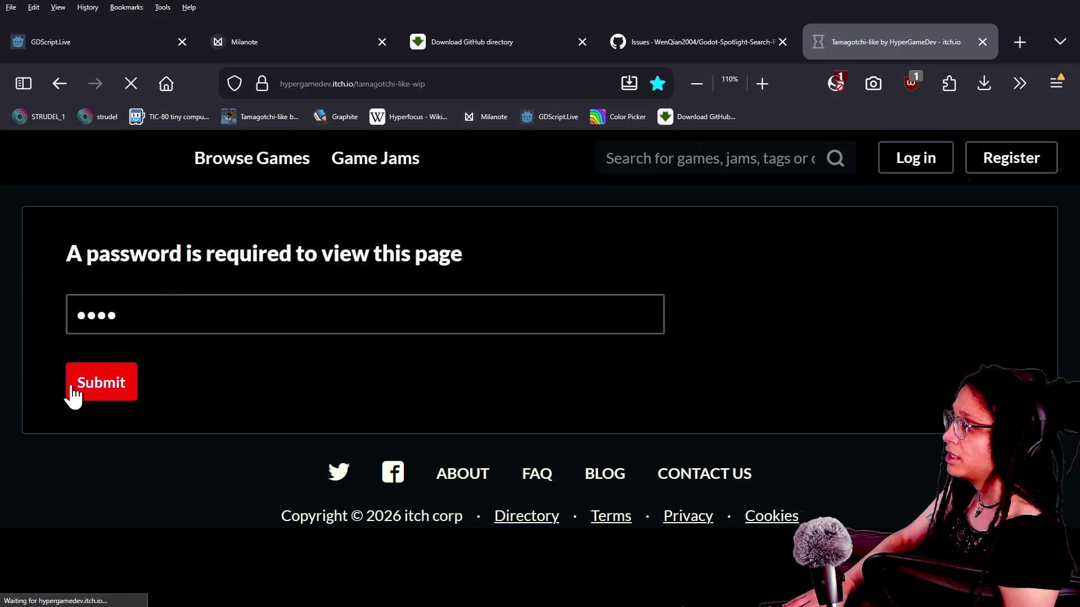
{"action": "left_click", "coordinate": [338, 390]}
{"action": "type", "text": "****"}
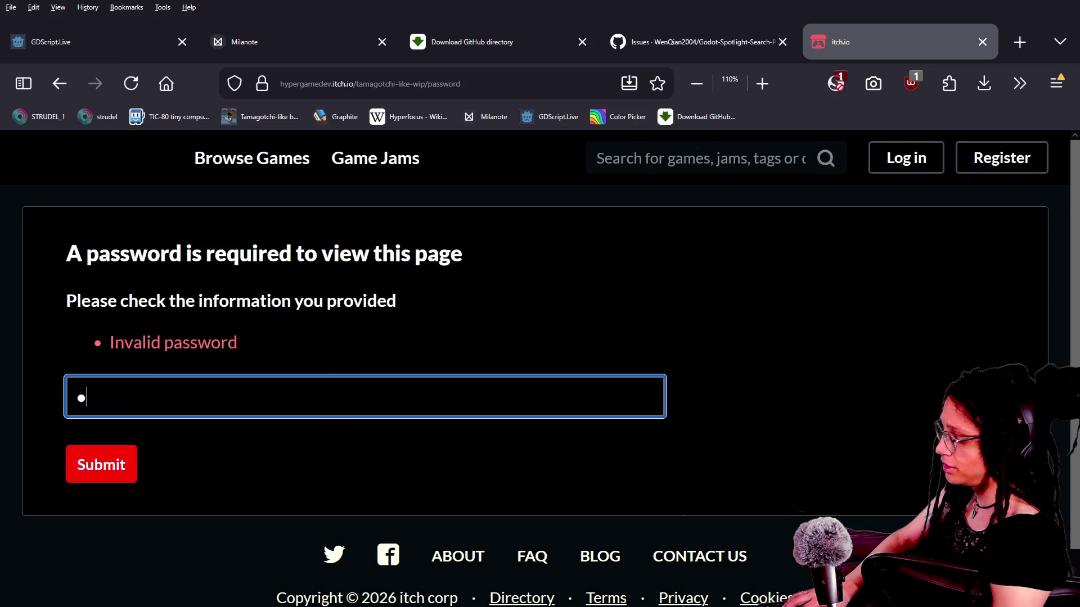
{"action": "key", "text": "Return"}
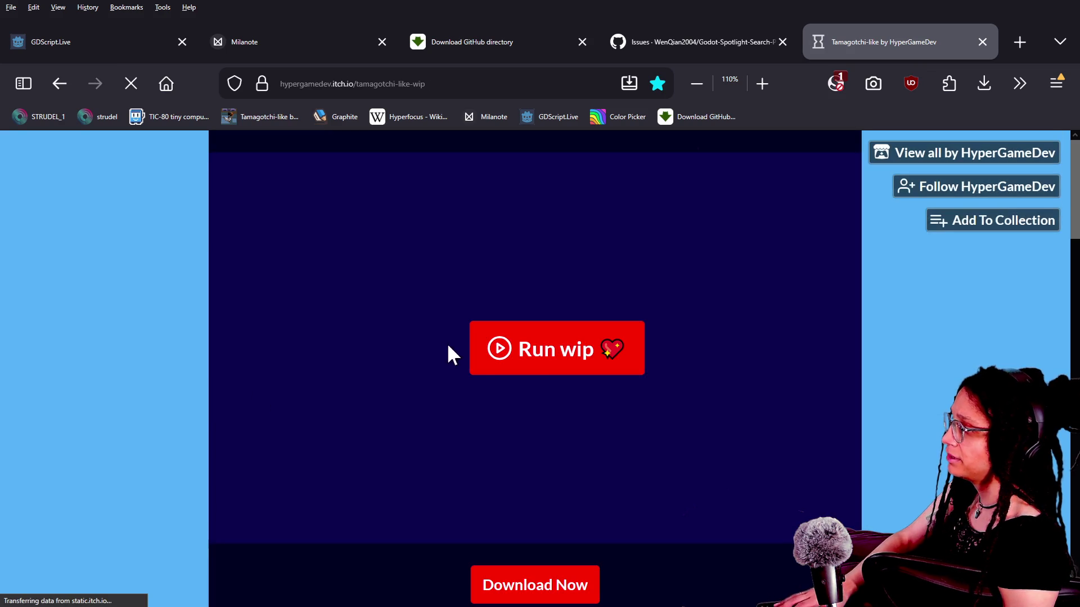
{"action": "left_click", "coordinate": [551, 348]}
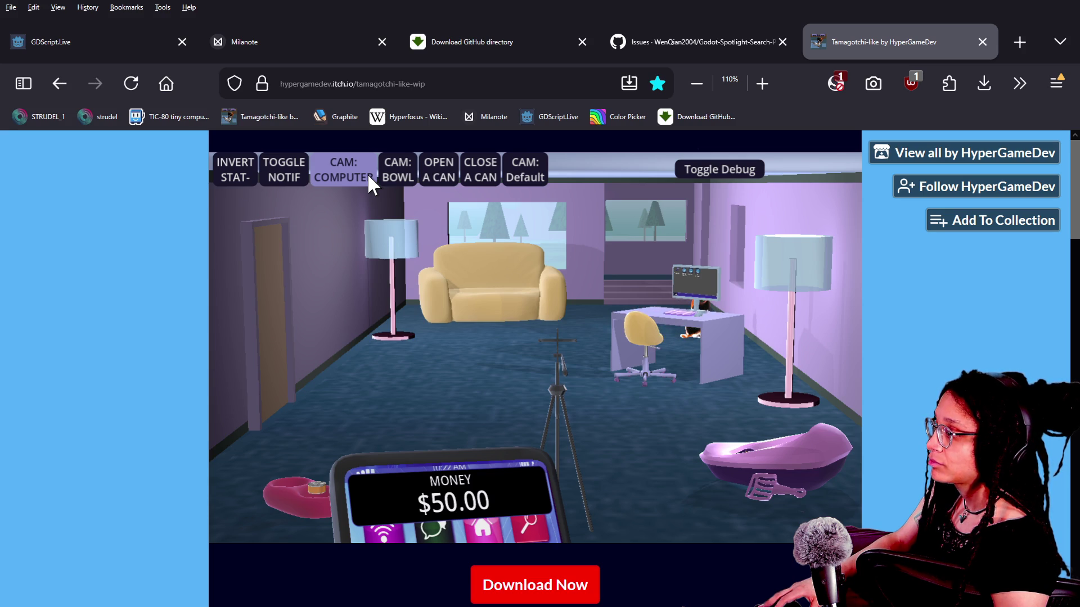
Try close-up views of the couch, tablet, litter box and phone, going back each time
{"action": "left_click", "coordinate": [510, 301]}
{"action": "left_click", "coordinate": [701, 451]}
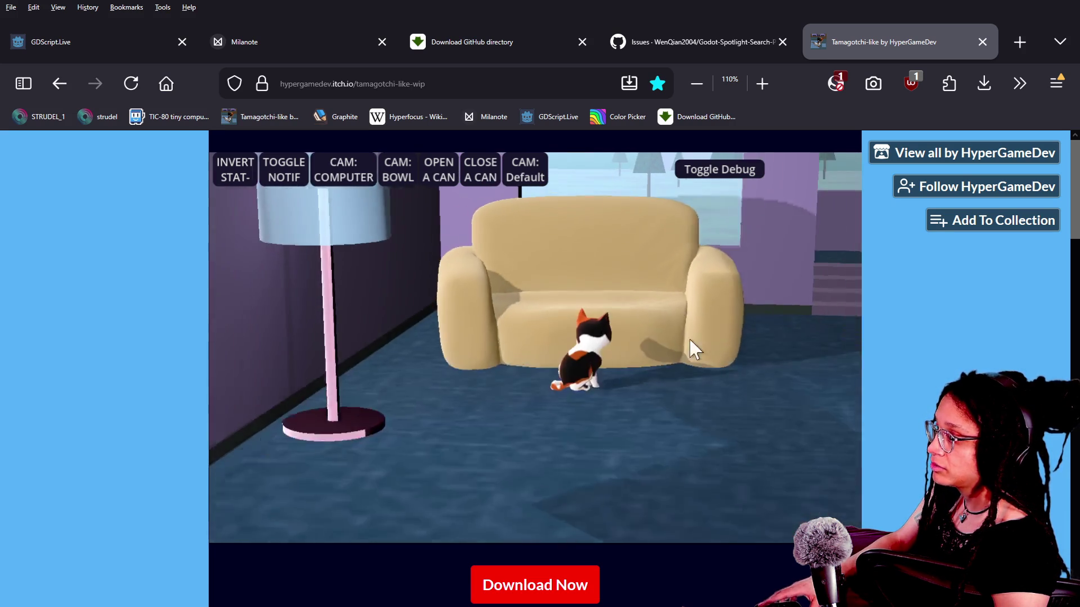
{"action": "left_click", "coordinate": [566, 374]}
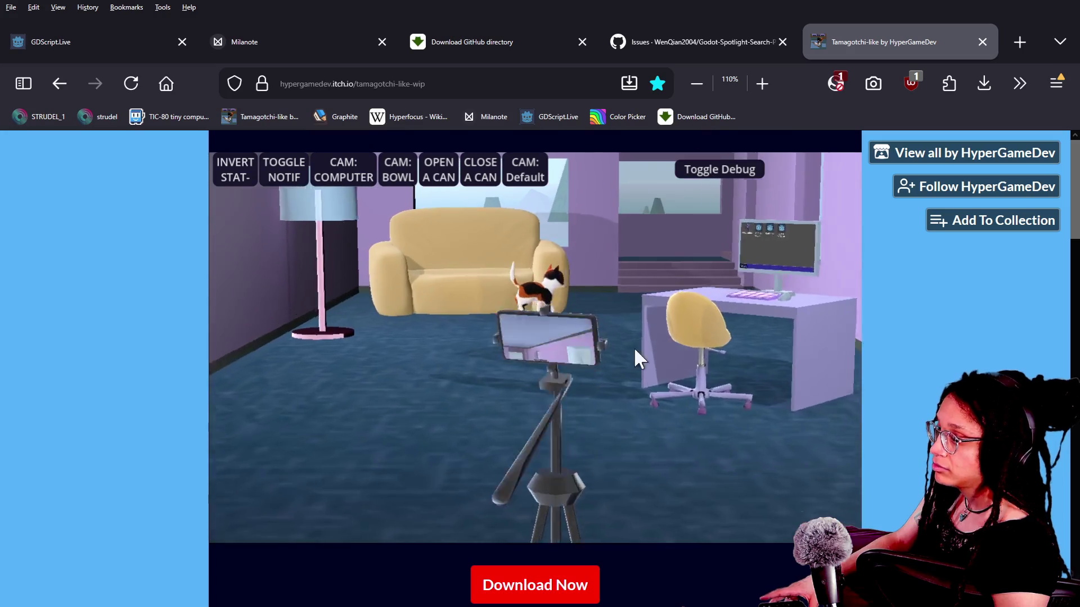
{"action": "left_click", "coordinate": [706, 418]}
{"action": "left_click", "coordinate": [799, 472]}
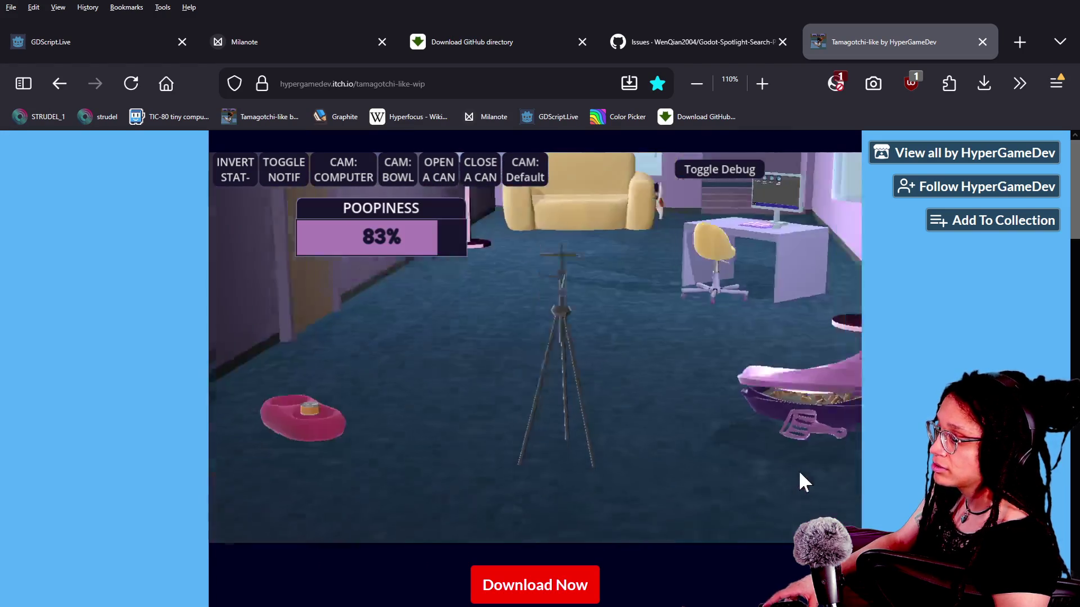
{"action": "left_click", "coordinate": [766, 450]}
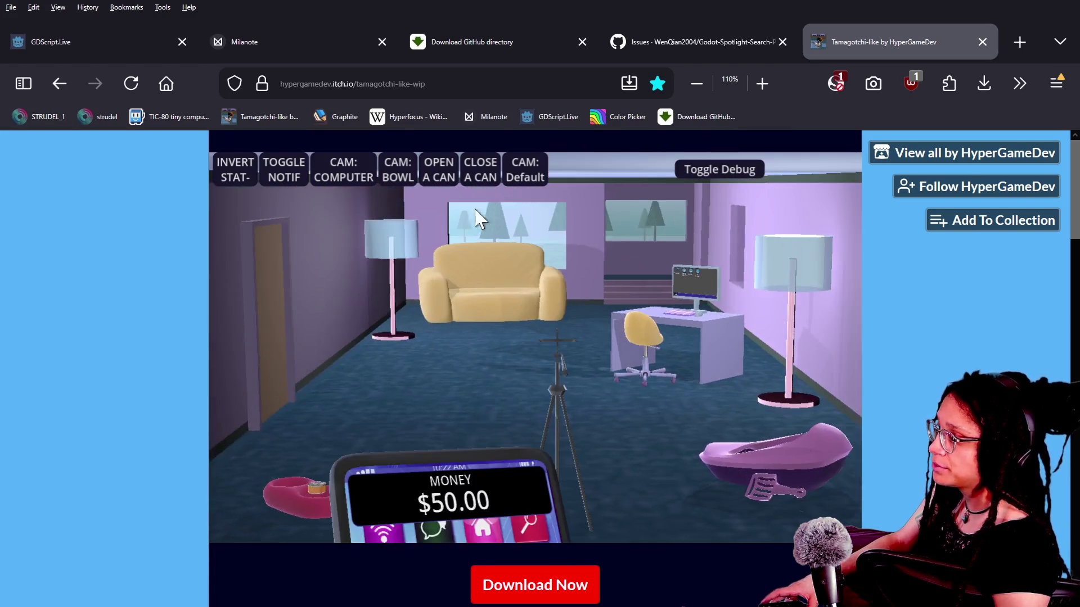
{"action": "left_click", "coordinate": [492, 281]}
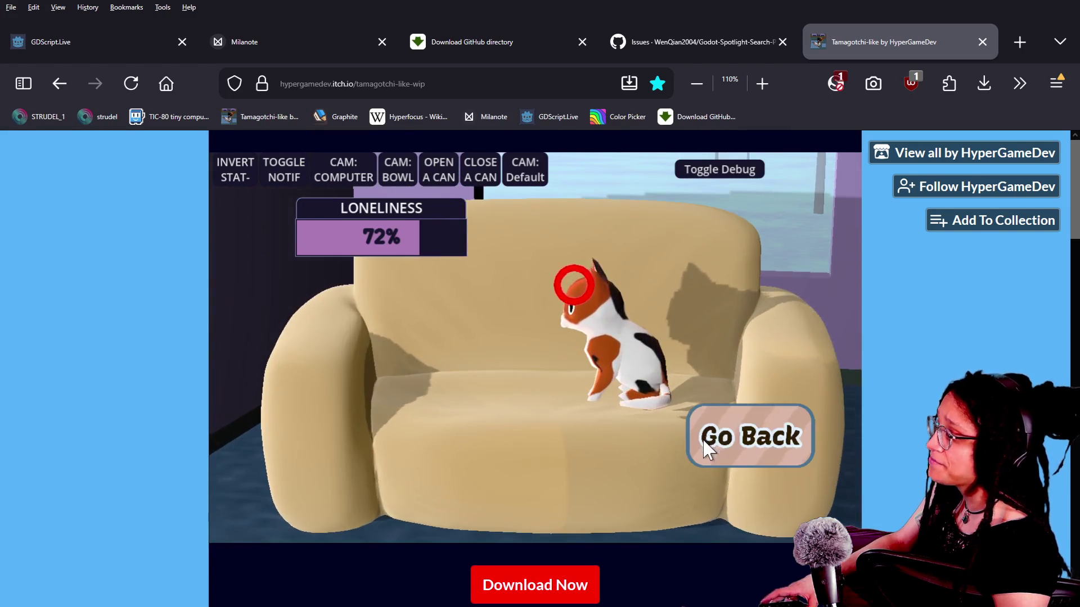
{"action": "left_click", "coordinate": [705, 447]}
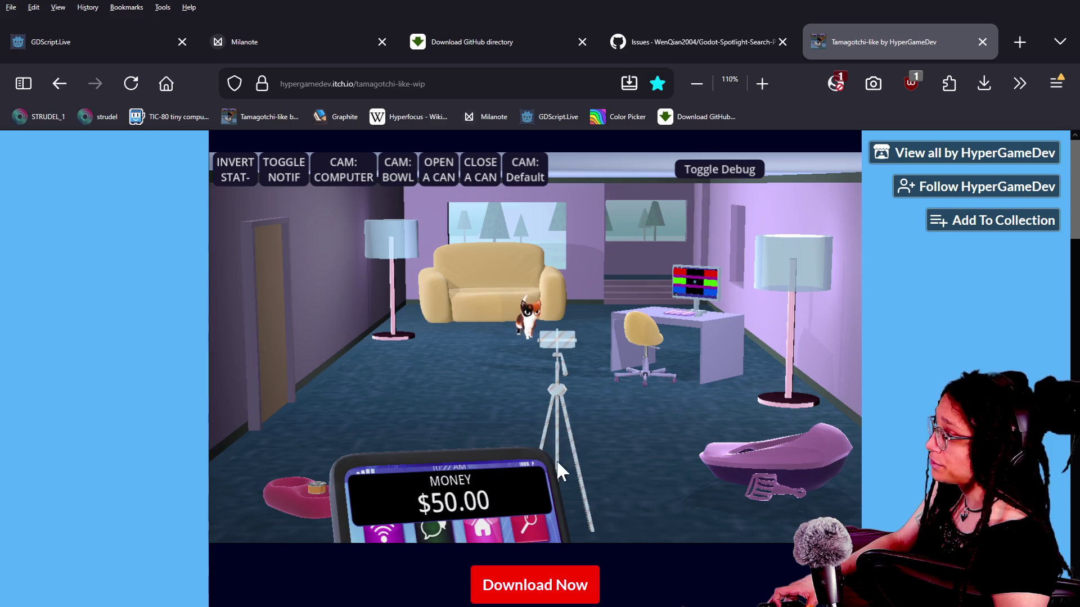
{"action": "left_click", "coordinate": [525, 473]}
{"action": "left_click", "coordinate": [715, 453]}
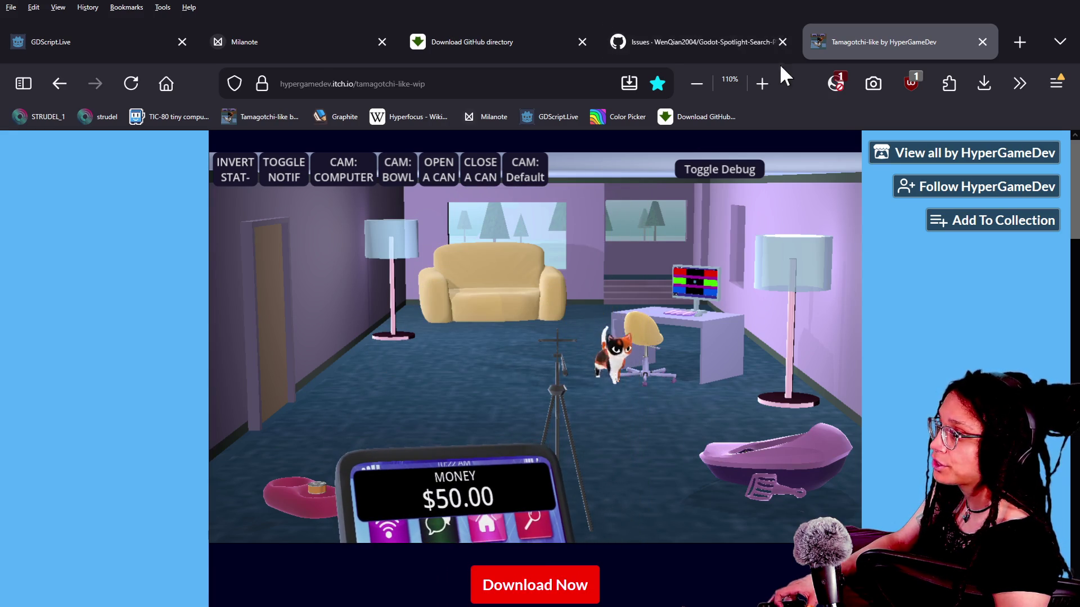
Reload the Tamagotchi-like game page
{"action": "key", "text": "alt+Tab"}
{"action": "key", "text": "alt+Tab"}
{"action": "left_click", "coordinate": [131, 83]}
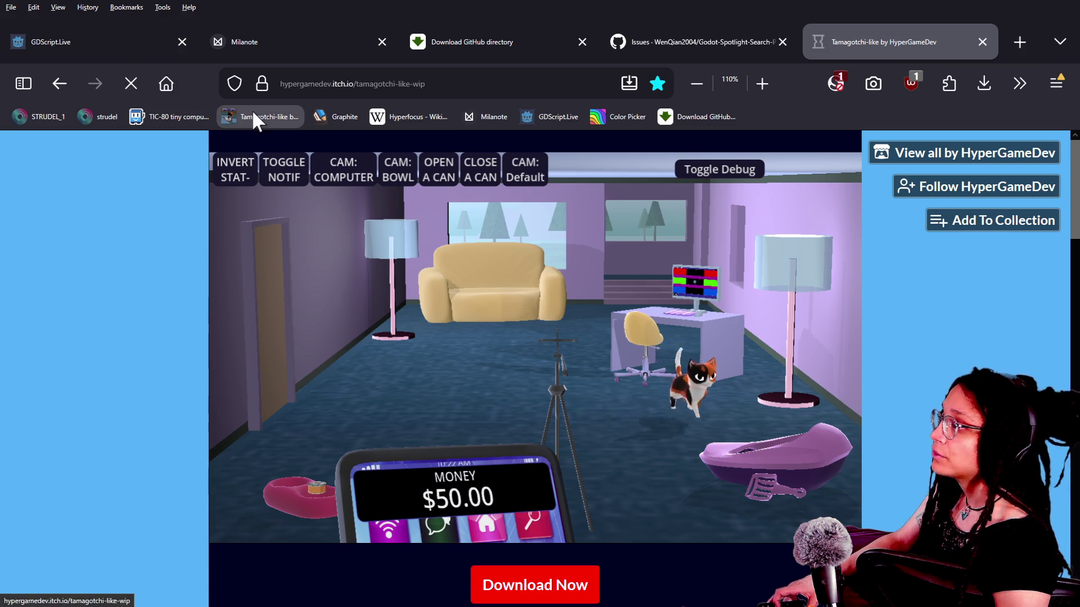
{"action": "key", "text": "alt+Tab"}
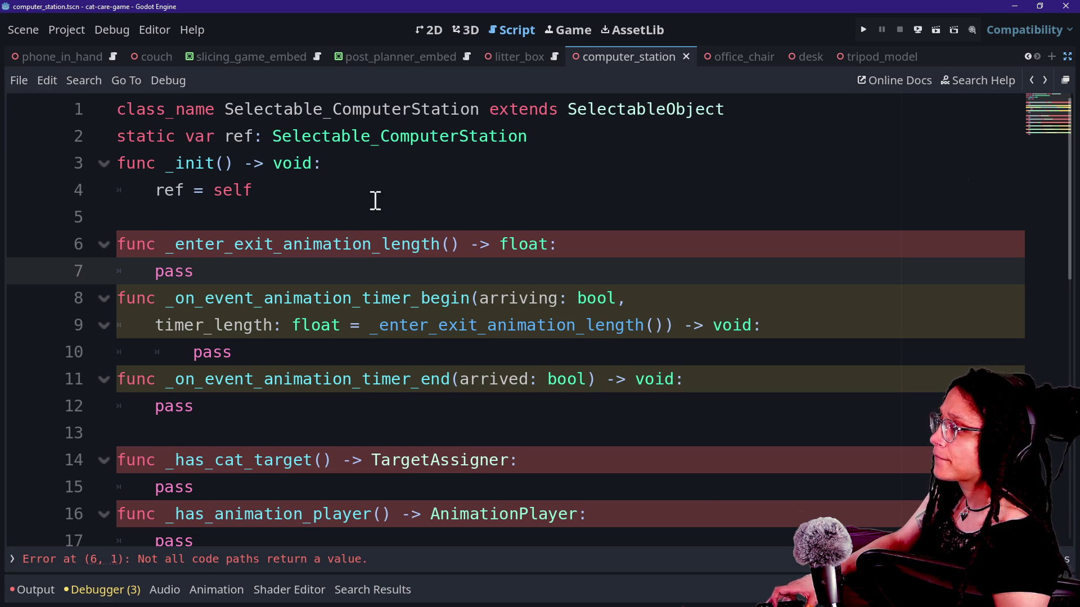
Open the litter_box scene through quick search and restore the side docks
{"action": "left_click", "coordinate": [562, 157]}
{"action": "type", "text": "itter_"}
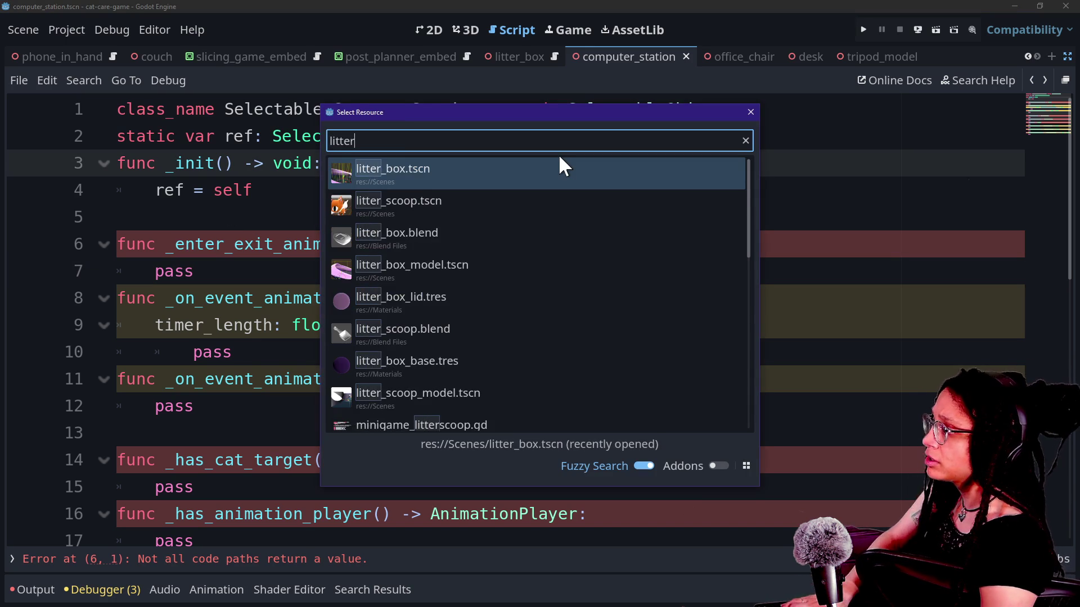
{"action": "key", "text": "Return"}
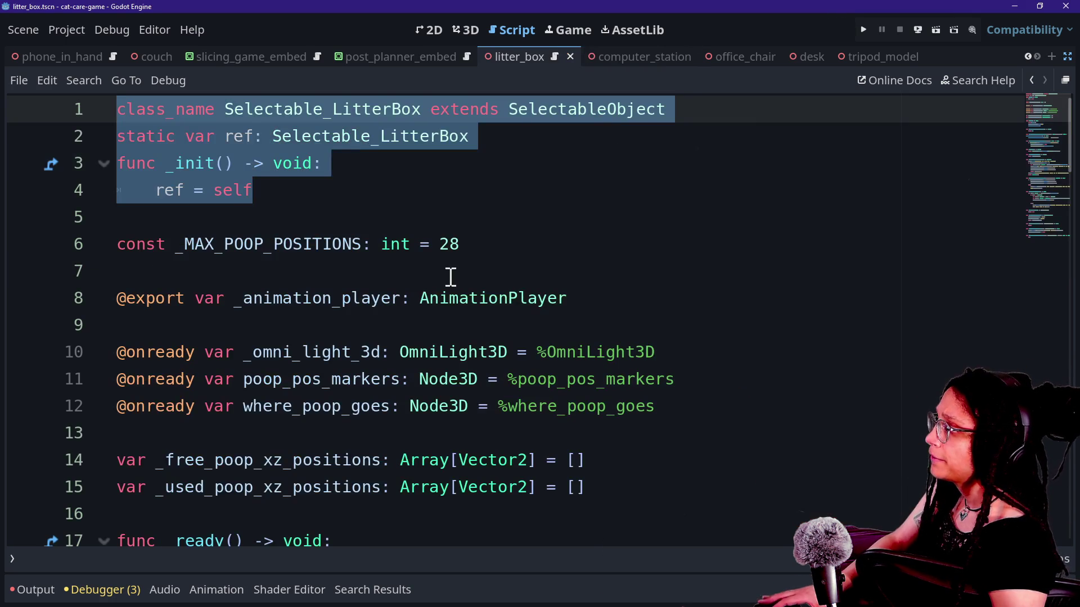
{"action": "left_click", "coordinate": [450, 272]}
{"action": "scroll", "coordinate": [352, 260], "scroll_direction": "down", "scroll_amount": 2}
{"action": "scroll", "coordinate": [652, 201], "scroll_direction": "up", "scroll_amount": 2}
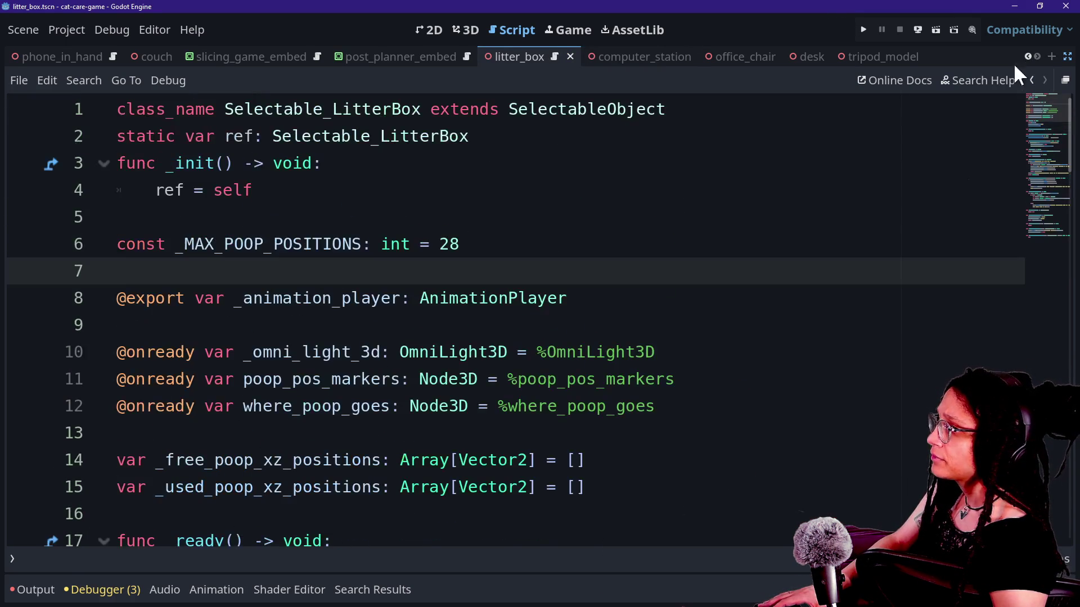
{"action": "key", "text": "ctrl+shift+F11"}
Search for computer_station files, cancelling the computer_station_temp.gltf inherited-scene prompt
{"action": "key", "text": "alt+shift+o"}
{"action": "type", "text": "litter"}
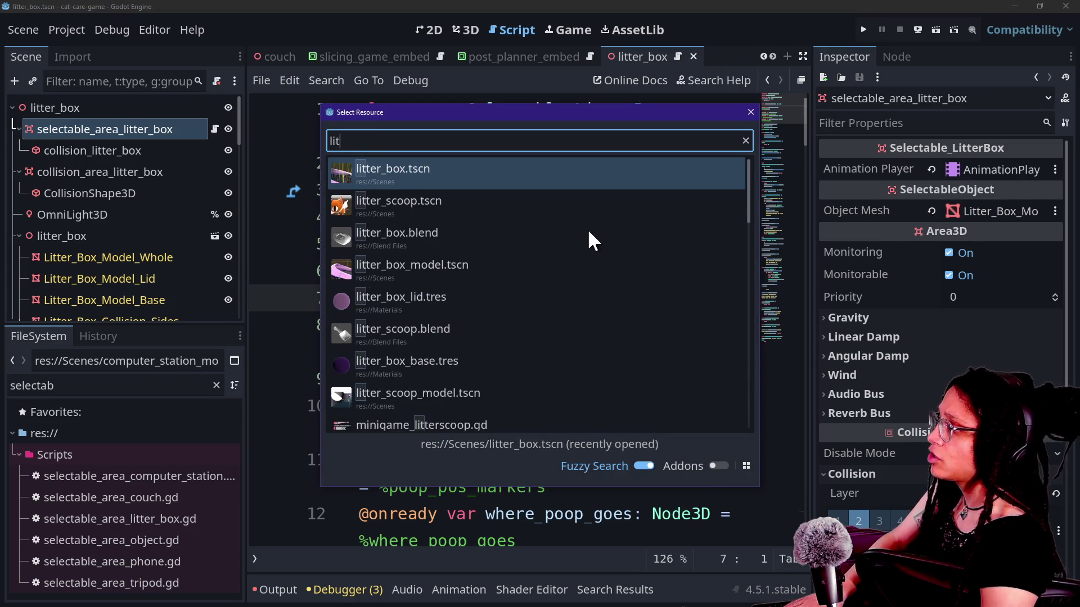
{"action": "key", "text": "Return"}
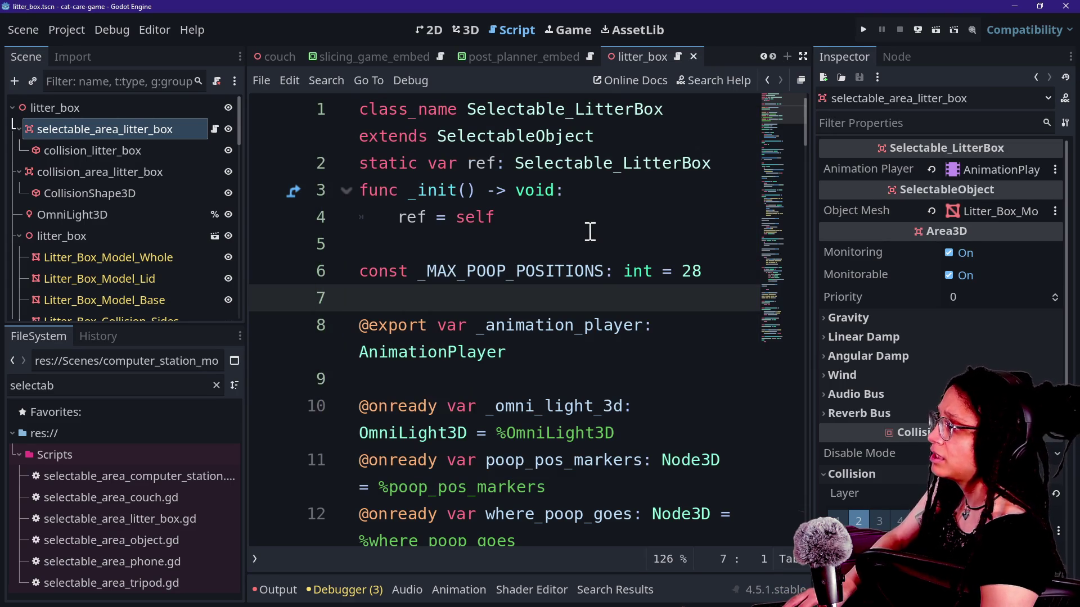
{"action": "key", "text": "alt+shift+o"}
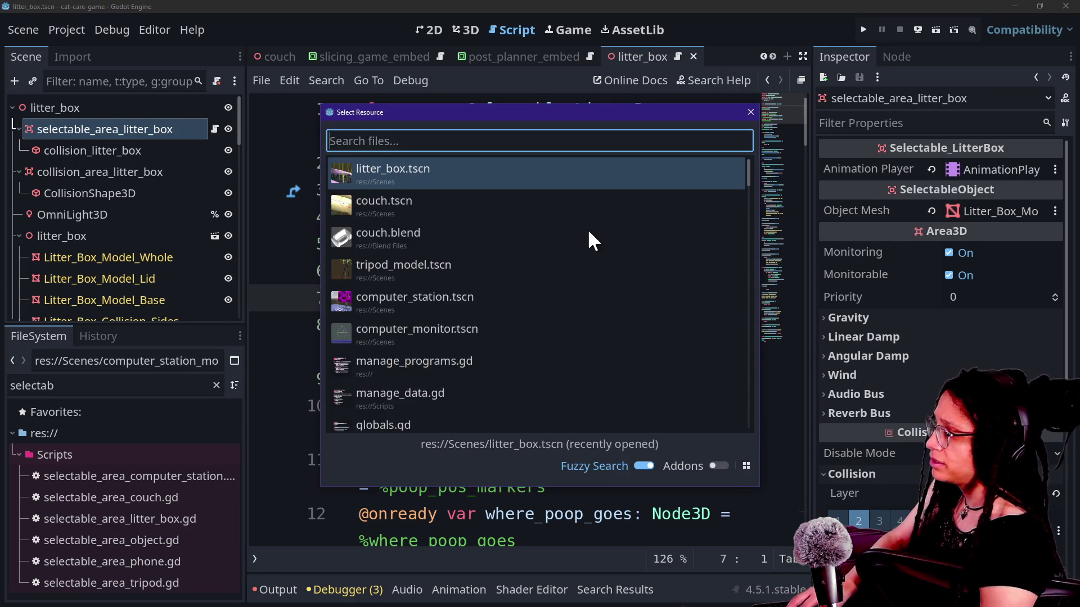
{"action": "type", "text": "computer_station"}
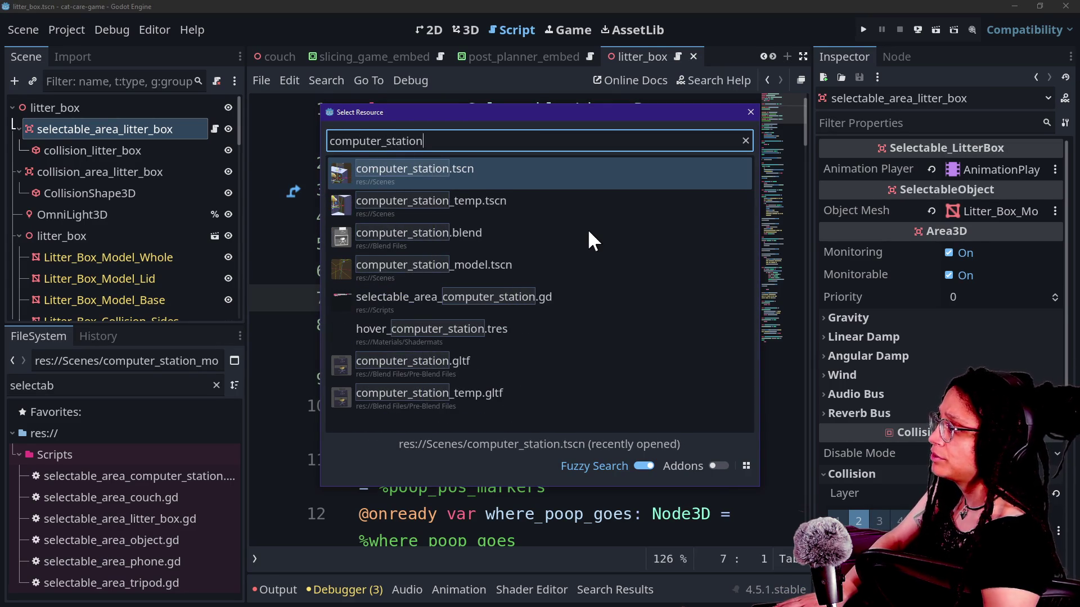
{"action": "key", "text": "Down"}
{"action": "key", "text": "Down"}
{"action": "key", "text": "Down"}
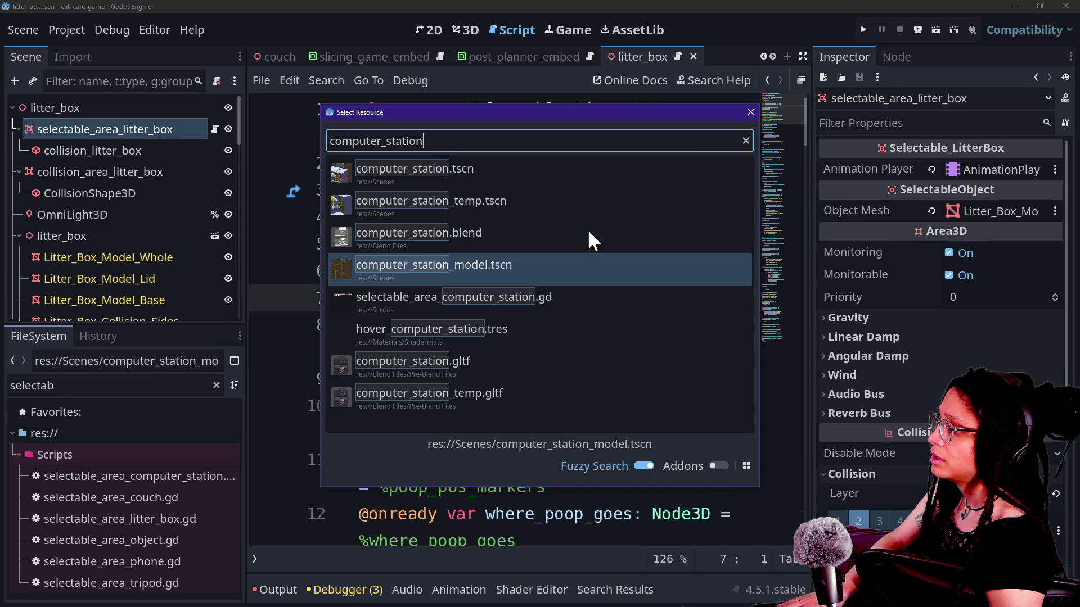
{"action": "key", "text": "Up"}
{"action": "key", "text": "Up"}
{"action": "key", "text": "Up"}
{"action": "key", "text": "Return"}
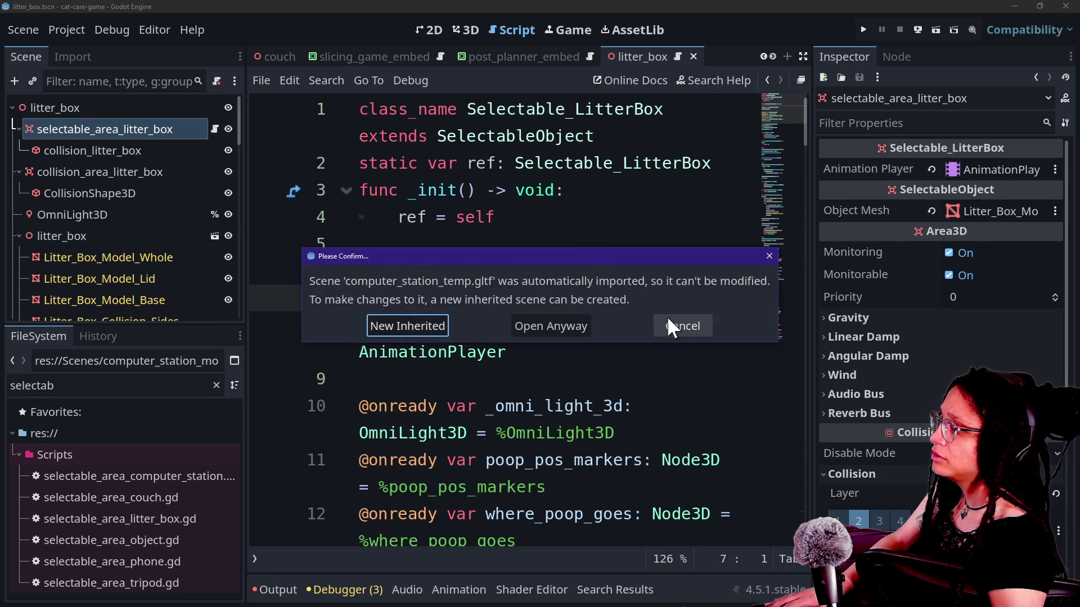
{"action": "left_click", "coordinate": [682, 325]}
{"action": "left_click", "coordinate": [565, 249]}
Open couch.tscn and selectable_area_couch.gd via quick search
{"action": "key", "text": "shift+alt+o"}
{"action": "type", "text": "couch"}
{"action": "key", "text": "Return"}
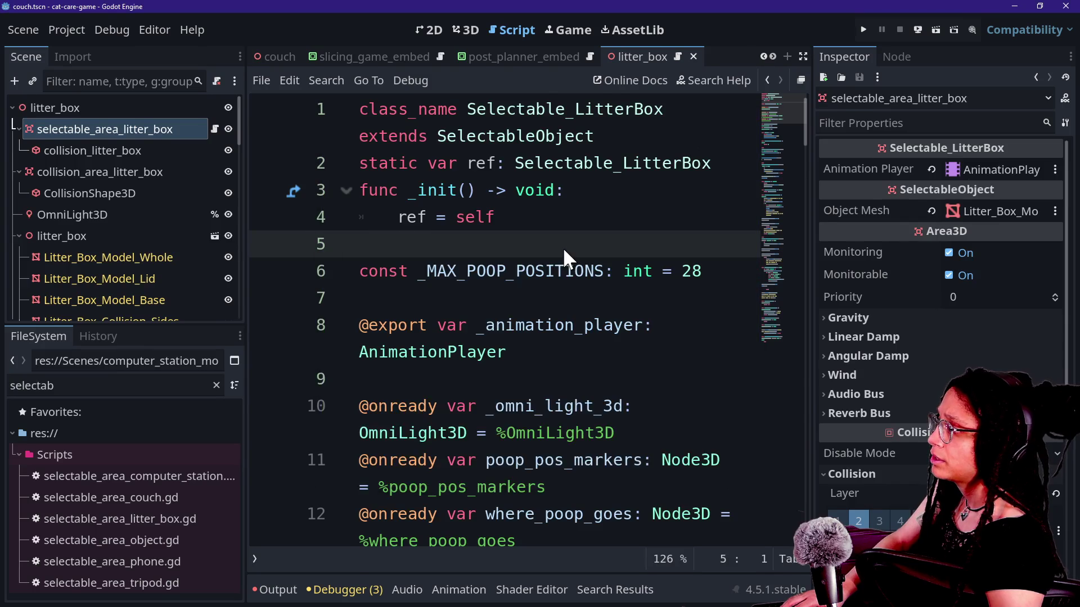
{"action": "key", "text": "shift+alt+o"}
{"action": "type", "text": "couch"}
{"action": "key", "text": "Down"}
{"action": "key", "text": "Down"}
{"action": "key", "text": "Down"}
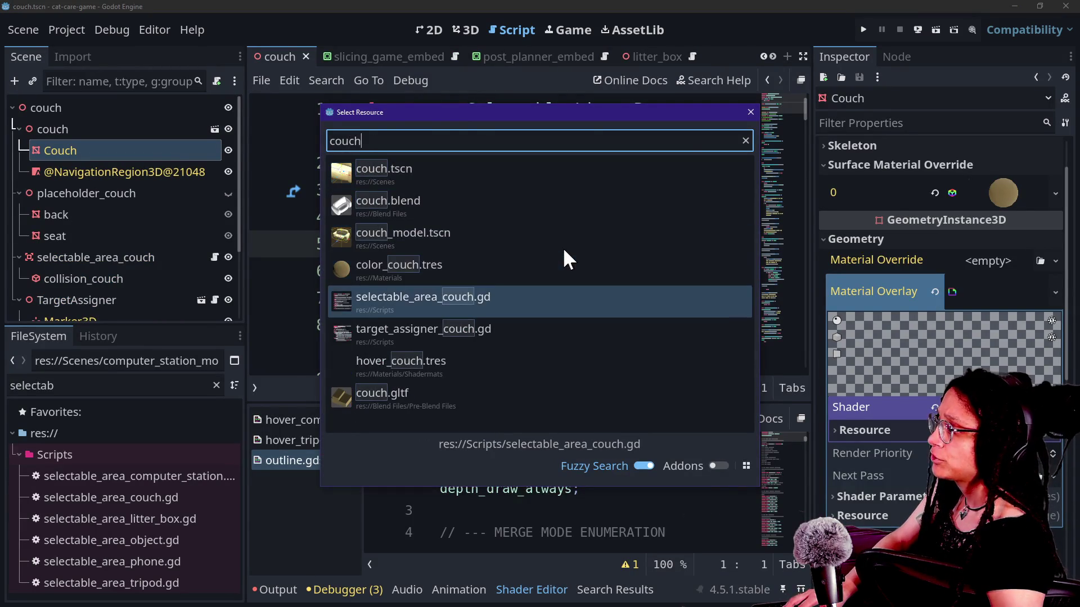
{"action": "key", "text": "Return"}
Open selectable_area_litter_box.gd via quick search for 'selectable'
{"action": "key", "text": "shift+alt+o"}
{"action": "type", "text": "selectable"}
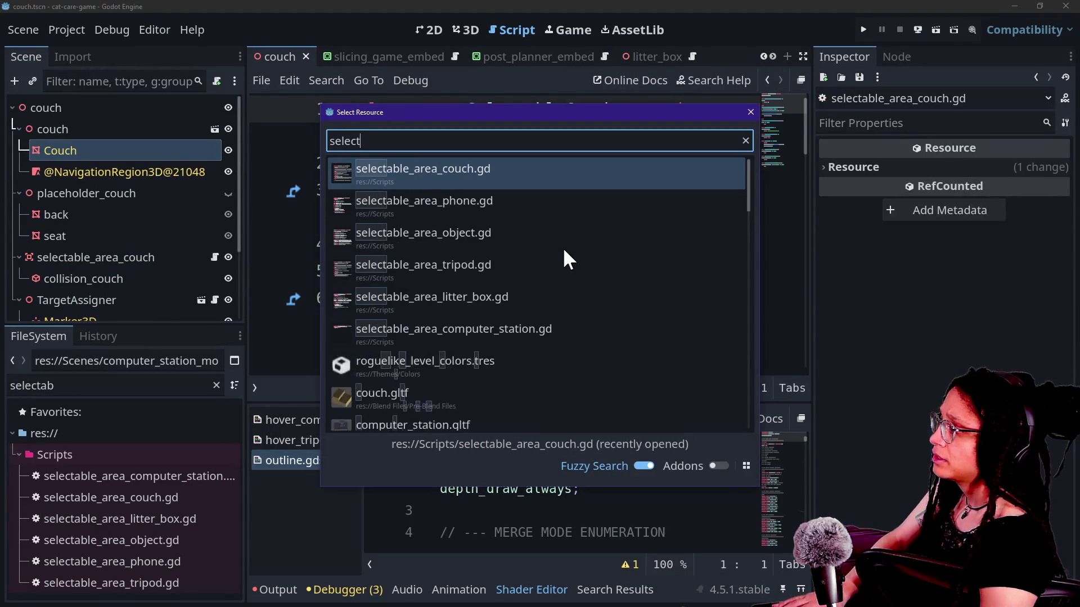
{"action": "key", "text": "Down"}
{"action": "key", "text": "Down"}
{"action": "key", "text": "Down"}
{"action": "key", "text": "Down"}
{"action": "key", "text": "Return"}
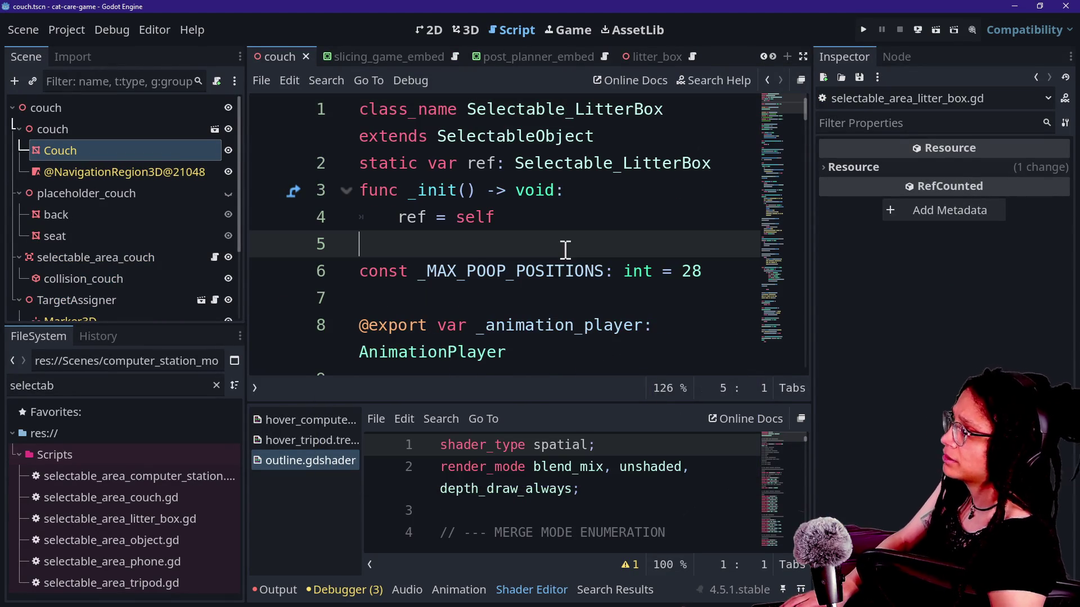
Hide the side docks and find the 'return 1.' line in the litter box script
{"action": "key", "text": "ctrl+shift+F11"}
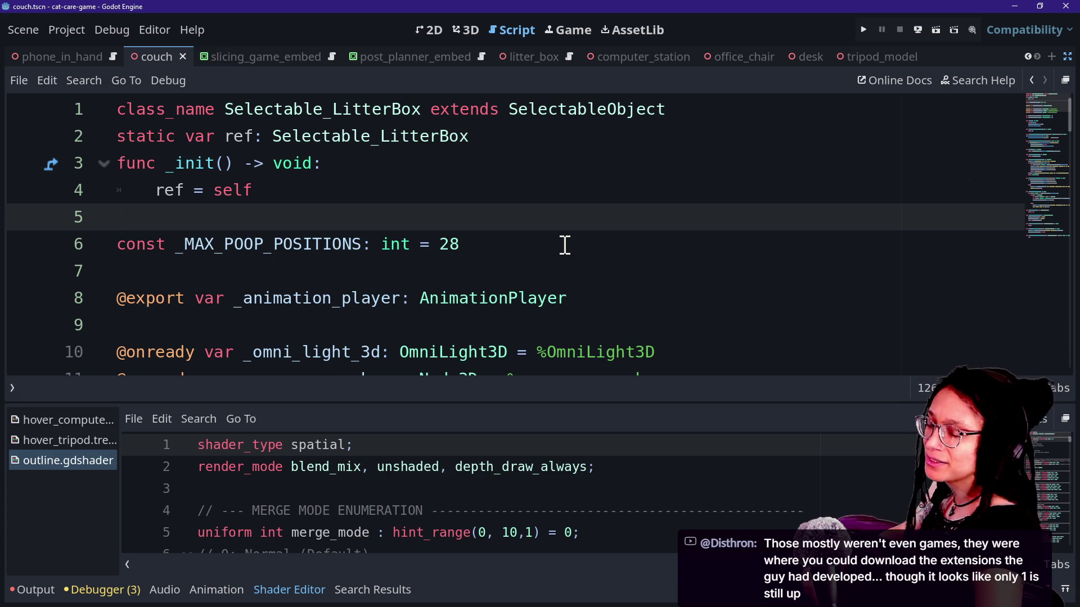
{"action": "left_click", "coordinate": [541, 236]}
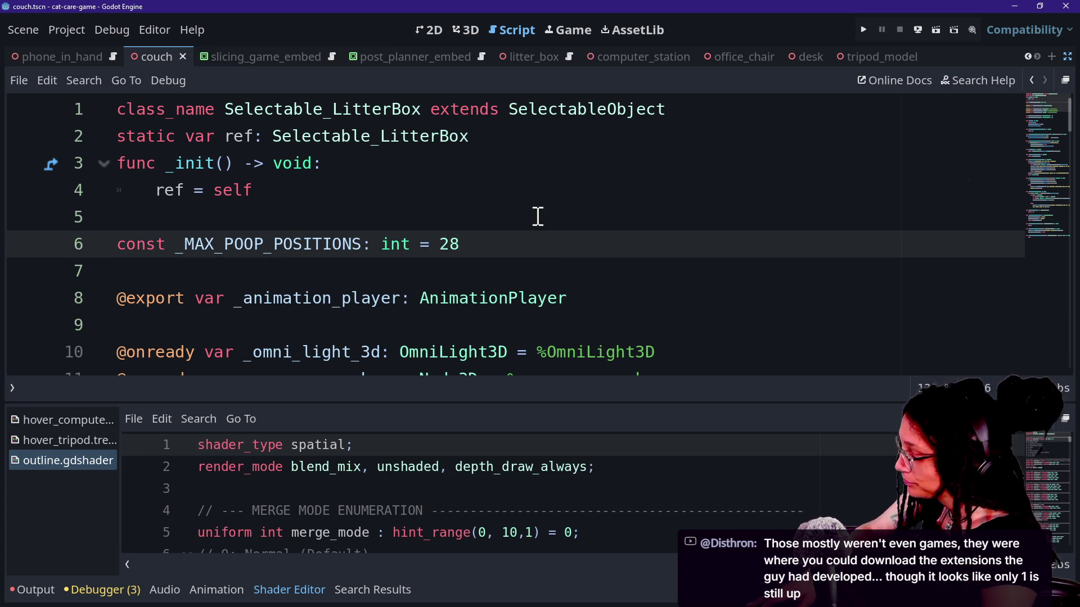
{"action": "key", "text": "alt+o"}
{"action": "key", "text": "alt+o"}
{"action": "key", "text": "Down"}
{"action": "key", "text": "Down"}
{"action": "key", "text": "Down"}
{"action": "key", "text": "Down"}
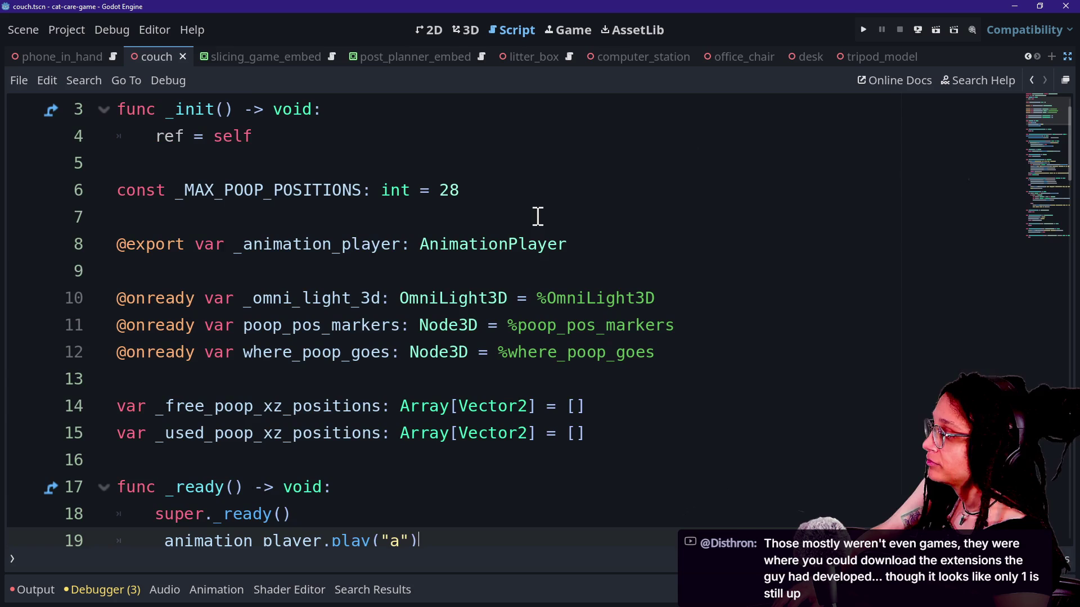
{"action": "key", "text": "Up"}
{"action": "key", "text": "Up"}
{"action": "key", "text": "Up"}
{"action": "key", "text": "Up"}
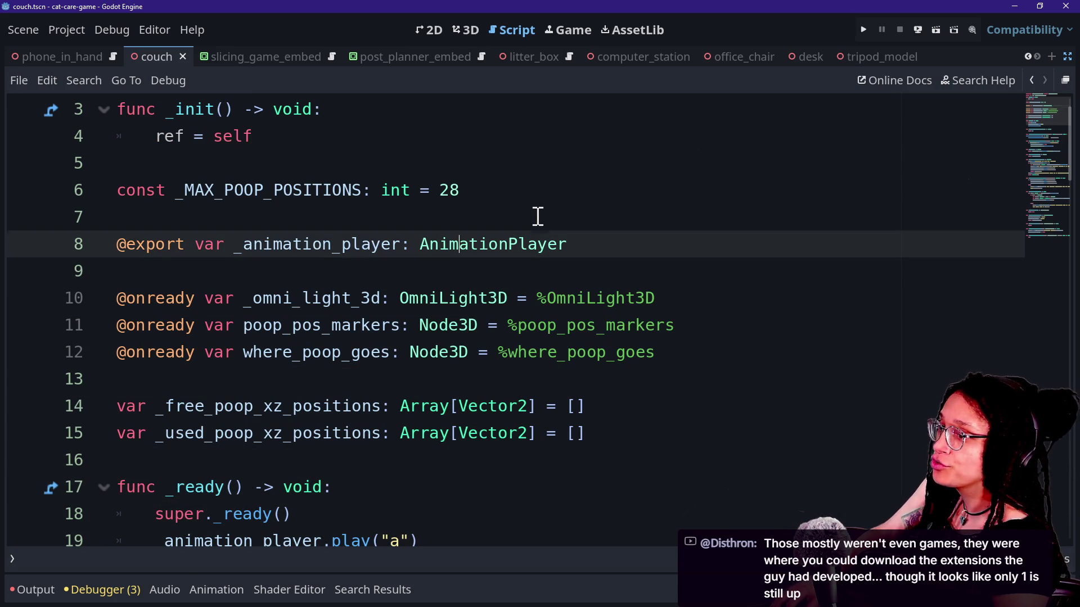
{"action": "key", "text": "Down"}
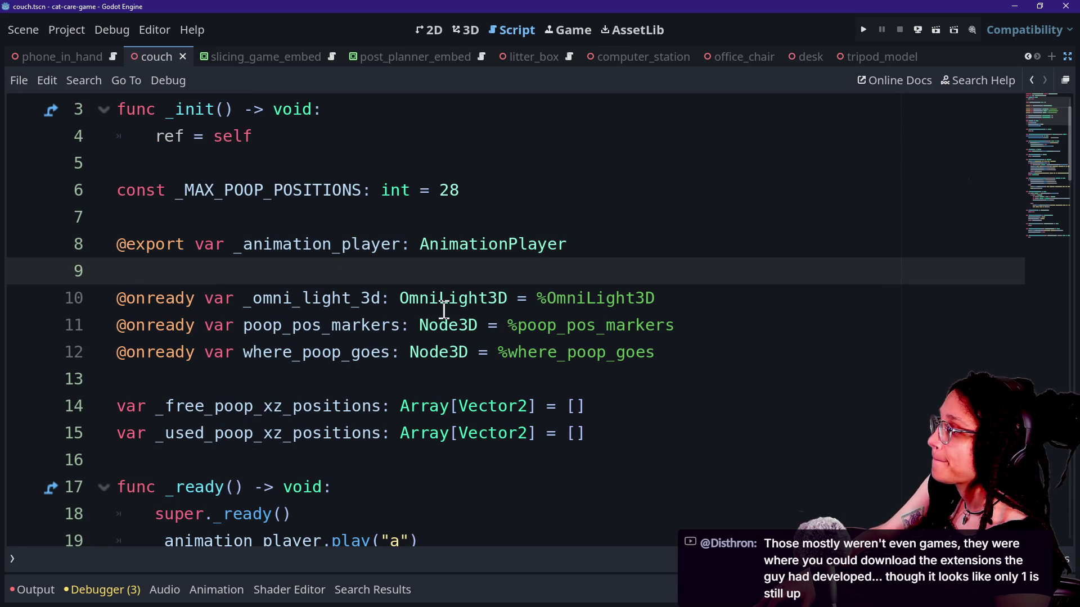
{"action": "scroll", "coordinate": [326, 332], "scroll_direction": "down", "scroll_amount": 2}
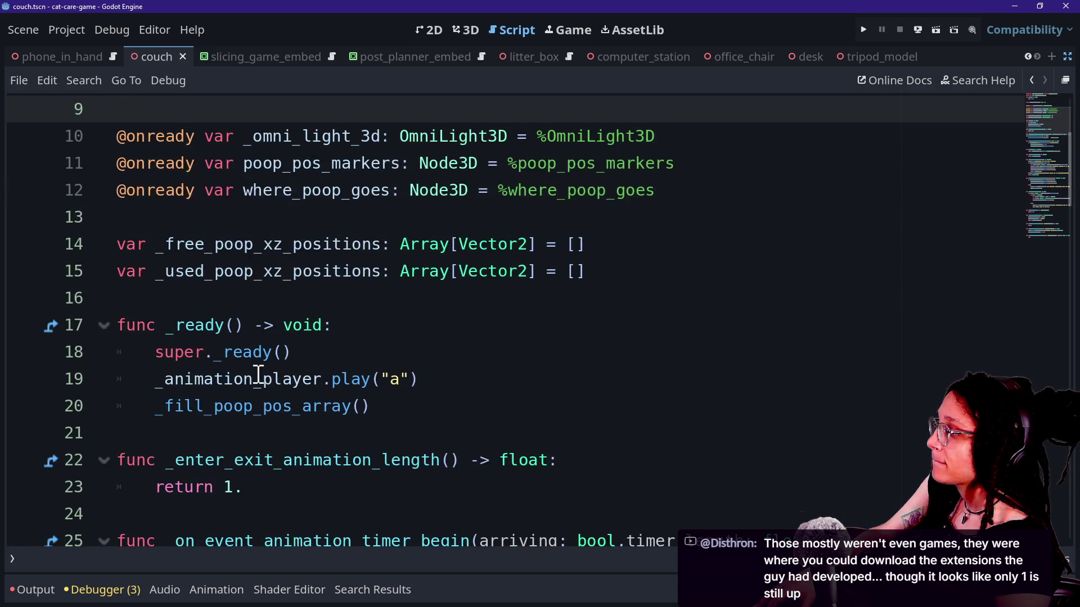
{"action": "scroll", "coordinate": [259, 374], "scroll_direction": "down", "scroll_amount": 1}
{"action": "left_click_drag", "start_coordinate": [162, 408], "coordinate": [283, 388]}
{"action": "left_click", "coordinate": [281, 395]}
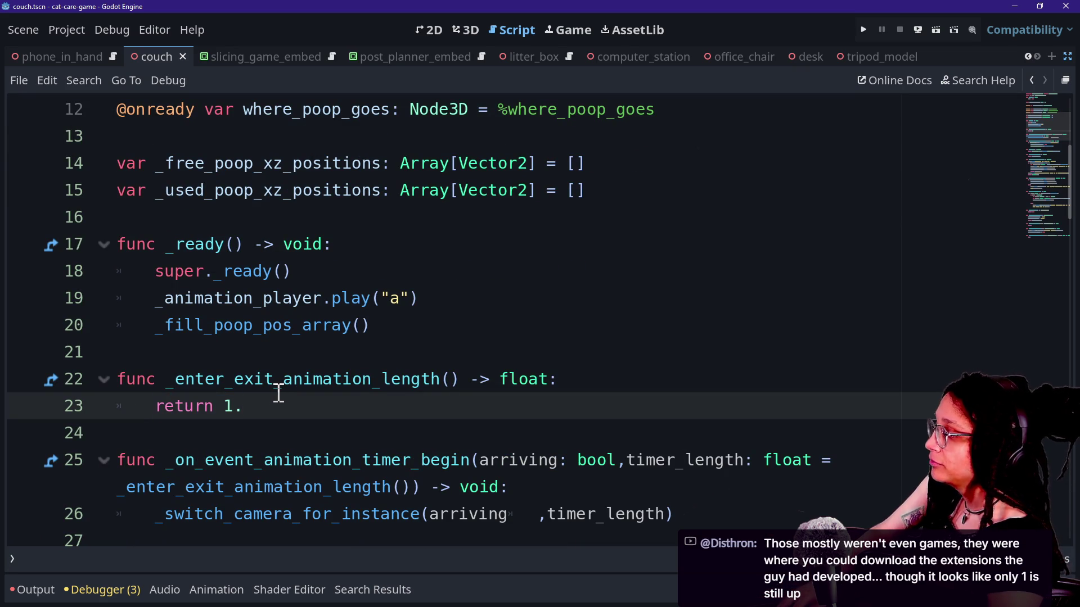
Quick Open selectable_area_couch.gd
{"action": "key", "text": "alt+shift+o"}
{"action": "type", "text": "cou"}
{"action": "key", "text": "Escape"}
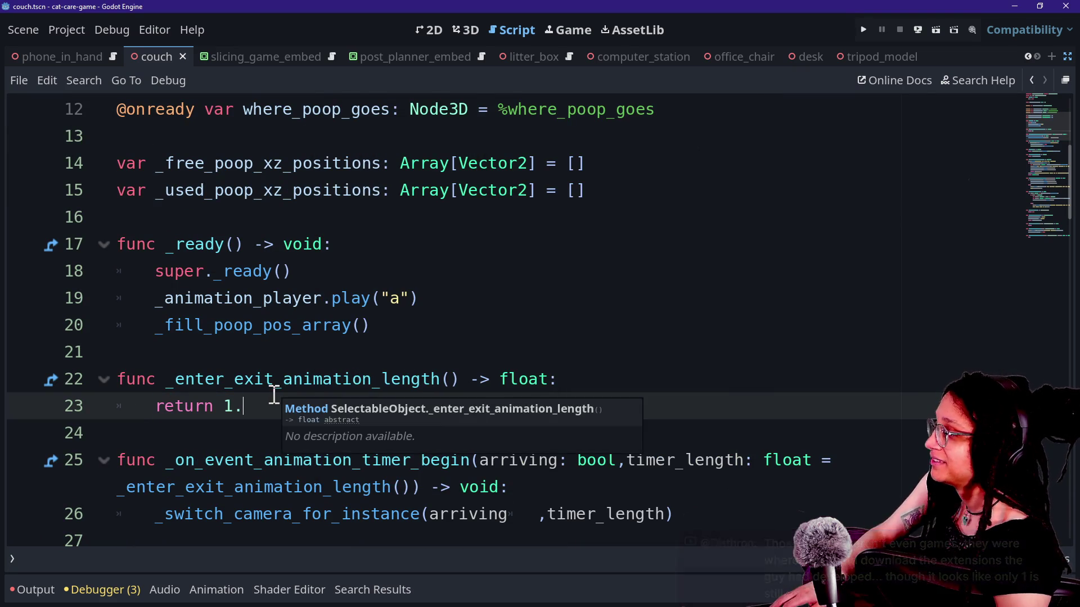
{"action": "key", "text": "alt+shift+o"}
{"action": "key", "text": "Down"}
{"action": "key", "text": "Down"}
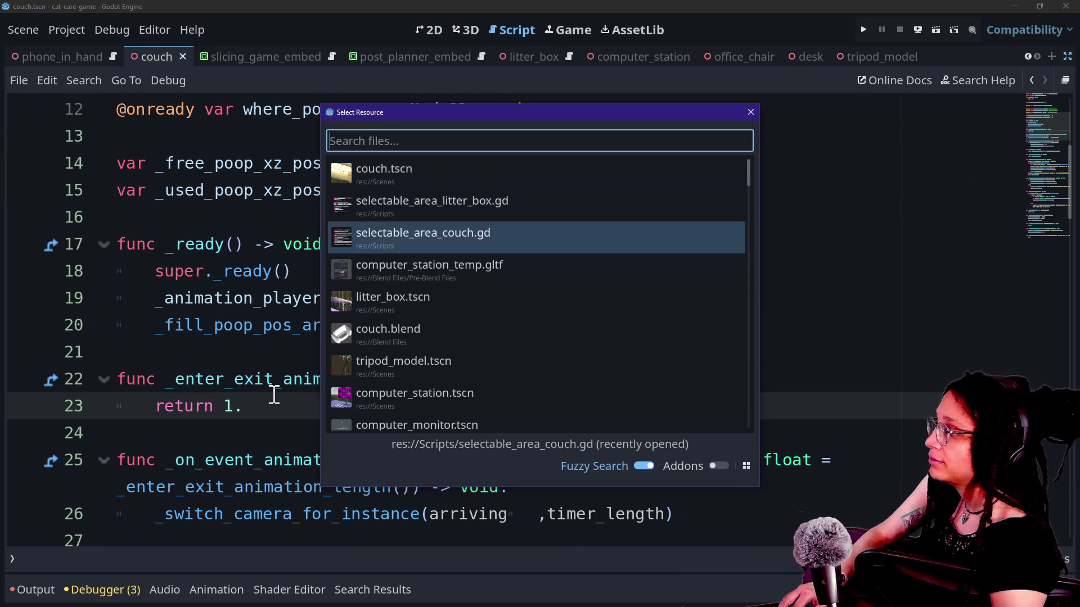
{"action": "key", "text": "Return"}
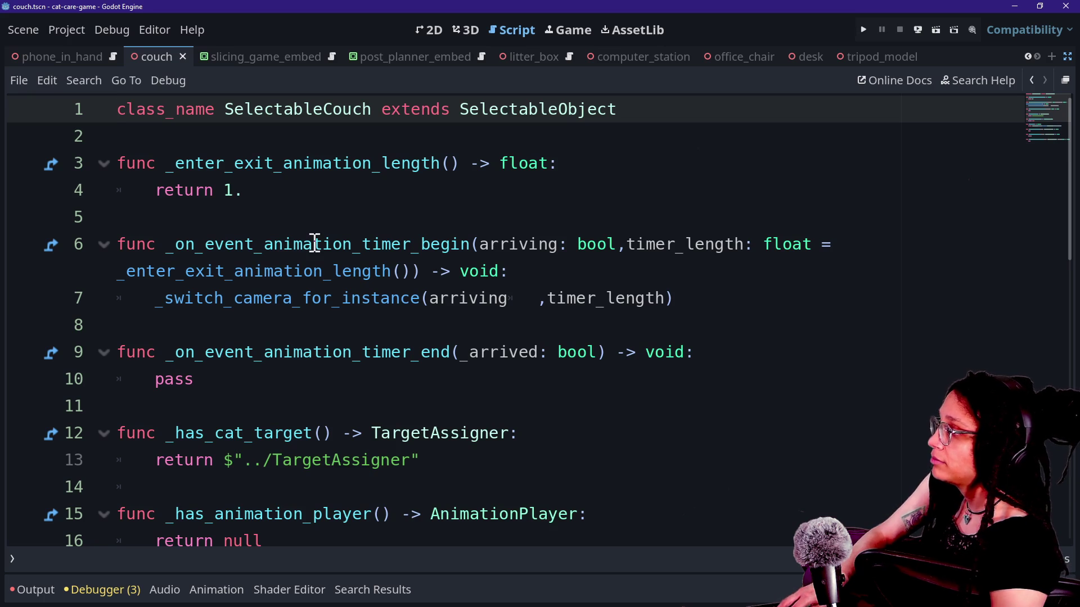
Quick Open selectable_area_phone.gd by searching 'selectable'
{"action": "key", "text": "alt+shift+o"}
{"action": "type", "text": "phone"}
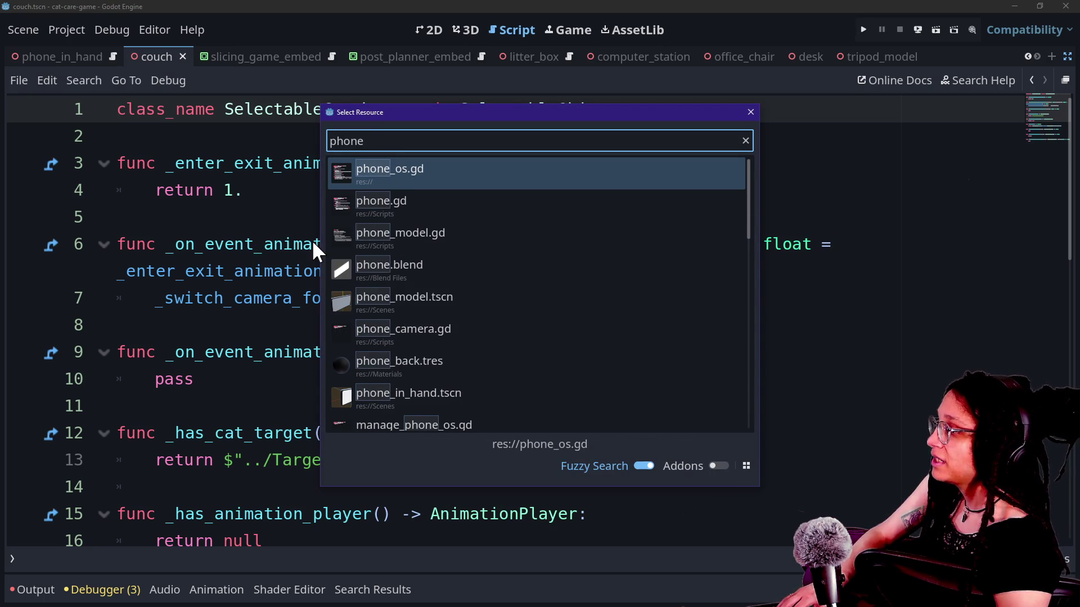
{"action": "key", "text": "ctrl+a"}
{"action": "type", "text": "selectable"}
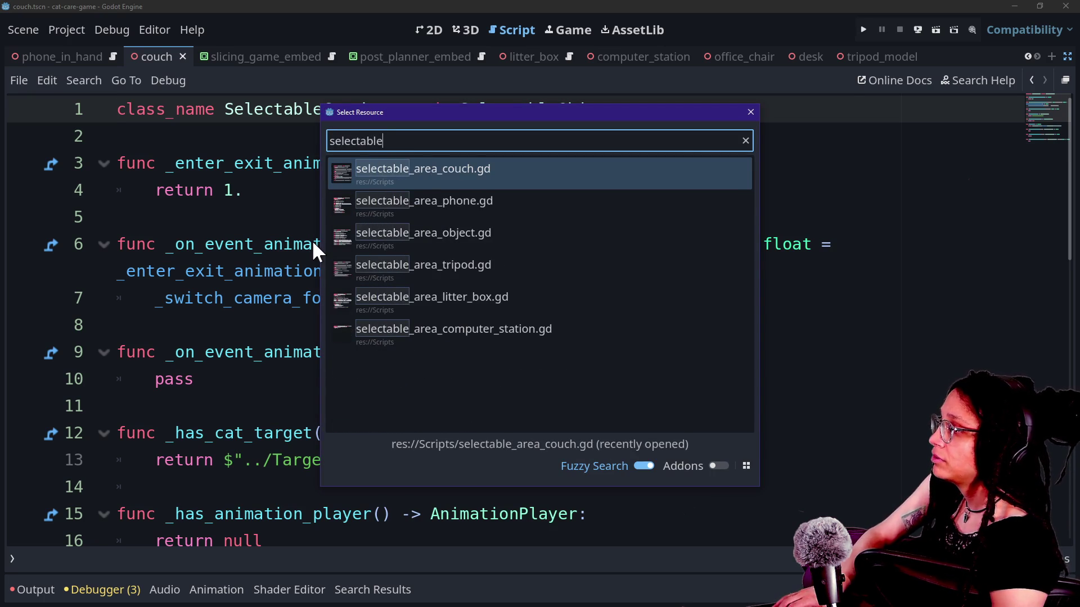
{"action": "key", "text": "Down"}
{"action": "key", "text": "Return"}
Check the _USE_SPEED constant and its return value in the phone script
{"action": "scroll", "coordinate": [298, 340], "scroll_direction": "up", "scroll_amount": 10}
{"action": "scroll", "coordinate": [299, 340], "scroll_direction": "up", "scroll_amount": 4}
{"action": "scroll", "coordinate": [298, 340], "scroll_direction": "down", "scroll_amount": 6}
{"action": "left_click_drag", "start_coordinate": [214, 325], "coordinate": [387, 322]}
{"action": "scroll", "coordinate": [388, 322], "scroll_direction": "up", "scroll_amount": 4}
{"action": "left_click_drag", "start_coordinate": [238, 171], "coordinate": [424, 181]}
{"action": "left_click", "coordinate": [428, 173]}
{"action": "scroll", "coordinate": [431, 464], "scroll_direction": "down", "scroll_amount": 4}
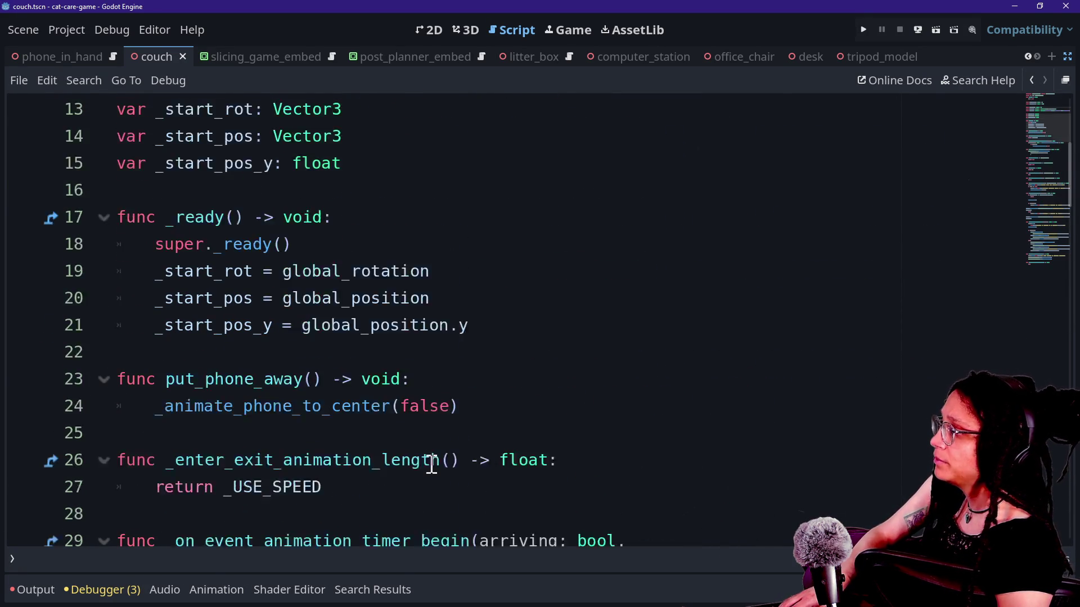
{"action": "left_click", "coordinate": [431, 461]}
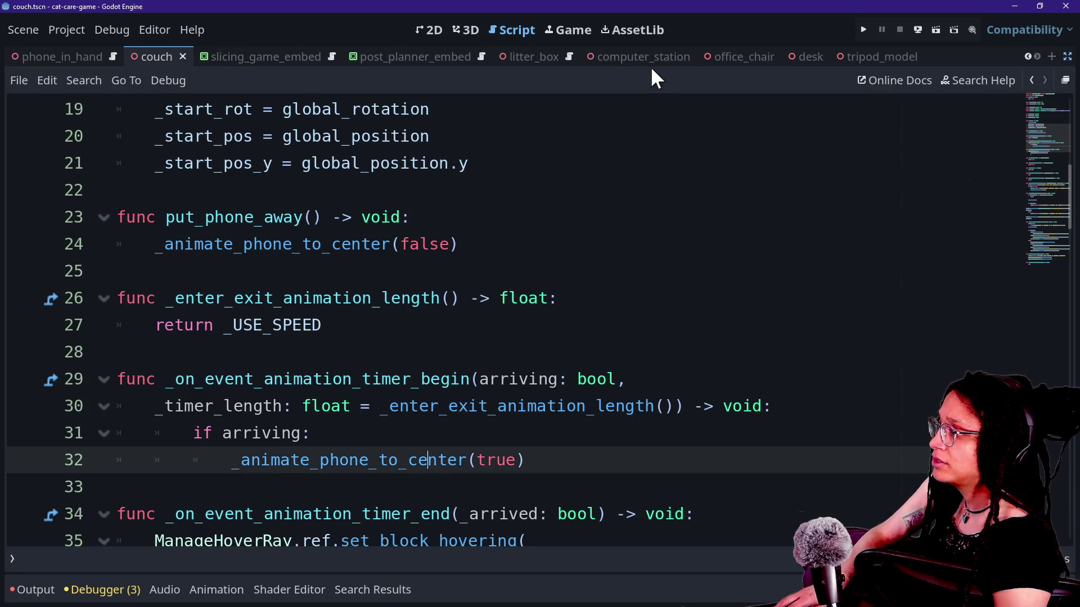
Review the abstract functions in the computer_station script tab
{"action": "left_click", "coordinate": [652, 61]}
{"action": "scroll", "coordinate": [488, 364], "scroll_direction": "down", "scroll_amount": 4}
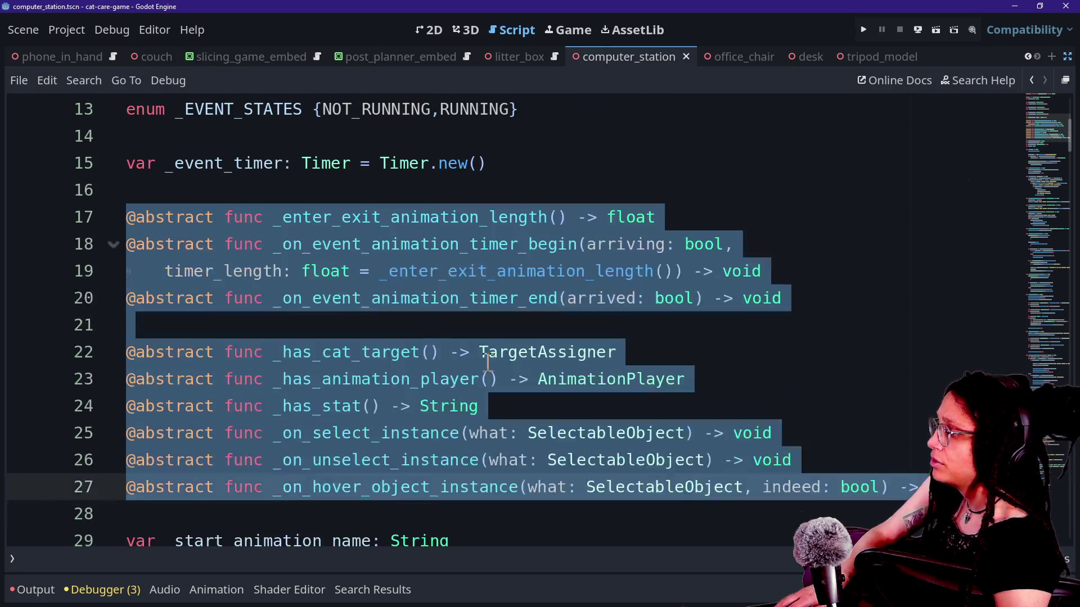
{"action": "left_click", "coordinate": [420, 332]}
{"action": "scroll", "coordinate": [521, 237], "scroll_direction": "down", "scroll_amount": 2}
{"action": "scroll", "coordinate": [522, 237], "scroll_direction": "up", "scroll_amount": 6}
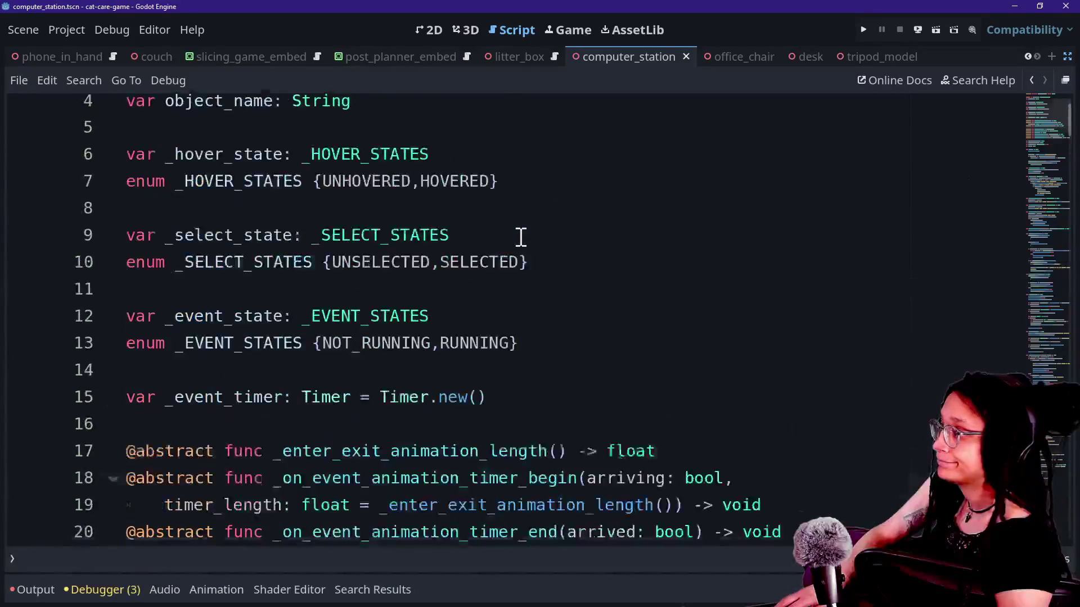
Open selectable_area_computer_station.gd by searching 'computer' and erase the pass on line 7
{"action": "key", "text": "shift+alt+o"}
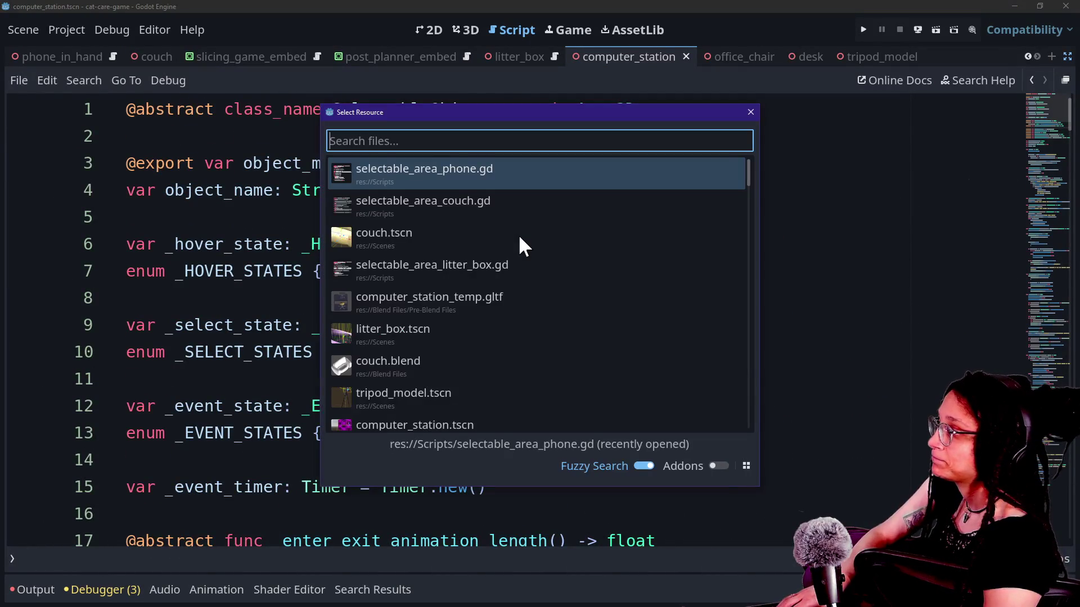
{"action": "type", "text": "cinot"}
{"action": "key", "text": "BackSpace"}
{"action": "key", "text": "BackSpace"}
{"action": "key", "text": "BackSpace"}
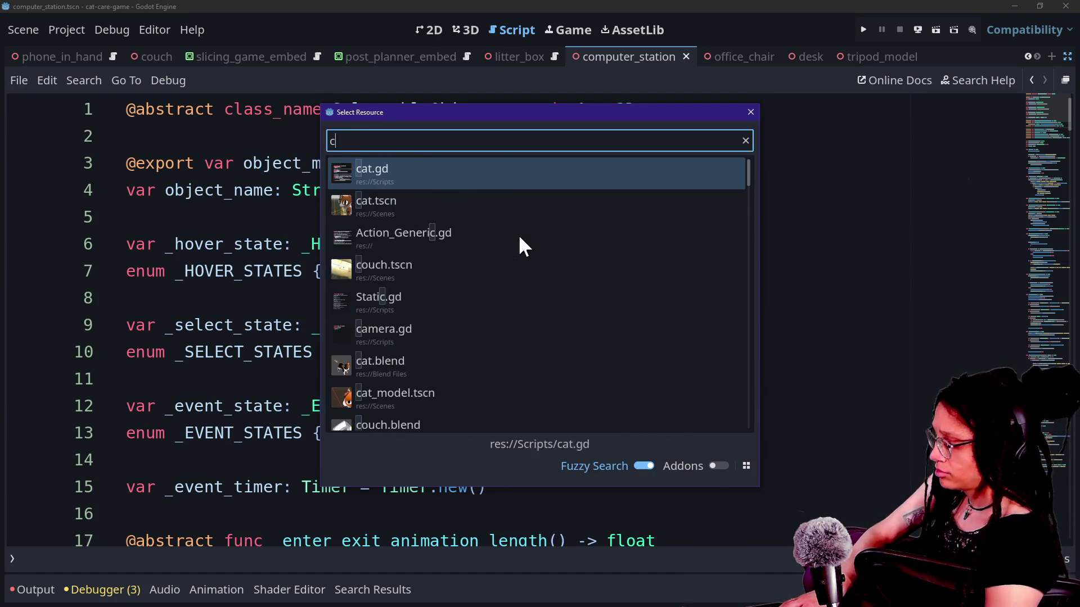
{"action": "type", "text": "omputer"}
{"action": "key", "text": "Down"}
{"action": "key", "text": "Down"}
{"action": "key", "text": "Down"}
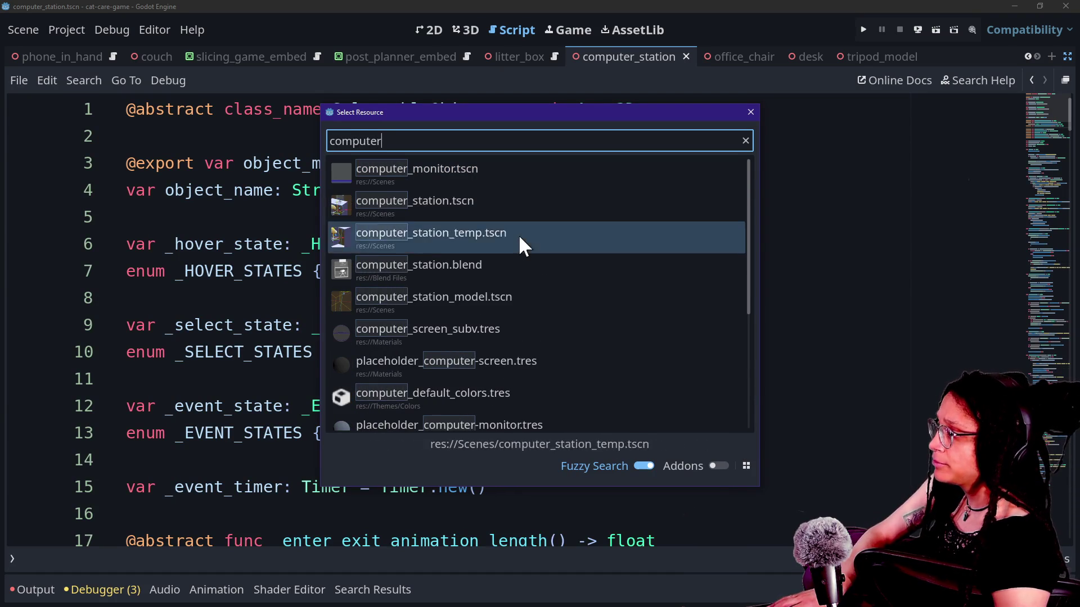
{"action": "key", "text": "Up"}
{"action": "key", "text": "Up"}
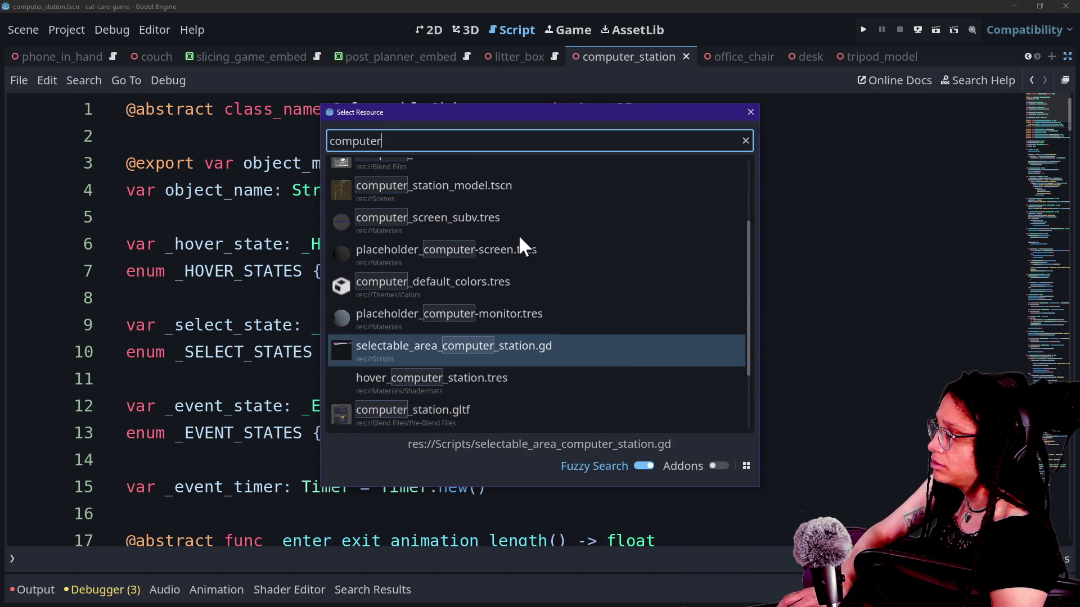
{"action": "key", "text": "Return"}
{"action": "left_click", "coordinate": [284, 263]}
{"action": "key", "text": "BackSpace"}
{"action": "key", "text": "BackSpace"}
{"action": "key", "text": "BackSpace"}
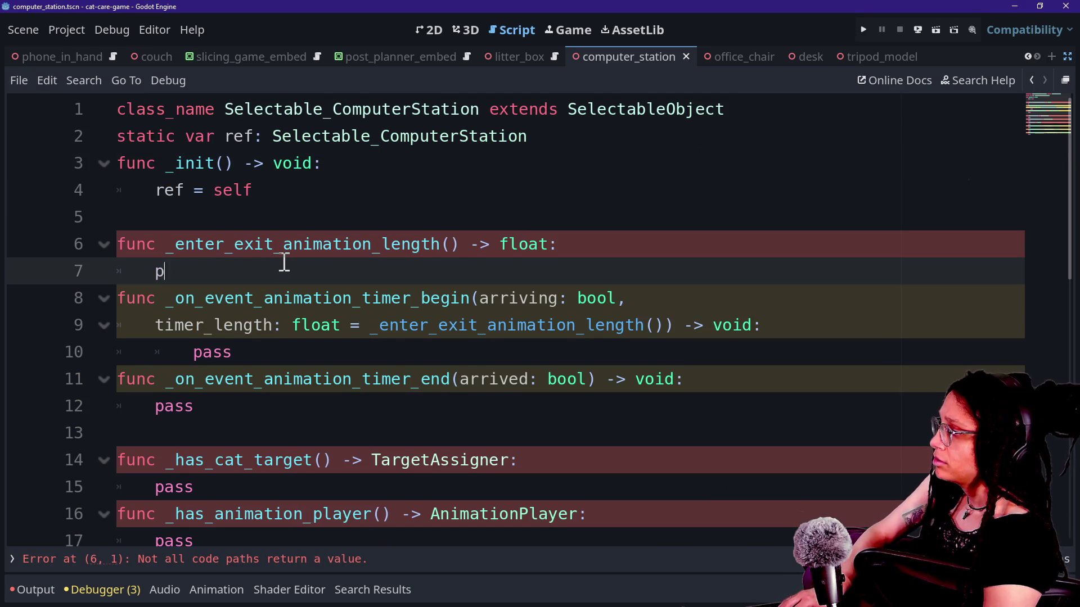
Make the animation length function on line 7 return 1
{"action": "type", "text": "urn 1."}
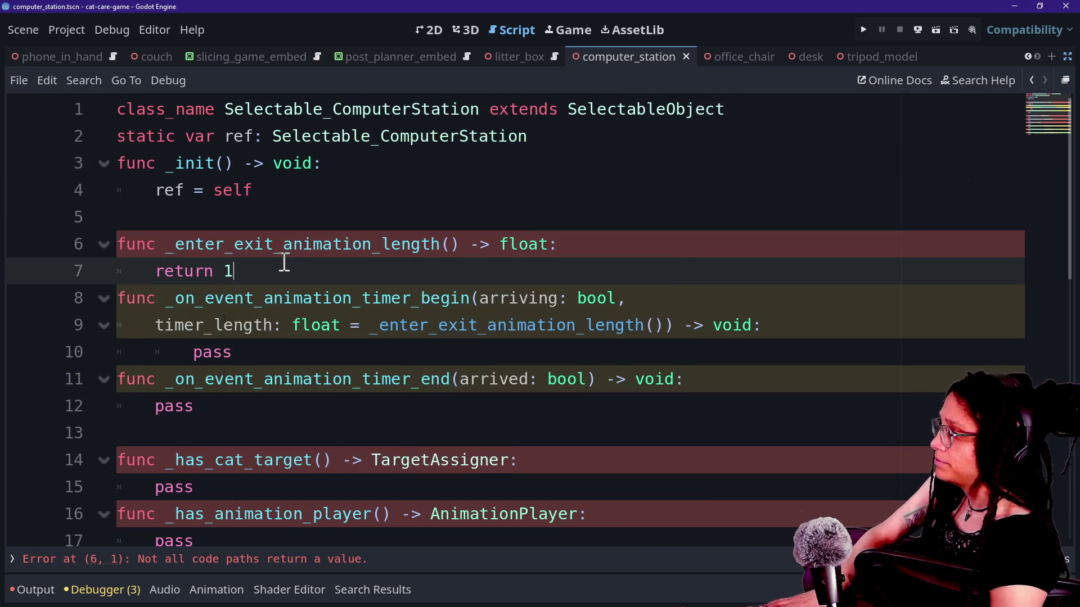
{"action": "left_click", "coordinate": [317, 354]}
{"action": "scroll", "coordinate": [309, 338], "scroll_direction": "down", "scroll_amount": 1}
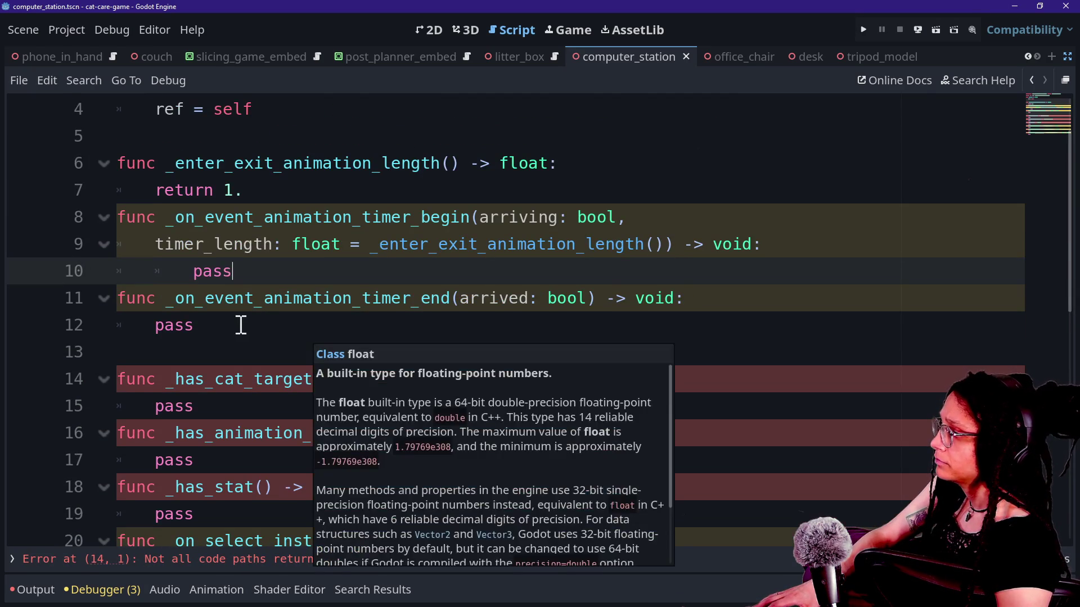
{"action": "left_click", "coordinate": [186, 280]}
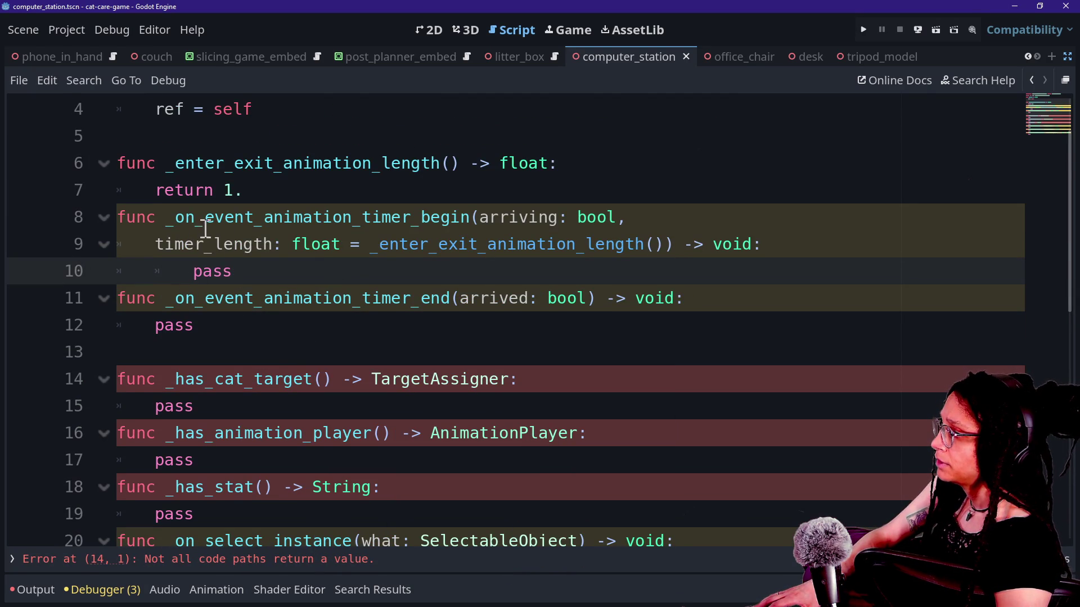
{"action": "left_click", "coordinate": [420, 200]}
{"action": "left_click", "coordinate": [266, 268]}
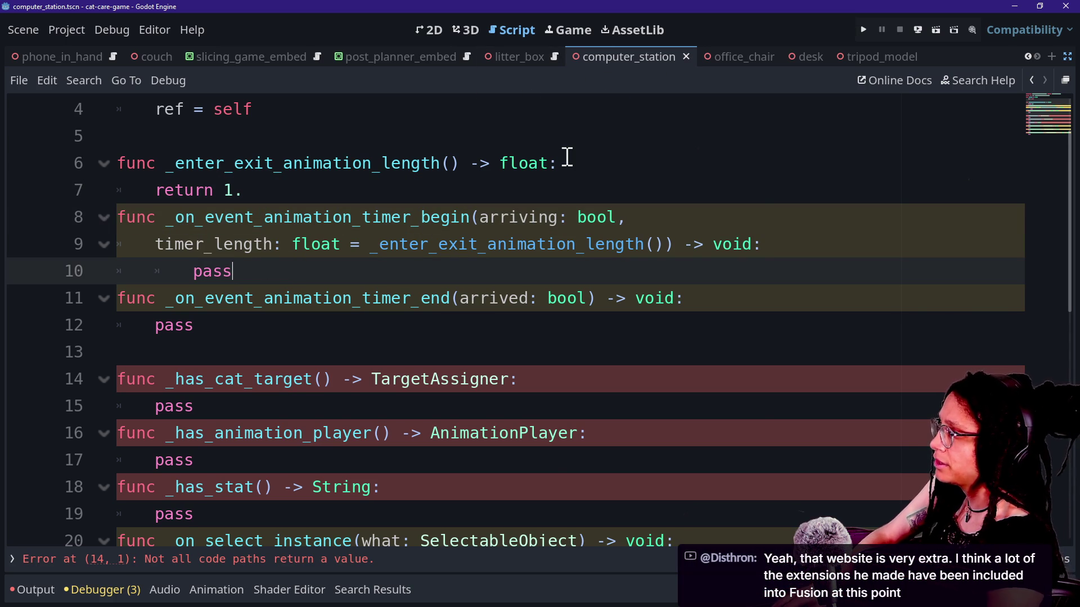
In the couch script, copy the _switch_camera_for_instance(arriving,timer_length) statement
{"action": "key", "text": "shift+alt+o"}
{"action": "type", "text": "selectab"}
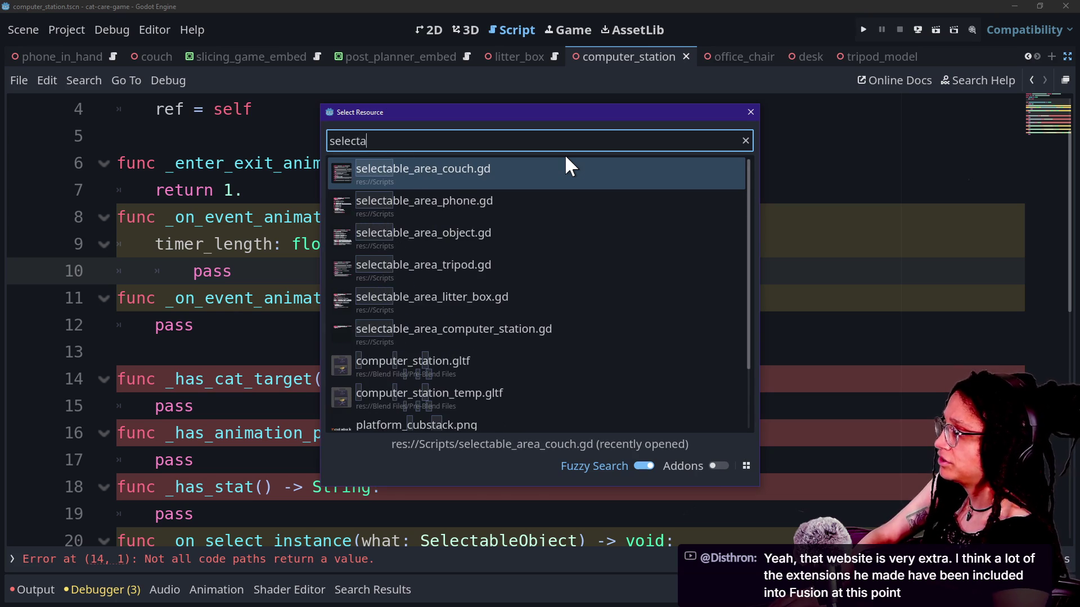
{"action": "key", "text": "Return"}
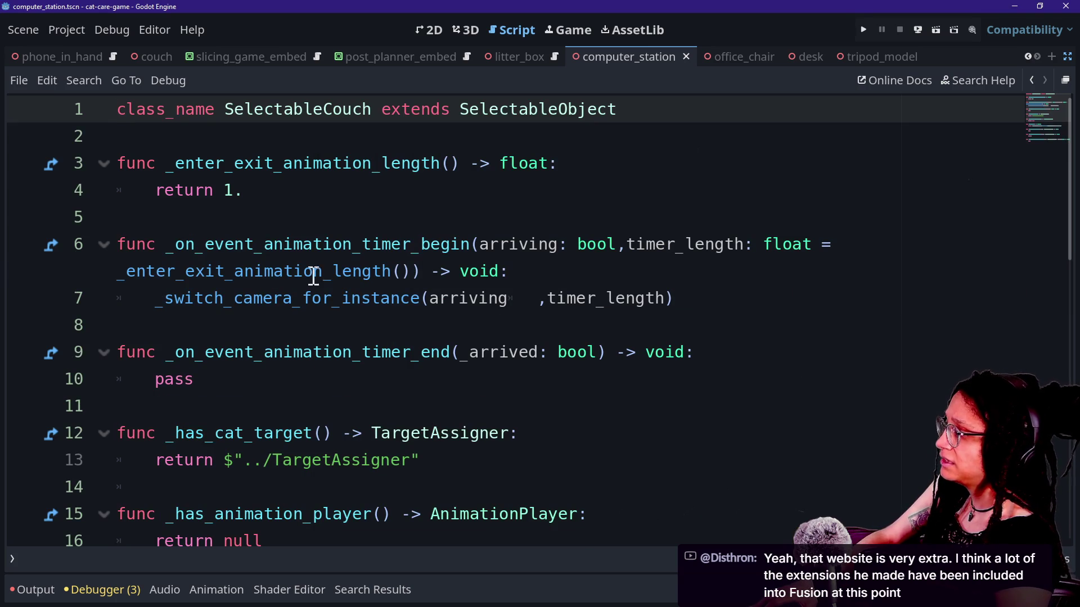
{"action": "left_click", "coordinate": [509, 304]}
{"action": "key", "text": "Delete"}
{"action": "key", "text": "Delete"}
{"action": "key", "text": "Delete"}
{"action": "key", "text": "Return"}
{"action": "key", "text": "ctrl+z"}
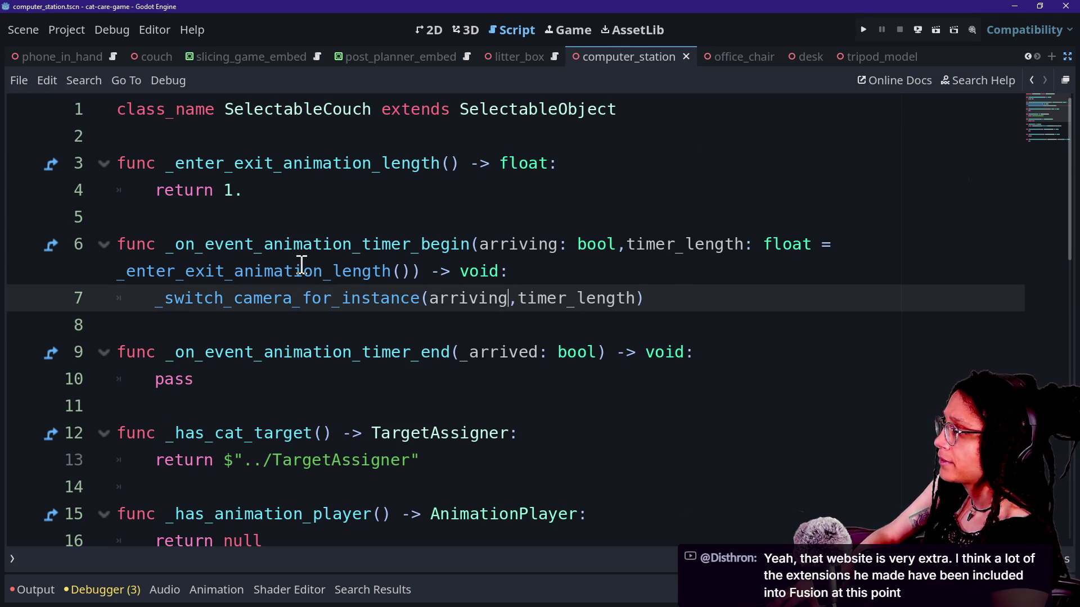
{"action": "left_click", "coordinate": [303, 265]}
{"action": "left_click_drag", "start_coordinate": [719, 299], "coordinate": [156, 298]}
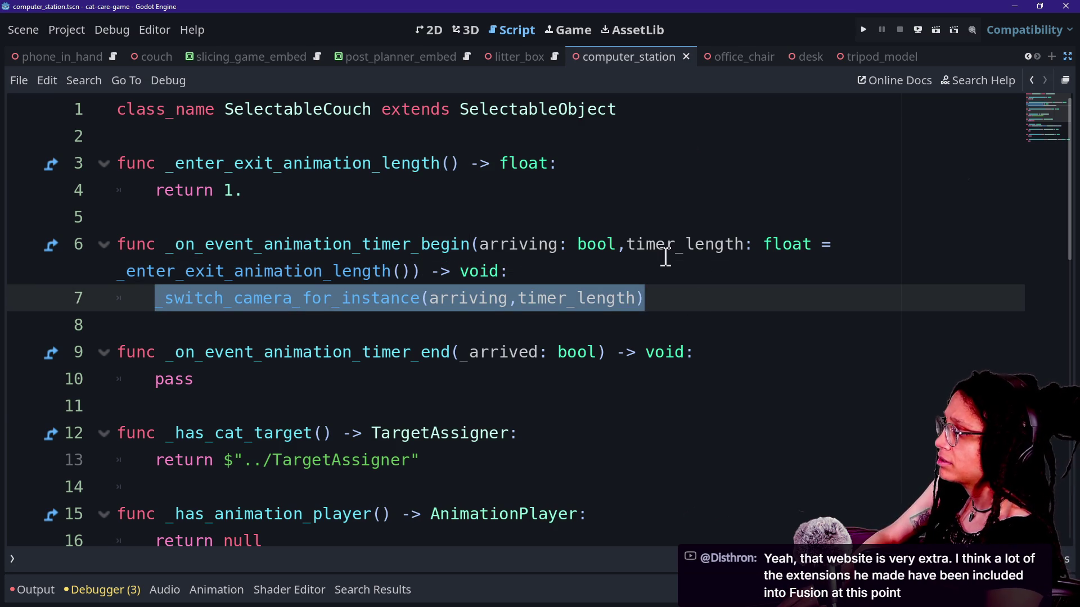
Paste the camera switch call over pass on line 10 of the computer station script
{"action": "key", "text": "shift+alt+o"}
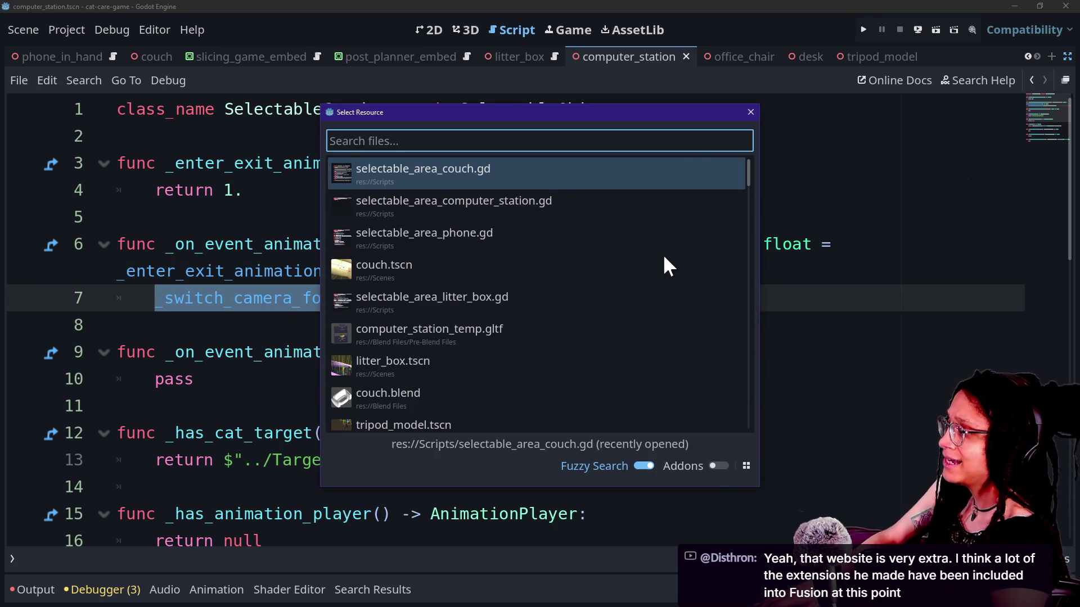
{"action": "key", "text": "Return"}
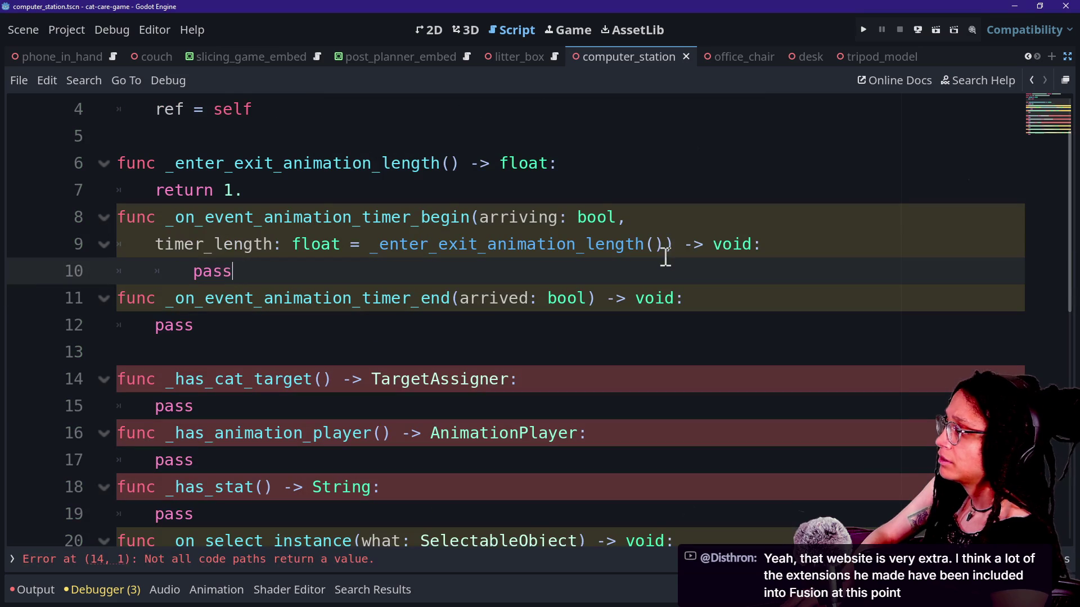
{"action": "key", "text": "BackSpace"}
{"action": "key", "text": "BackSpace"}
{"action": "key", "text": "BackSpace"}
{"action": "key", "text": "BackSpace"}
{"action": "type", "text": "_switch_camera_for_instance(arriving,timer_length)"}
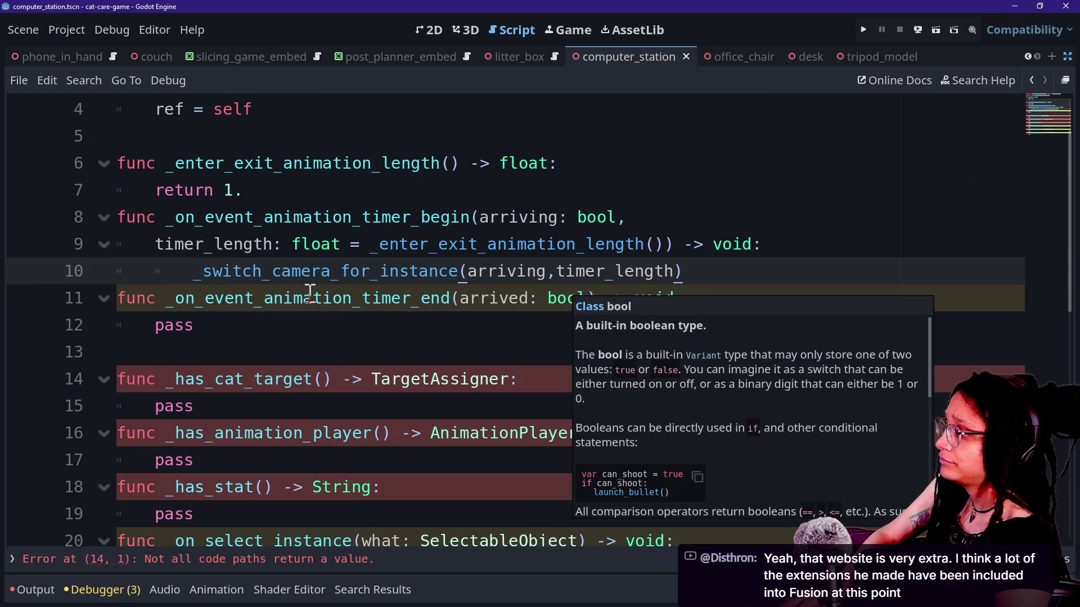
{"action": "scroll", "coordinate": [568, 290], "scroll_direction": "down", "scroll_amount": 1}
{"action": "left_click", "coordinate": [320, 254]}
{"action": "key", "text": "shift+alt+o"}
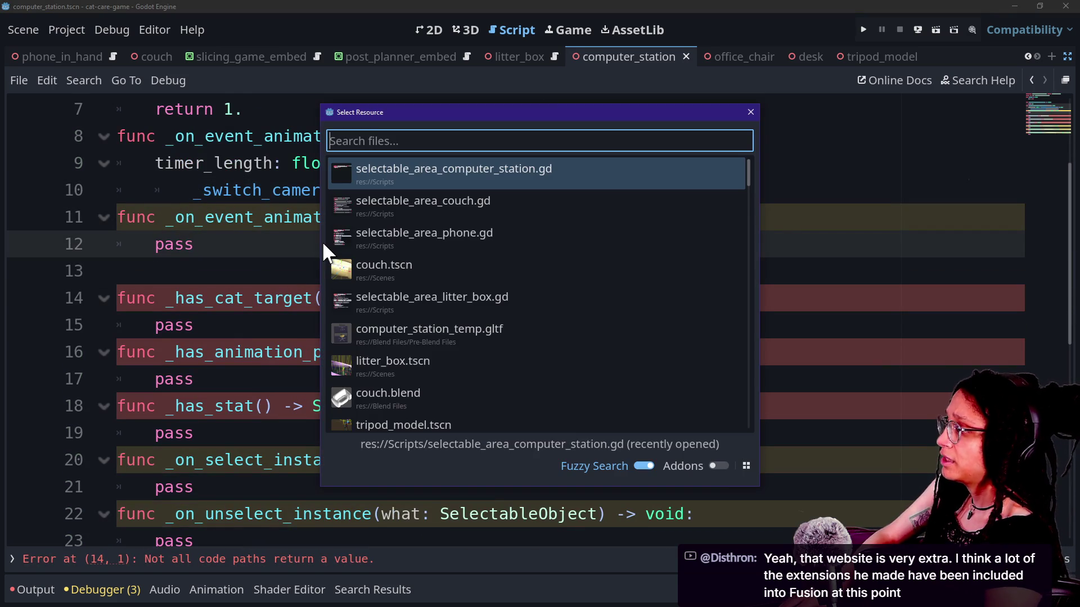
Check the couch script's timer-begin function for reference
{"action": "key", "text": "Escape"}
{"action": "left_click", "coordinate": [267, 269]}
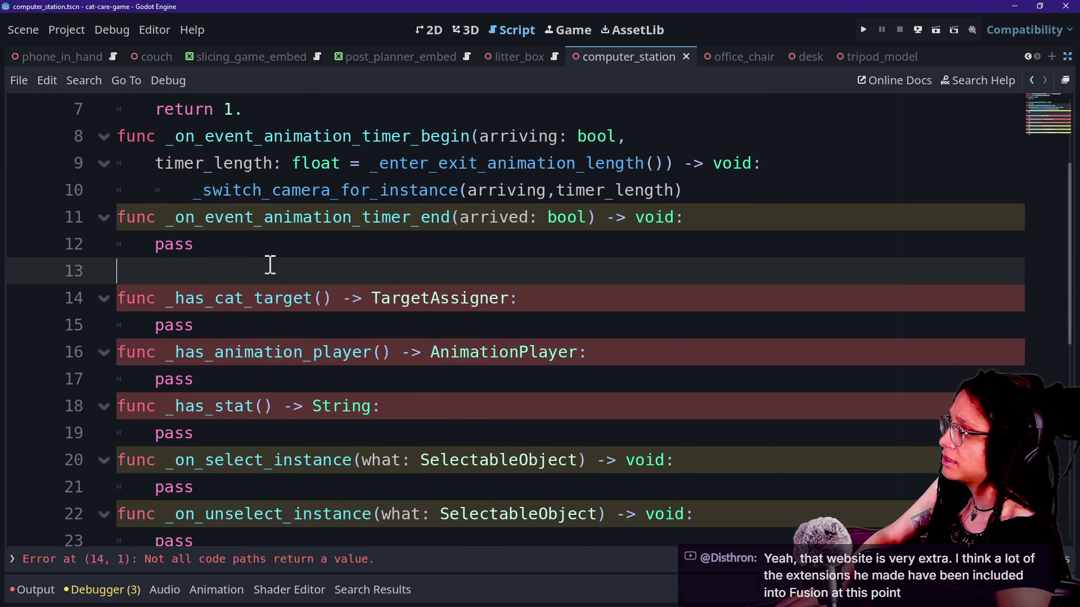
{"action": "key", "text": "shift+alt+o"}
{"action": "key", "text": "Down"}
{"action": "key", "text": "Return"}
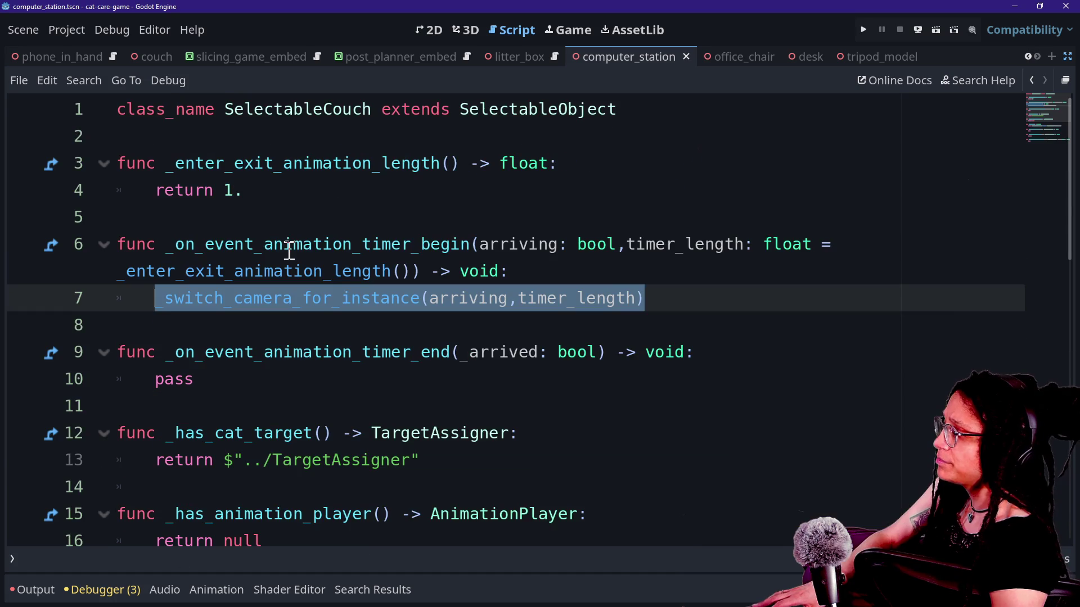
{"action": "scroll", "coordinate": [330, 303], "scroll_direction": "down", "scroll_amount": 1}
{"action": "left_click_drag", "start_coordinate": [161, 274], "coordinate": [402, 301]}
{"action": "left_click", "coordinate": [399, 298]}
Rename the computer station's arrived parameter to _arrived
{"action": "key", "text": "shift+alt+o"}
{"action": "key", "text": "Down"}
{"action": "key", "text": "Return"}
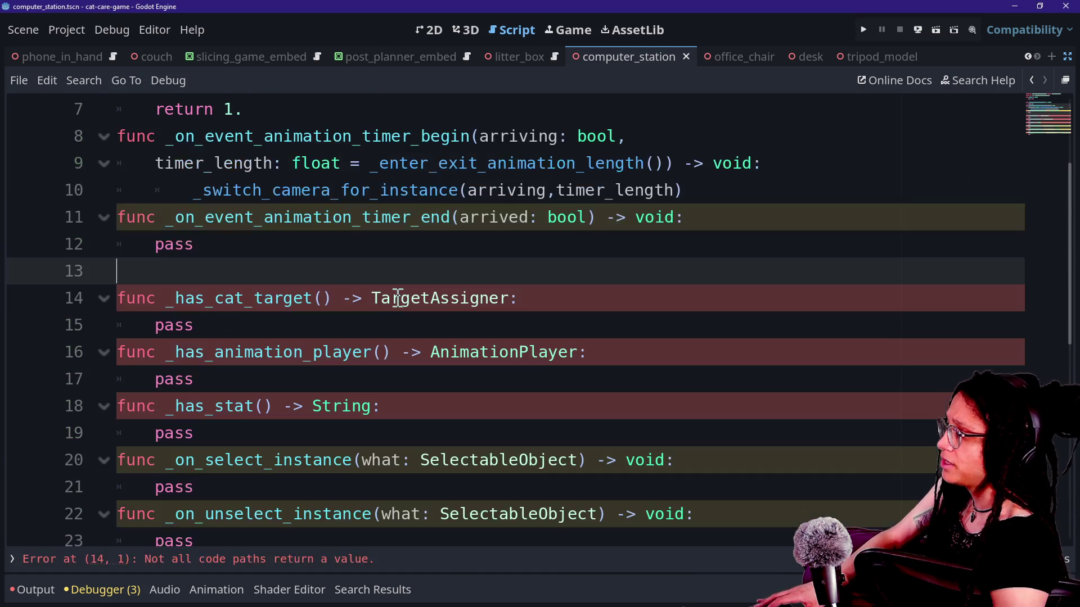
{"action": "left_click", "coordinate": [459, 217]}
{"action": "type", "text": "_"}
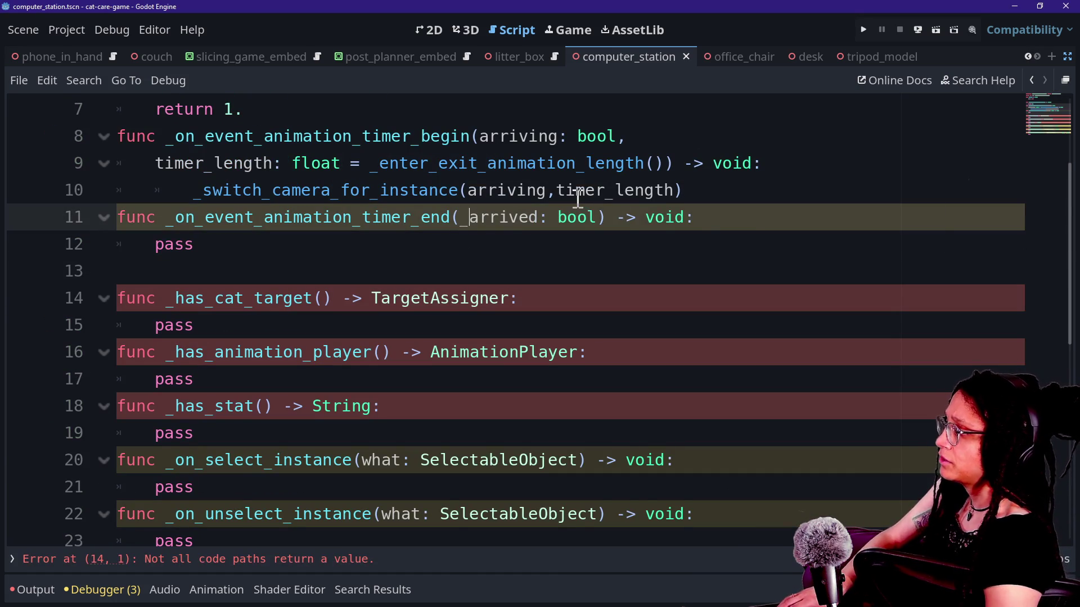
Start replacing pass in _has_cat_target with return null
{"action": "left_click", "coordinate": [389, 290]}
{"action": "left_click", "coordinate": [264, 324]}
{"action": "key", "text": "BackSpace"}
{"action": "key", "text": "BackSpace"}
{"action": "key", "text": "BackSpace"}
{"action": "type", "text": "r"}
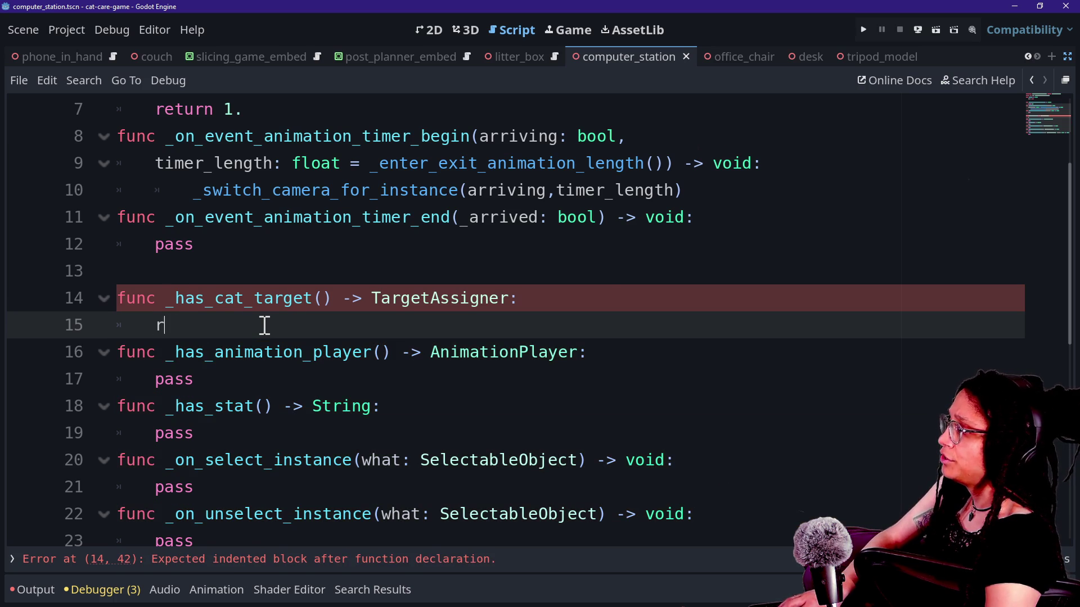
{"action": "key", "text": "BackSpace"}
{"action": "type", "text": "urn null"}
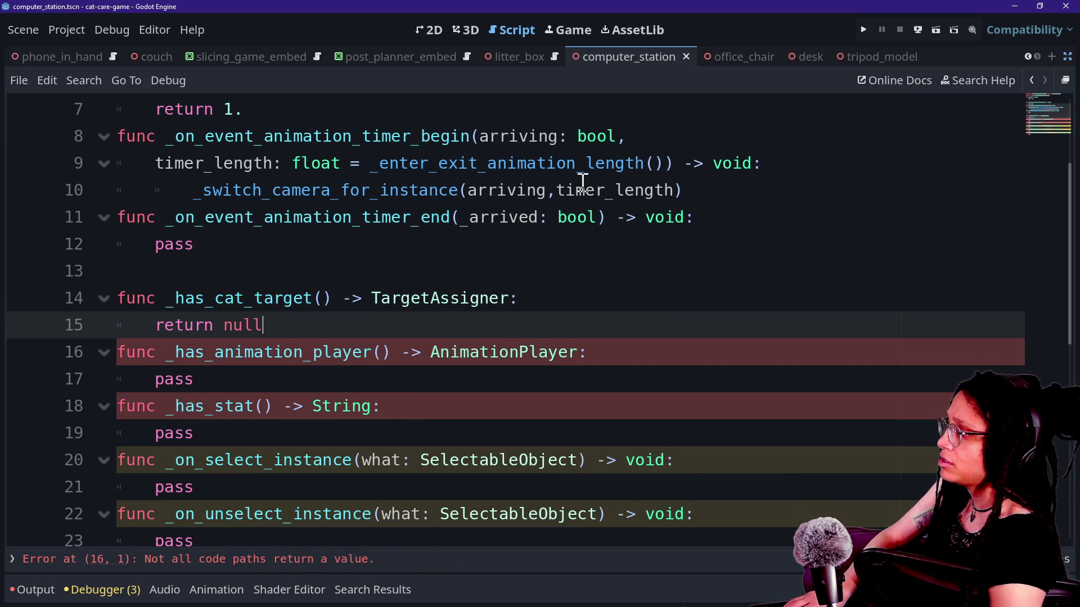
Review the couch script's _has_cat_target TargetAssigner return expression
{"action": "key", "text": "alt+shift+o"}
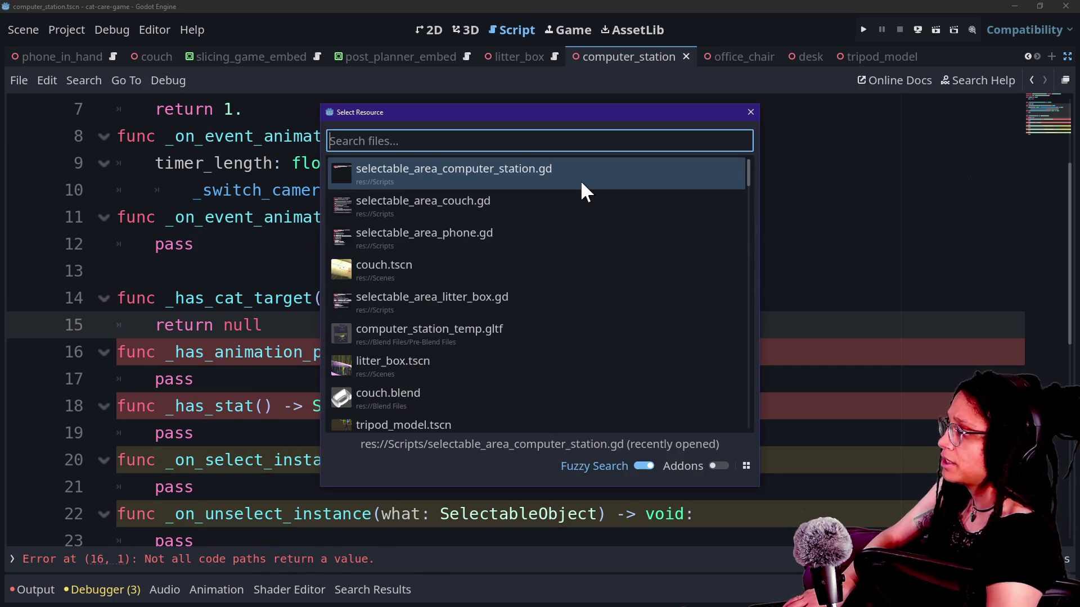
{"action": "key", "text": "Down"}
{"action": "key", "text": "Return"}
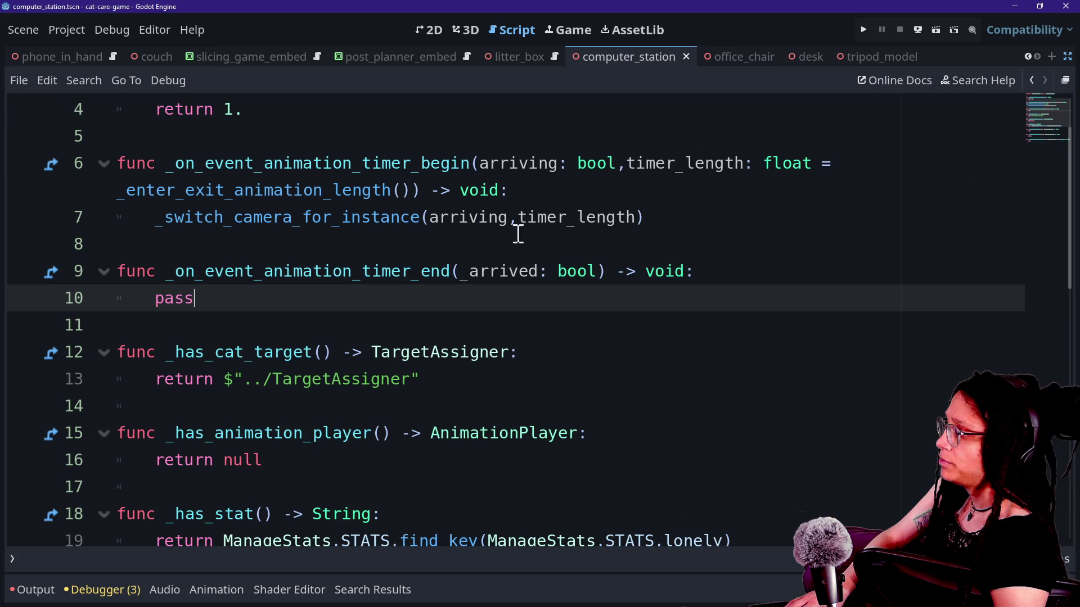
{"action": "left_click", "coordinate": [383, 450]}
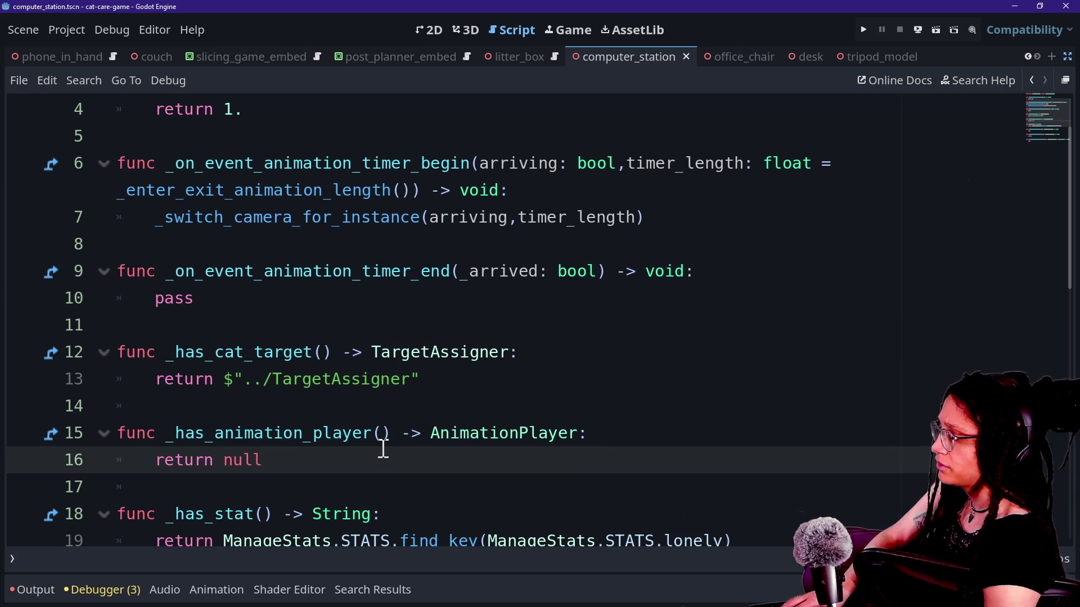
{"action": "scroll", "coordinate": [383, 450], "scroll_direction": "down", "scroll_amount": 1}
{"action": "left_click", "coordinate": [214, 271]}
{"action": "left_click", "coordinate": [441, 302]}
{"action": "left_click", "coordinate": [206, 298], "text": "shift"}
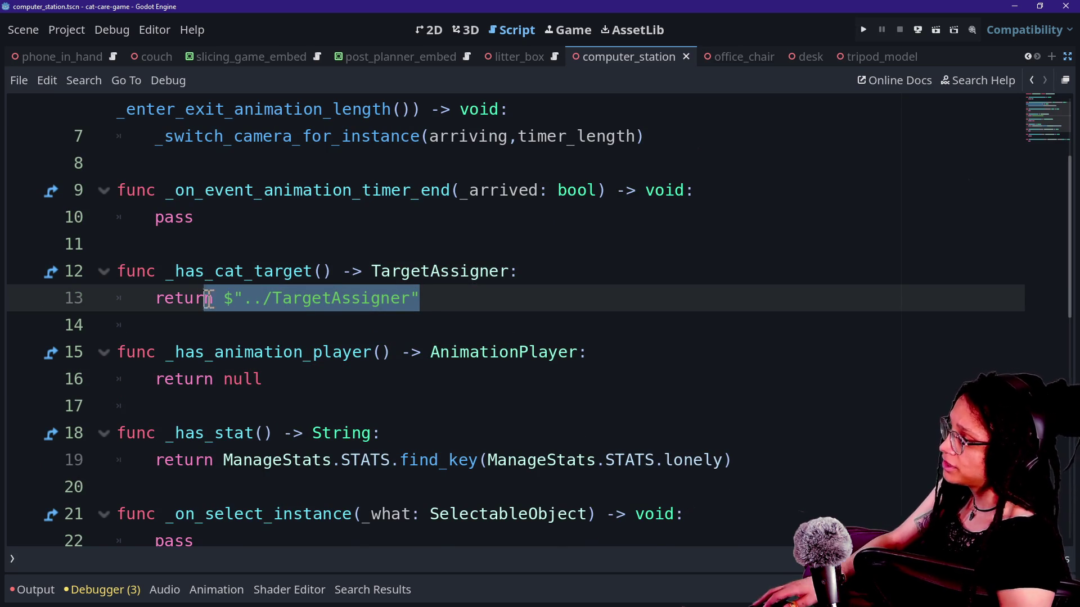
{"action": "left_click", "coordinate": [206, 297]}
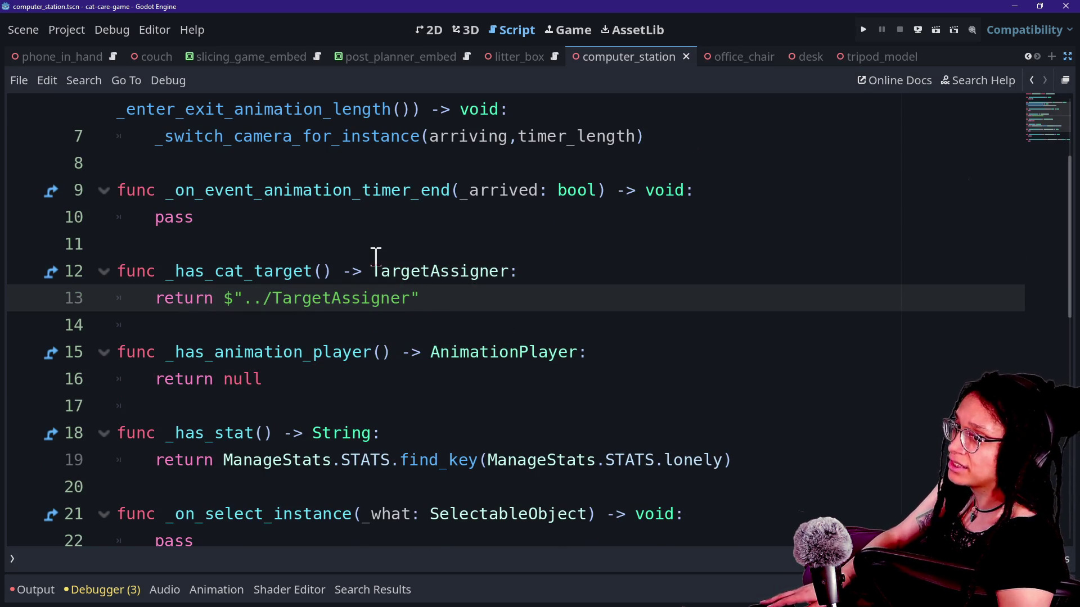
Remove a stray tab and launch the game's web build in Firefox
{"action": "key", "text": "Tab"}
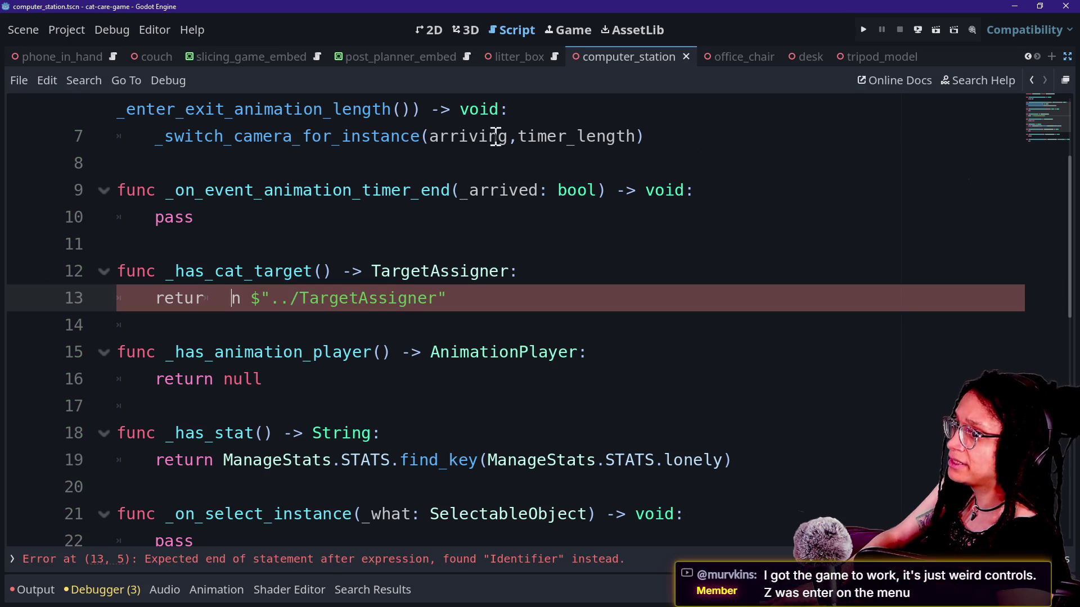
{"action": "key", "text": "BackSpace"}
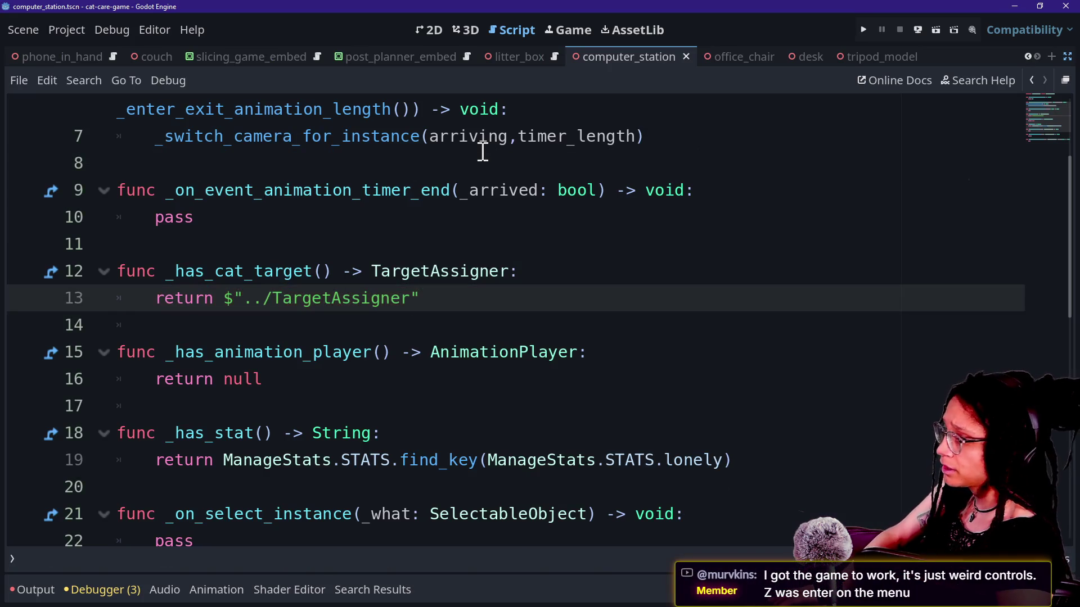
{"action": "key", "text": "alt+Tab"}
{"action": "left_click", "coordinate": [526, 345]}
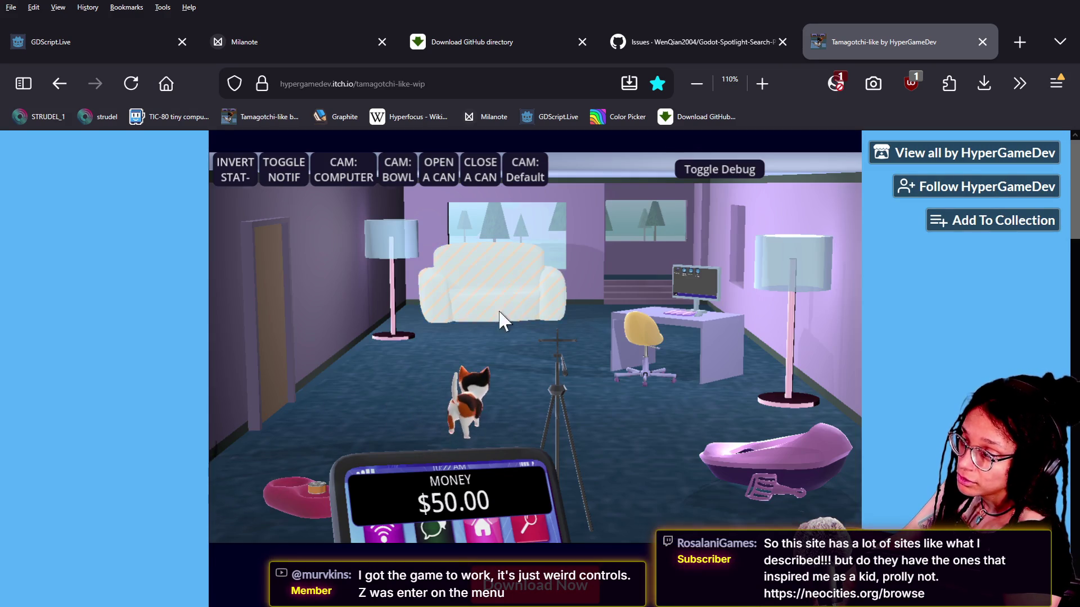
Play-test the couch close-up four times, returning to the room view each time
{"action": "left_click", "coordinate": [501, 294]}
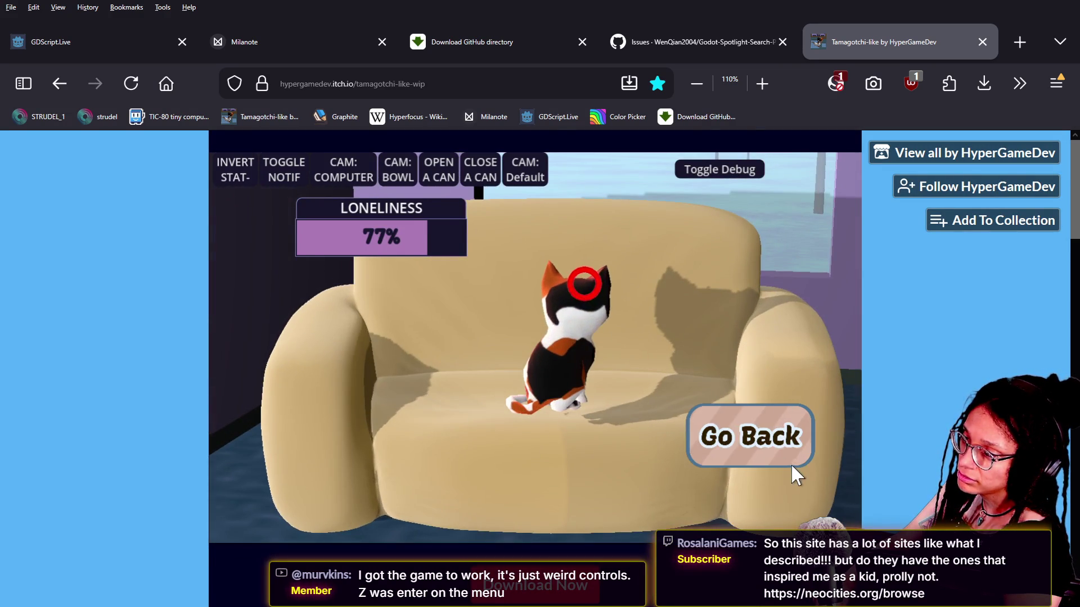
{"action": "left_click", "coordinate": [780, 453]}
{"action": "left_click", "coordinate": [540, 309]}
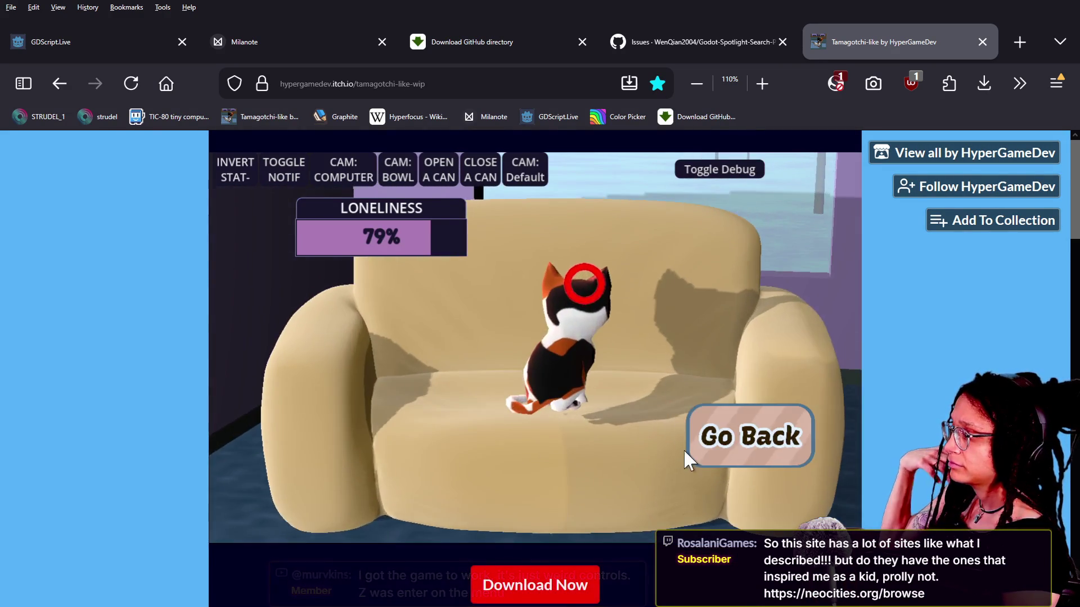
{"action": "left_click", "coordinate": [690, 447]}
{"action": "left_click", "coordinate": [572, 268]}
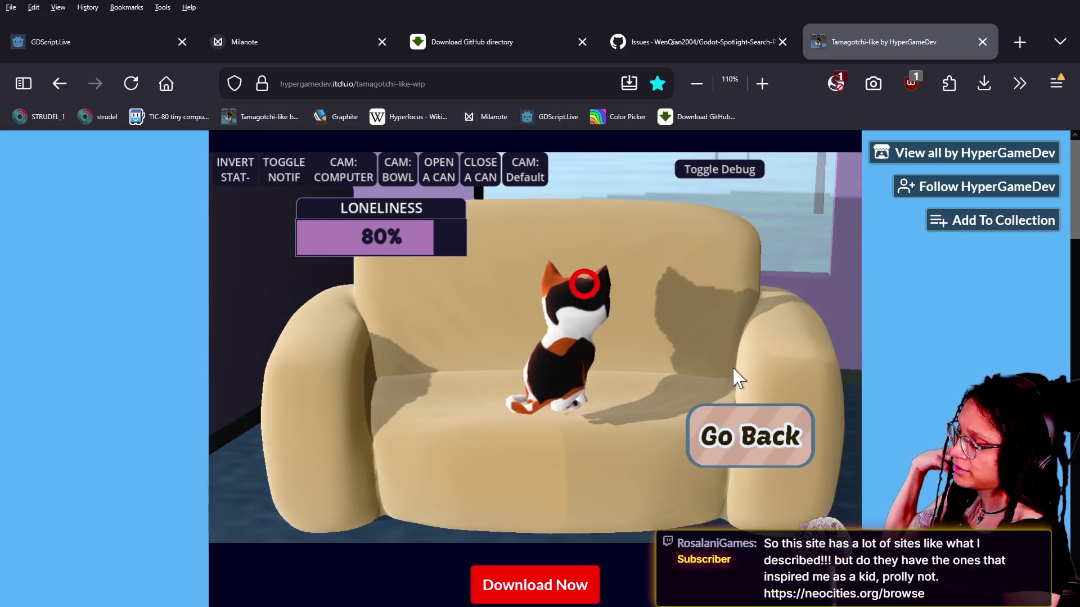
{"action": "left_click", "coordinate": [723, 440]}
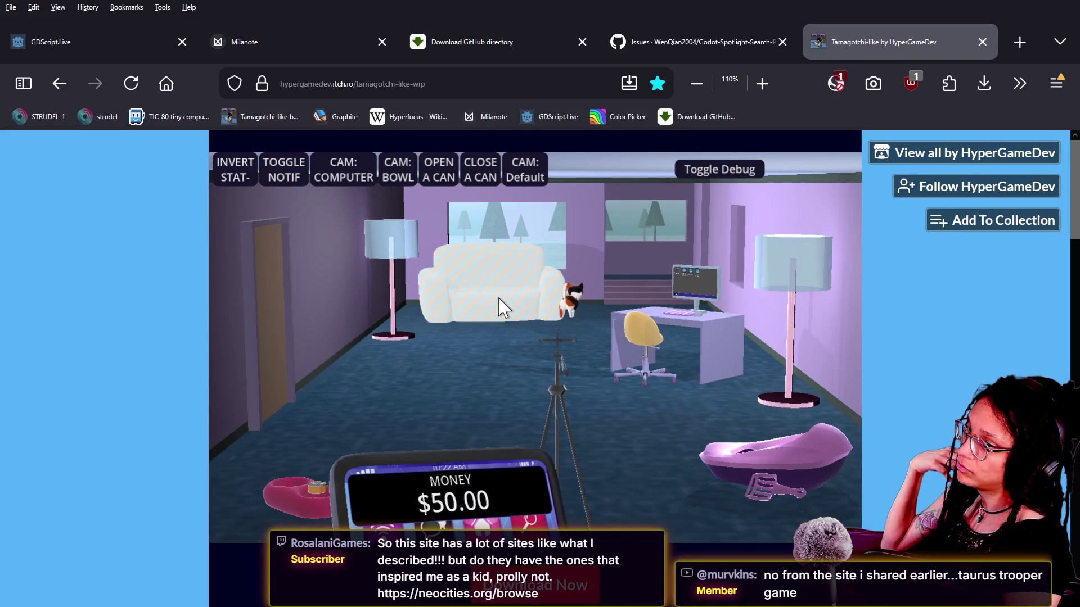
{"action": "left_click", "coordinate": [512, 307]}
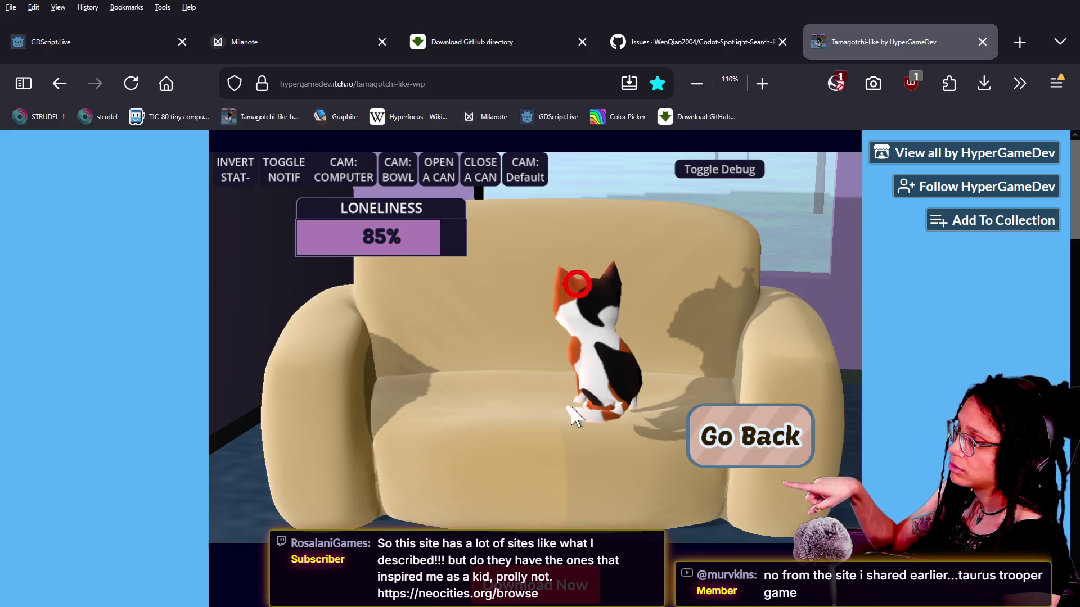
{"action": "left_click", "coordinate": [782, 437]}
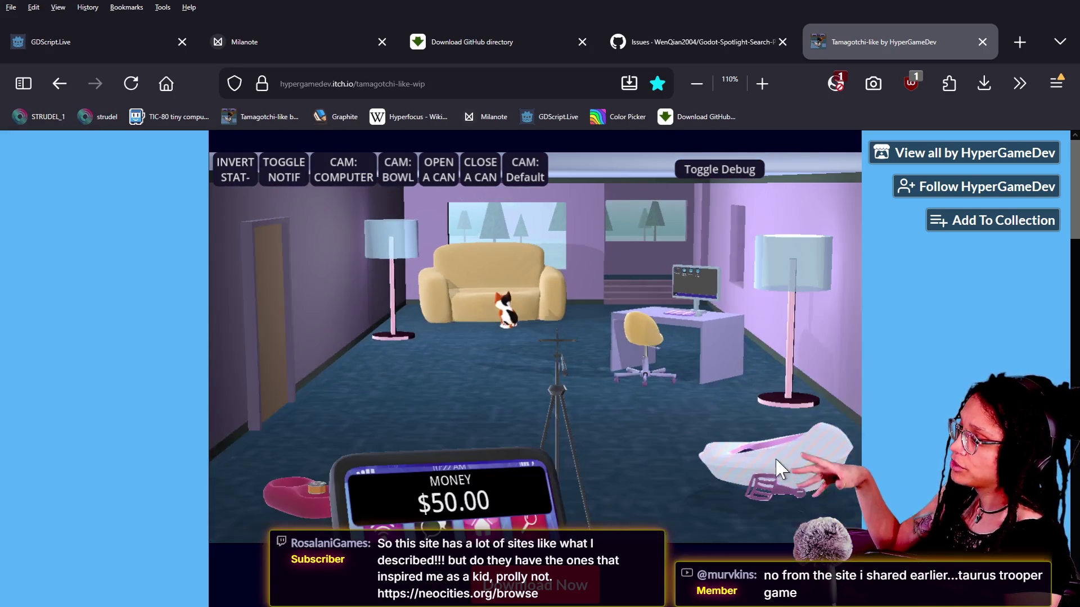
Check the litter box and tripod phone close-ups, reload the page, and return to Godot
{"action": "left_click", "coordinate": [777, 469]}
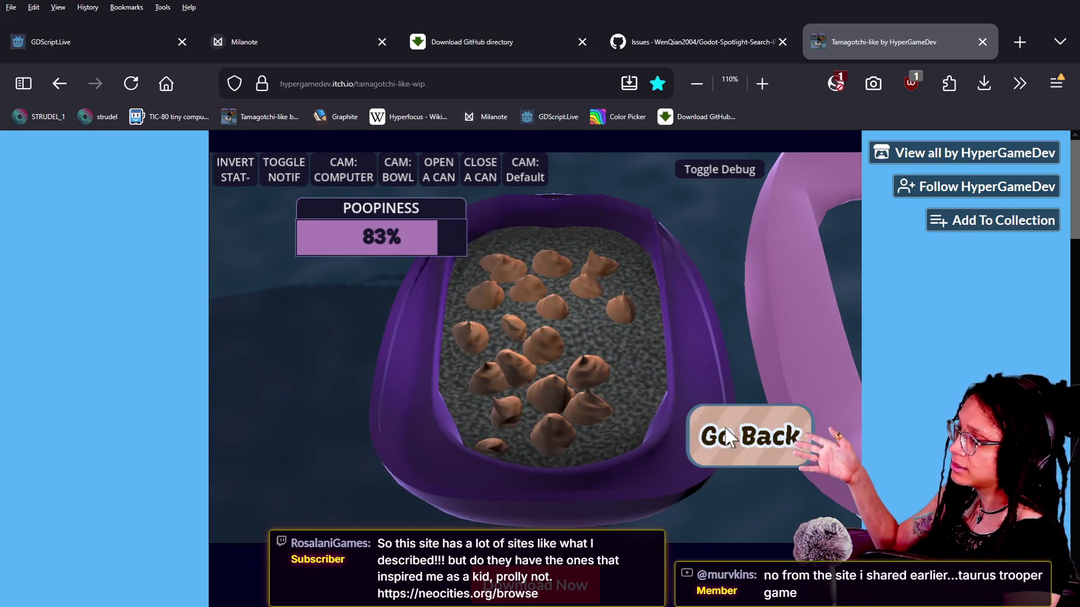
{"action": "left_click", "coordinate": [726, 437]}
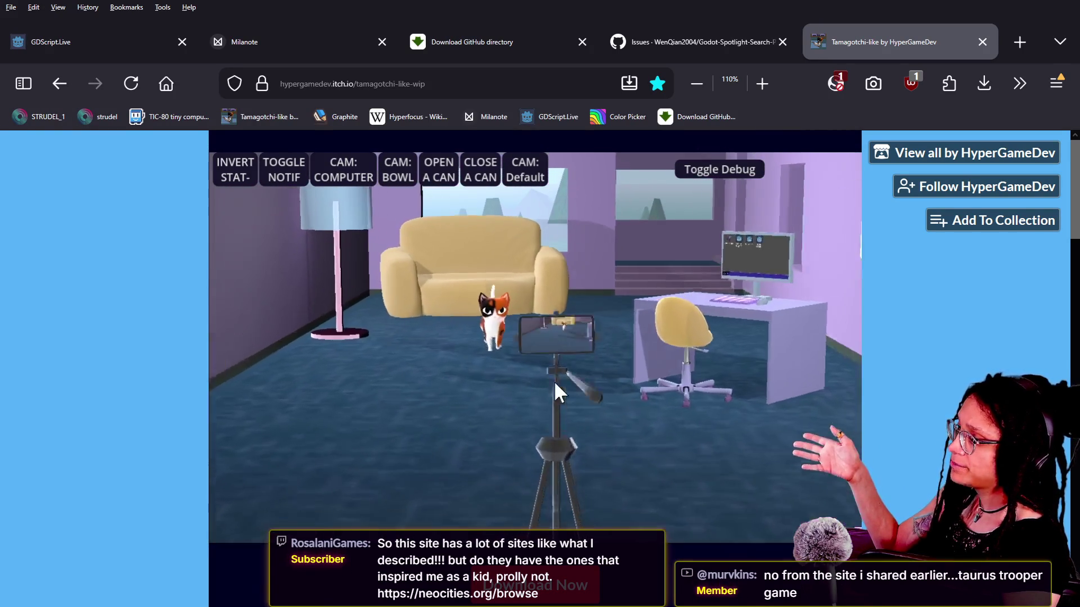
{"action": "left_click", "coordinate": [554, 380]}
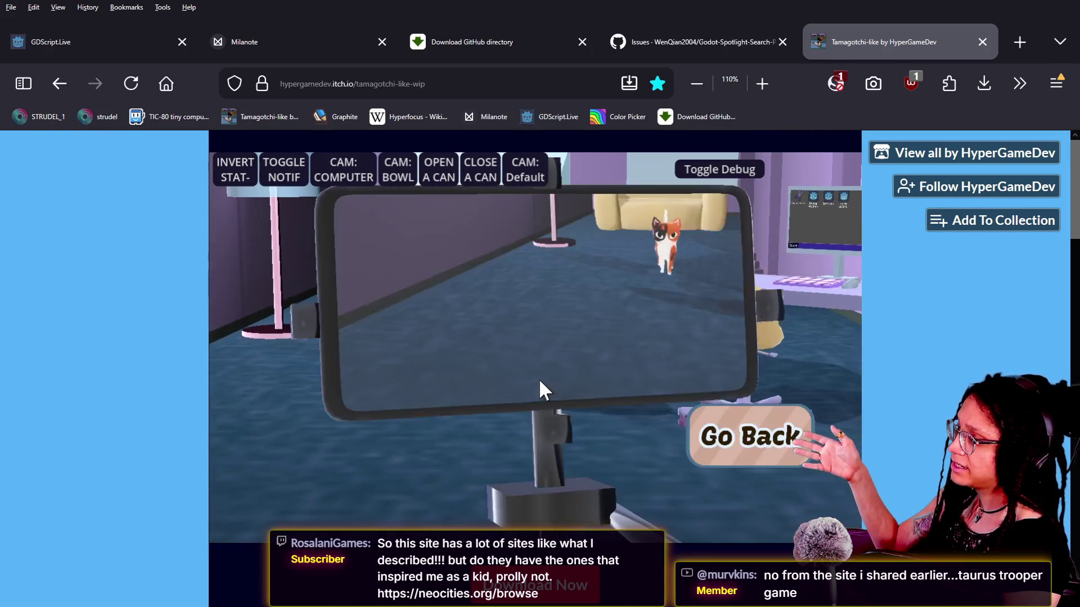
{"action": "left_click", "coordinate": [731, 437]}
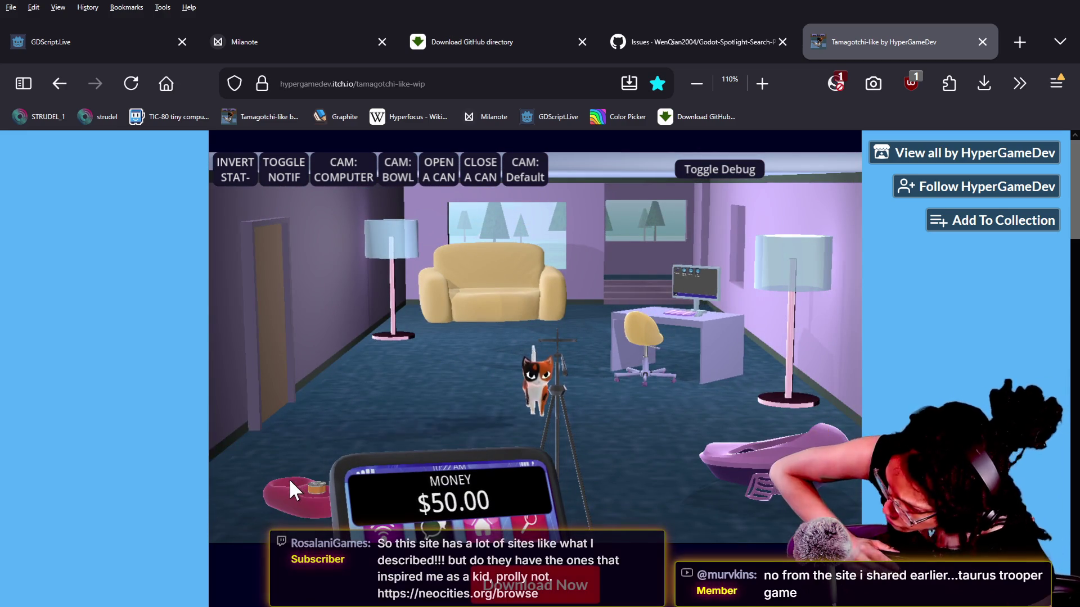
{"action": "key", "text": "alt+Tab"}
{"action": "key", "text": "alt+Tab"}
{"action": "left_click", "coordinate": [131, 83]}
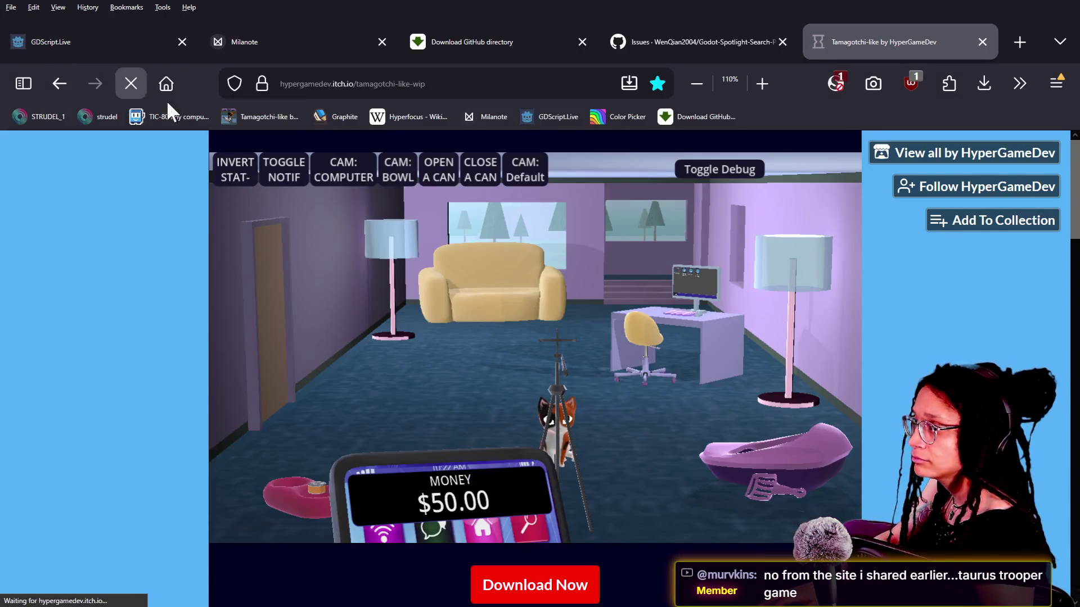
{"action": "key", "text": "alt+Tab"}
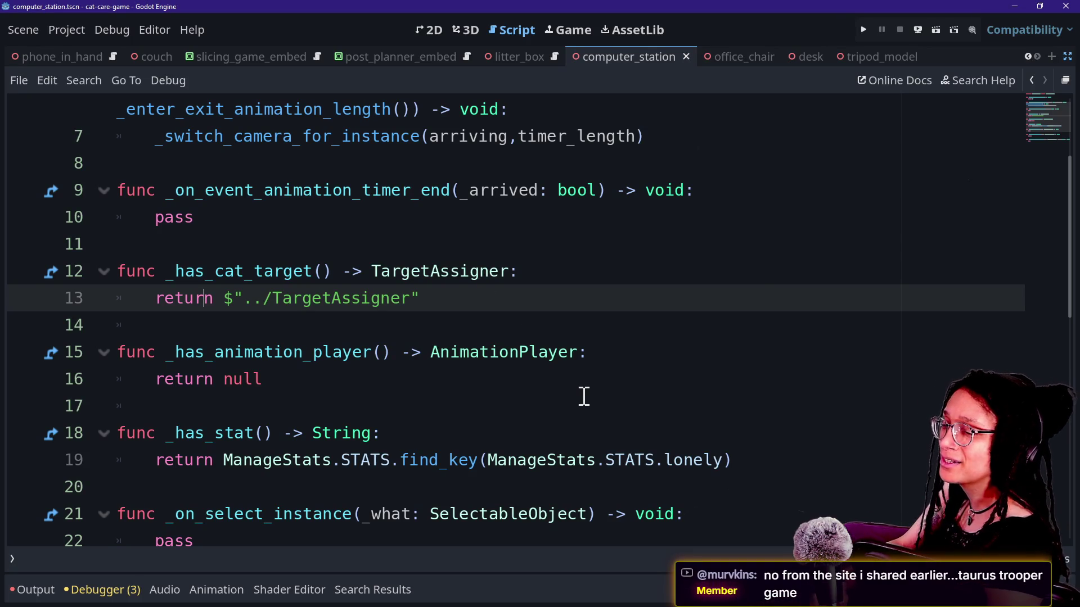
Move through the remaining functions and back to blank line 17
{"action": "key", "text": "Down"}
{"action": "key", "text": "Down"}
{"action": "key", "text": "Down"}
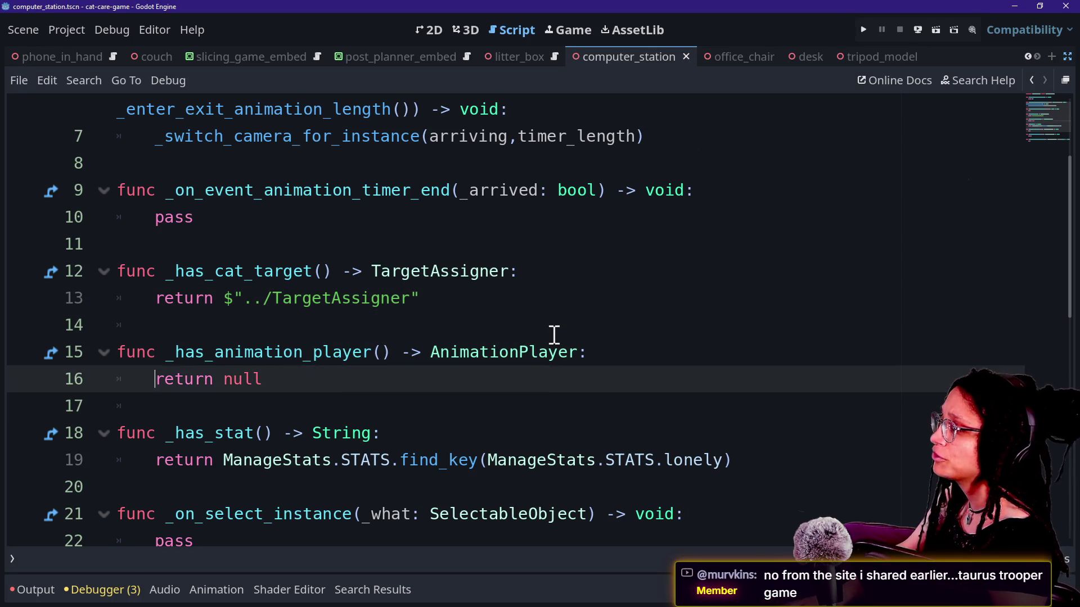
{"action": "key", "text": "End"}
{"action": "key", "text": "Down"}
{"action": "key", "text": "Down"}
{"action": "key", "text": "Down"}
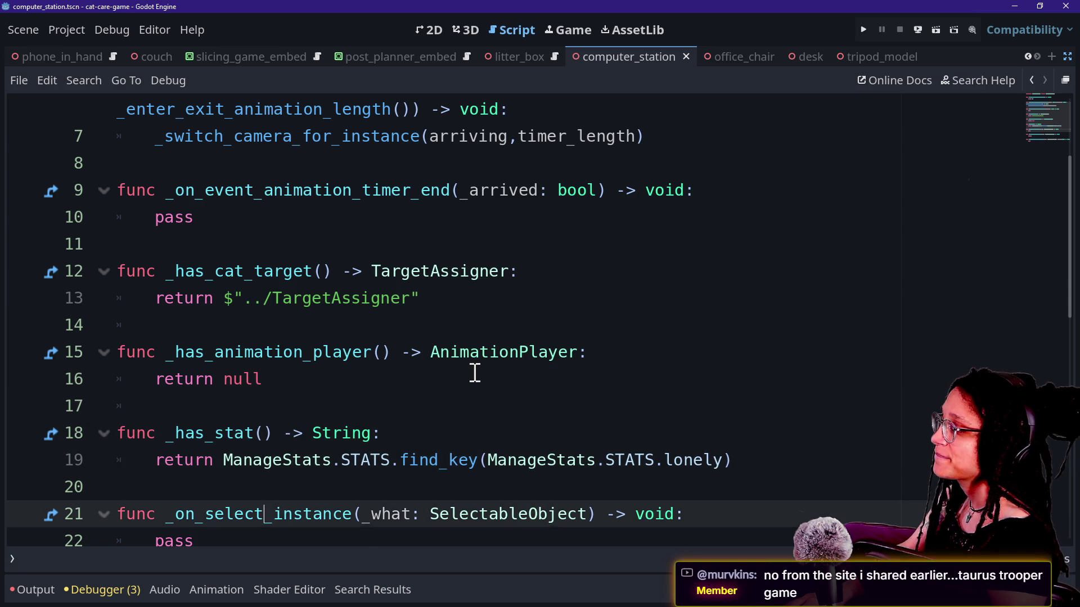
{"action": "key", "text": "Down"}
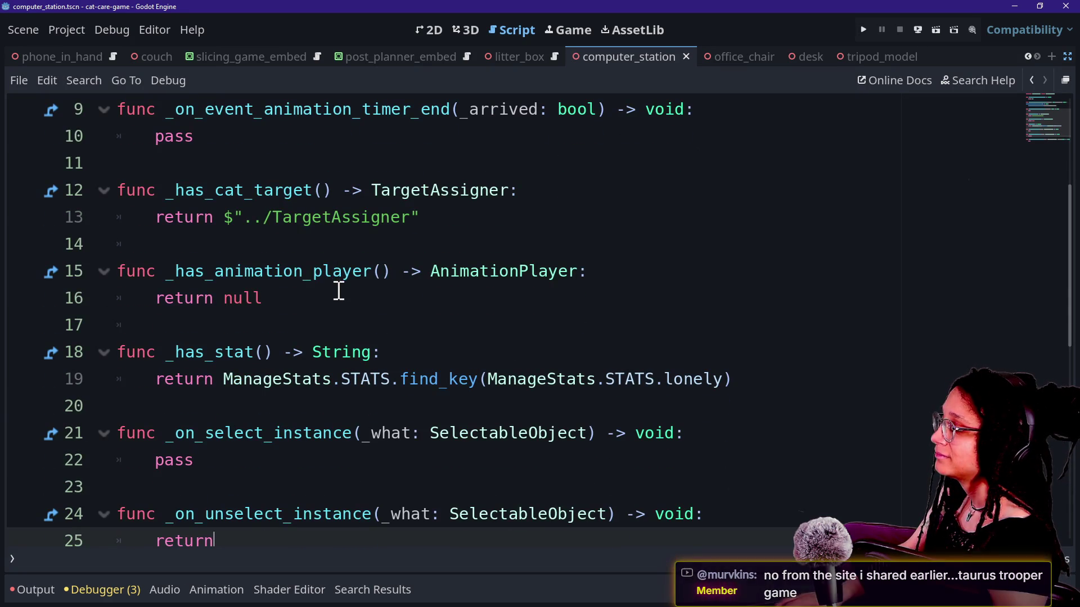
{"action": "left_click", "coordinate": [338, 289]}
{"action": "left_click", "coordinate": [369, 325]}
{"action": "scroll", "coordinate": [370, 325], "scroll_direction": "up", "scroll_amount": 2}
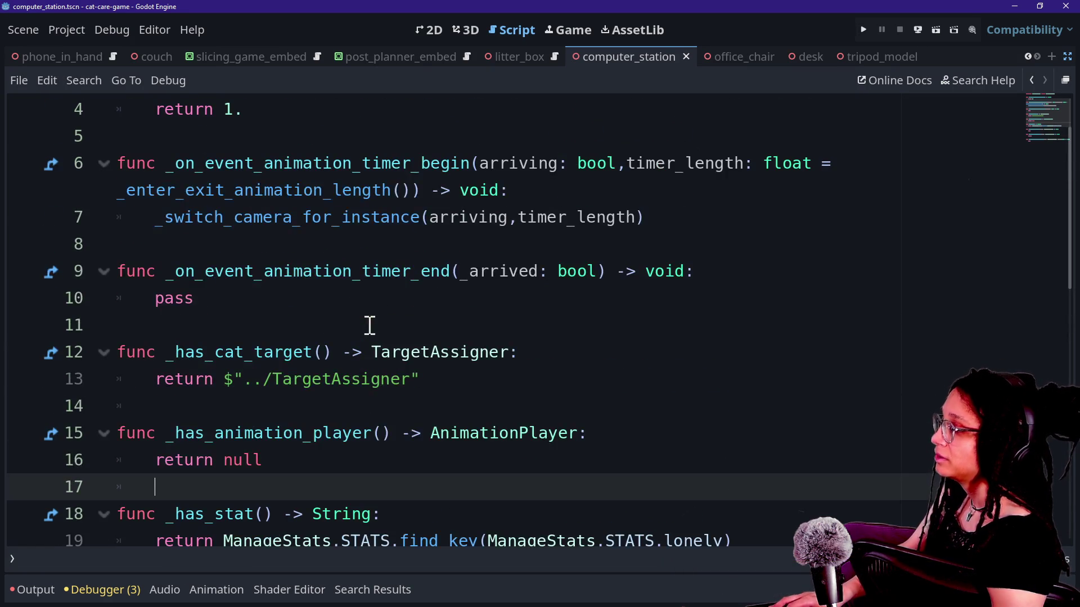
Quick Open the computer station selectable script
{"action": "key", "text": "shift+alt+o"}
{"action": "key", "text": "Down"}
{"action": "key", "text": "Up"}
{"action": "key", "text": "Up"}
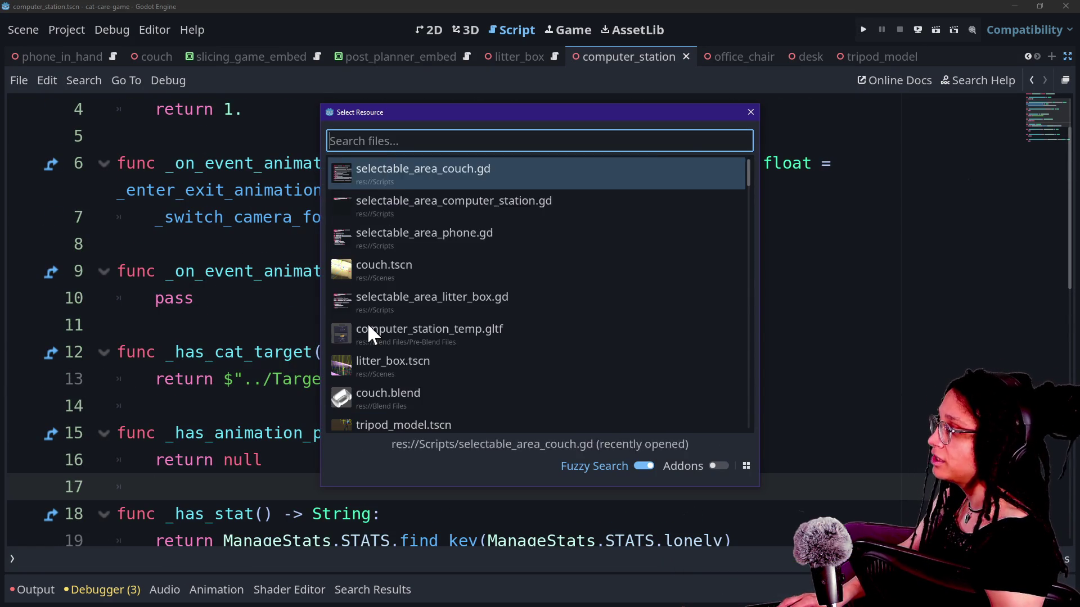
{"action": "key", "text": "Down"}
{"action": "key", "text": "Down"}
{"action": "key", "text": "Down"}
{"action": "key", "text": "Down"}
{"action": "key", "text": "Up"}
{"action": "key", "text": "Up"}
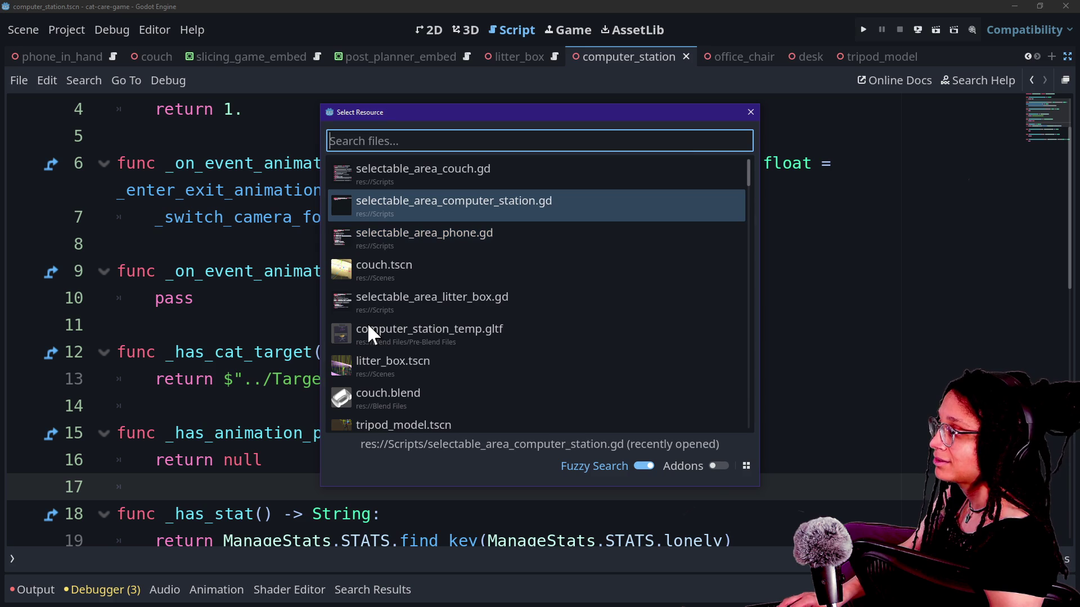
{"action": "key", "text": "Return"}
Replace pass in _has_animation_player with return null
{"action": "left_click", "coordinate": [256, 378]}
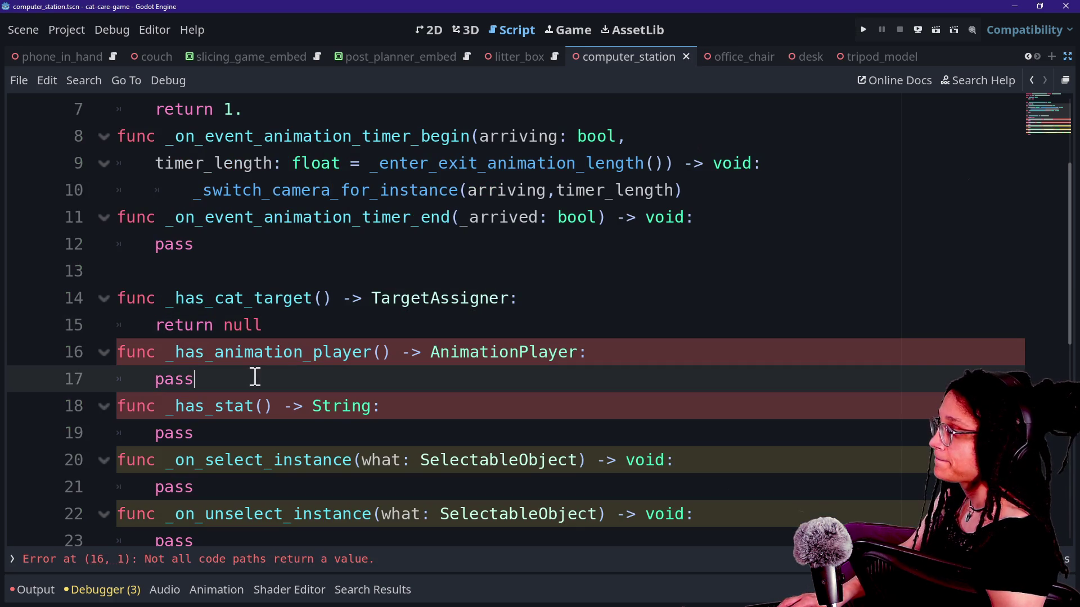
{"action": "key", "text": "BackSpace"}
{"action": "key", "text": "BackSpace"}
{"action": "key", "text": "BackSpace"}
{"action": "type", "text": "f"}
{"action": "type", "text": "turn n"}
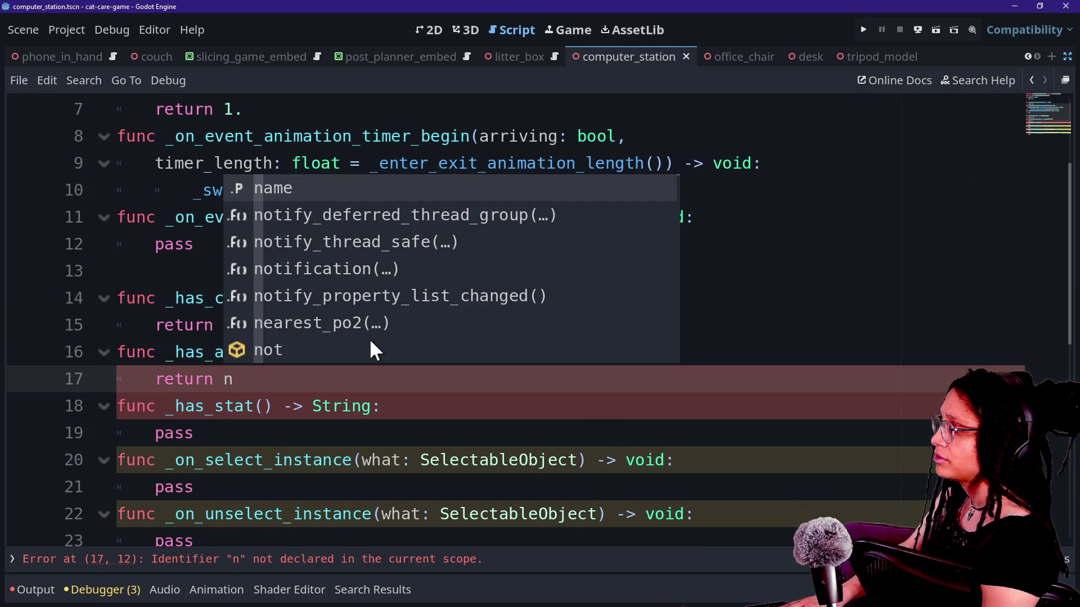
{"action": "type", "text": "ull"}
{"action": "key", "text": "Escape"}
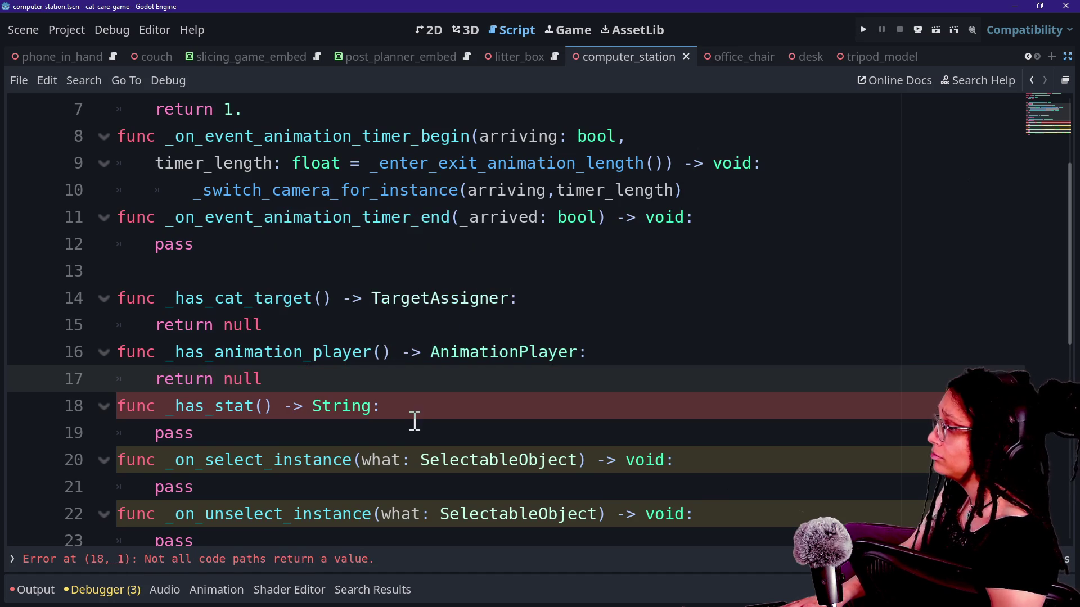
Replace pass in _has_stat with return ""
{"action": "left_click", "coordinate": [348, 427]}
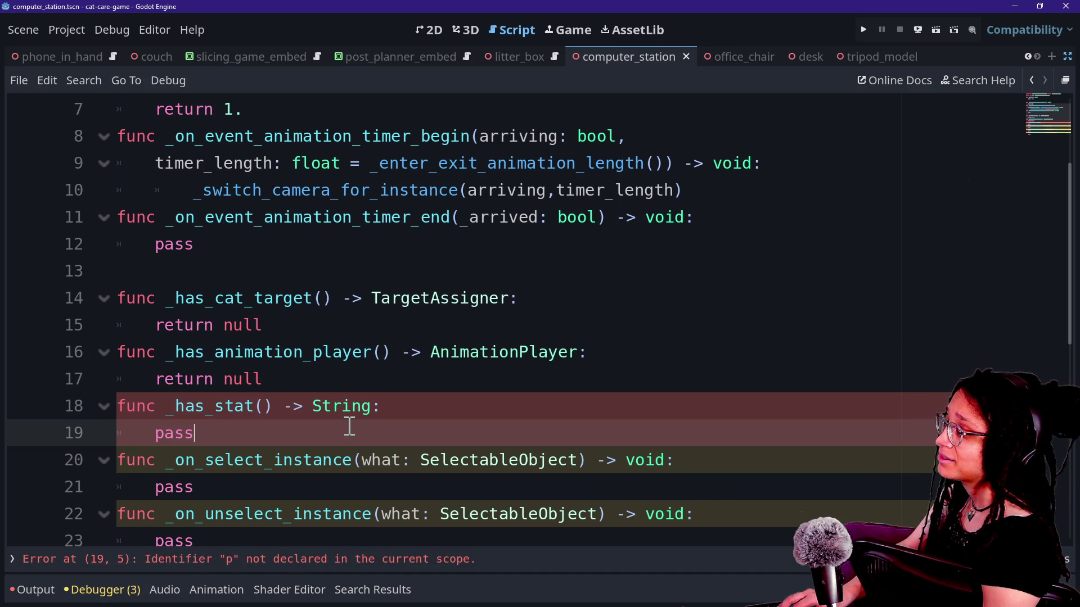
{"action": "type", "text": "nb"}
{"action": "key", "text": "BackSpace"}
{"action": "key", "text": "BackSpace"}
{"action": "key", "text": "BackSpace"}
{"action": "type", "text": "urn \"\""}
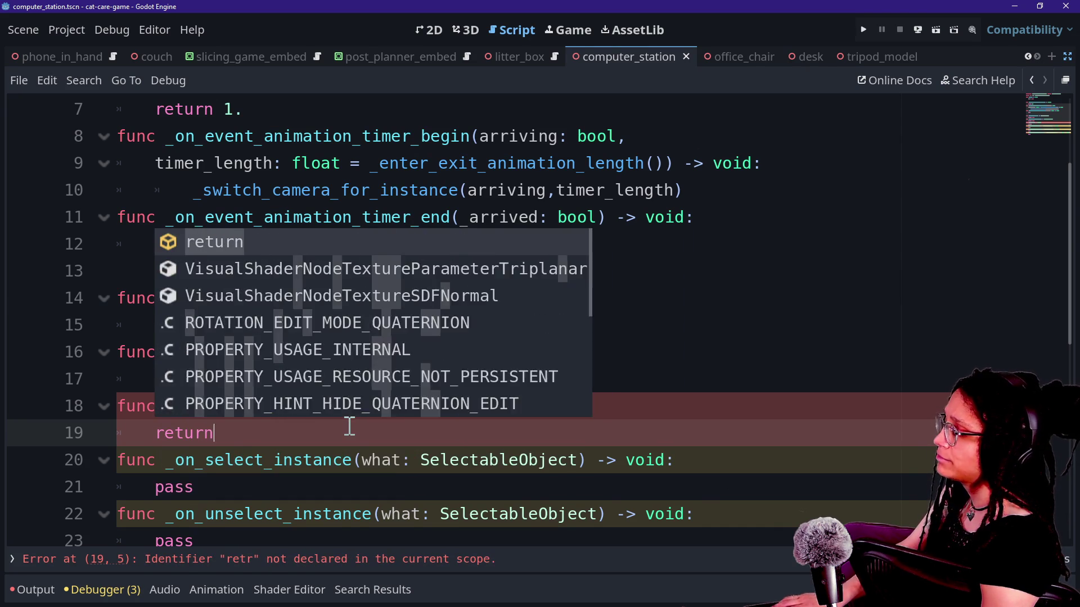
Go to the pass in _on_select_instance and bring up Quick Open
{"action": "scroll", "coordinate": [373, 511], "scroll_direction": "down", "scroll_amount": 1}
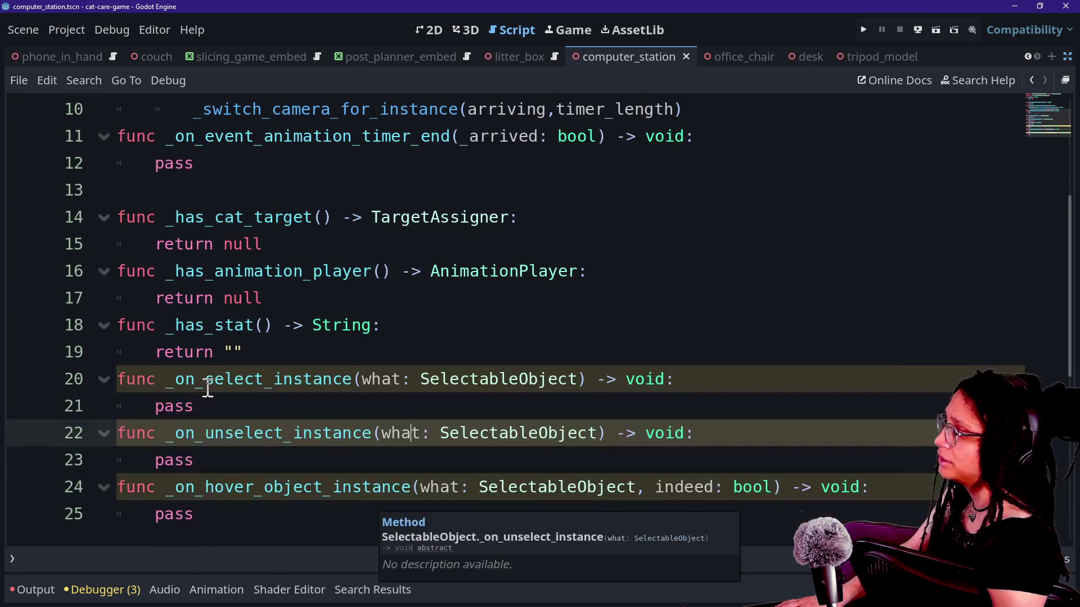
{"action": "left_click", "coordinate": [253, 411]}
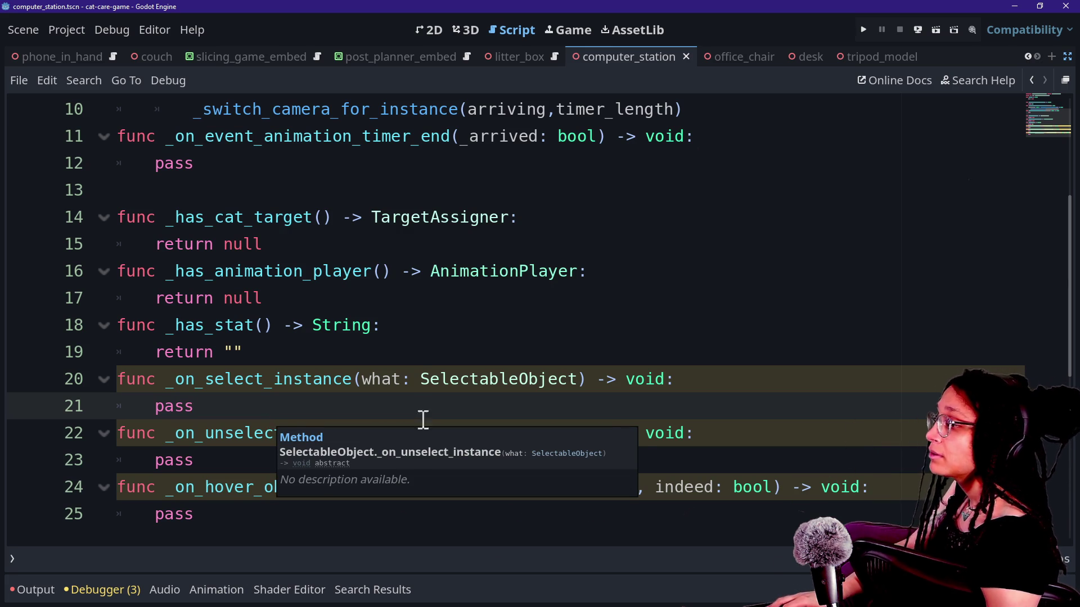
{"action": "left_click", "coordinate": [418, 350]}
{"action": "left_click", "coordinate": [175, 380]}
{"action": "left_click", "coordinate": [221, 396]}
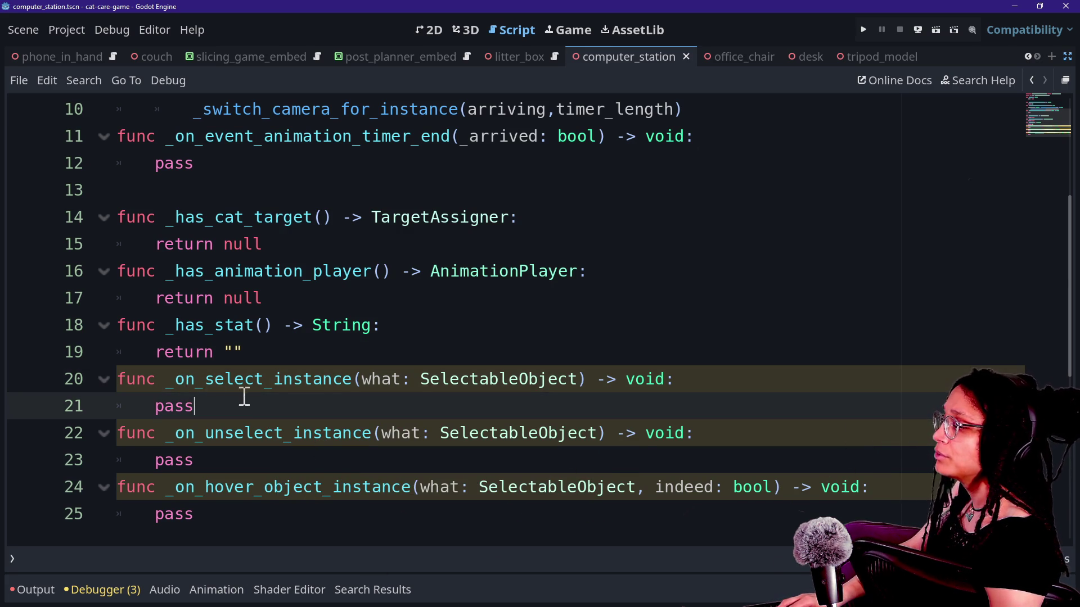
{"action": "key", "text": "shift+alt+o"}
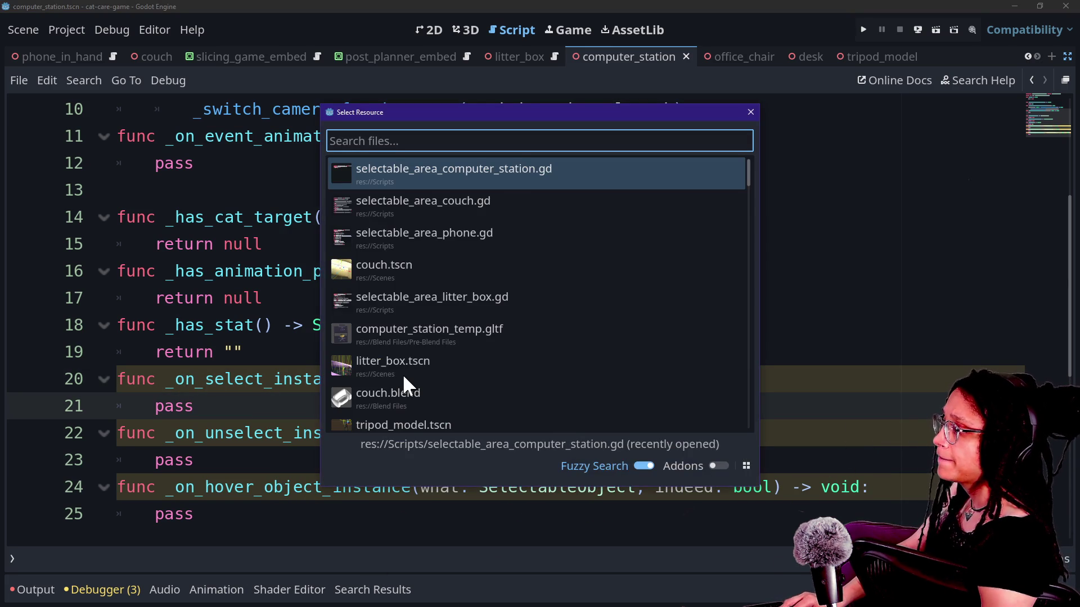
{"action": "key", "text": "Down"}
{"action": "key", "text": "Return"}
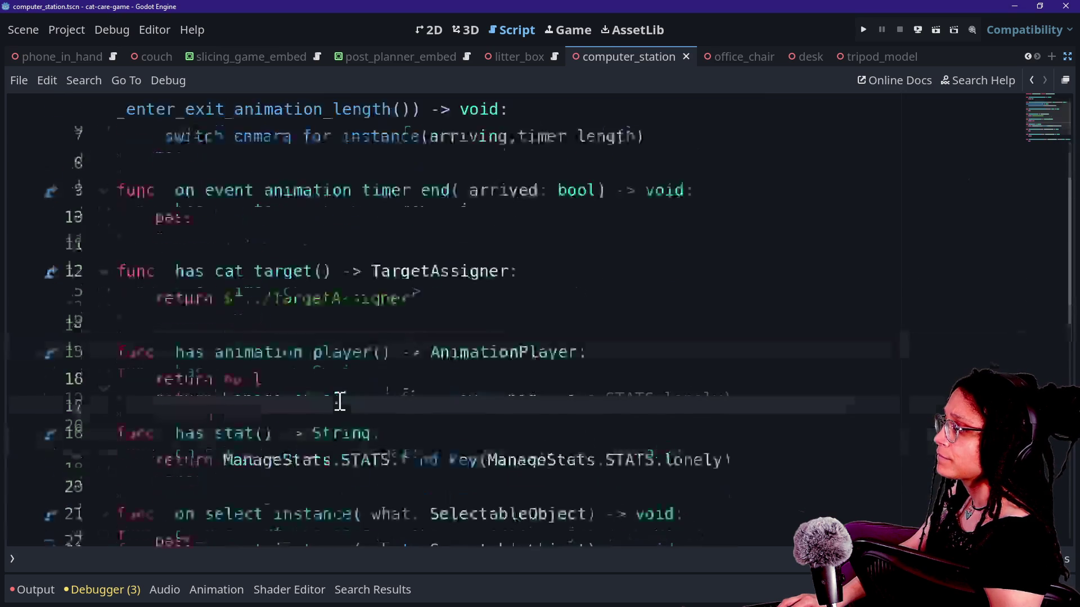
{"action": "scroll", "coordinate": [339, 401], "scroll_direction": "down", "scroll_amount": 5}
{"action": "scroll", "coordinate": [340, 402], "scroll_direction": "up", "scroll_amount": 6}
{"action": "scroll", "coordinate": [340, 401], "scroll_direction": "down", "scroll_amount": 3}
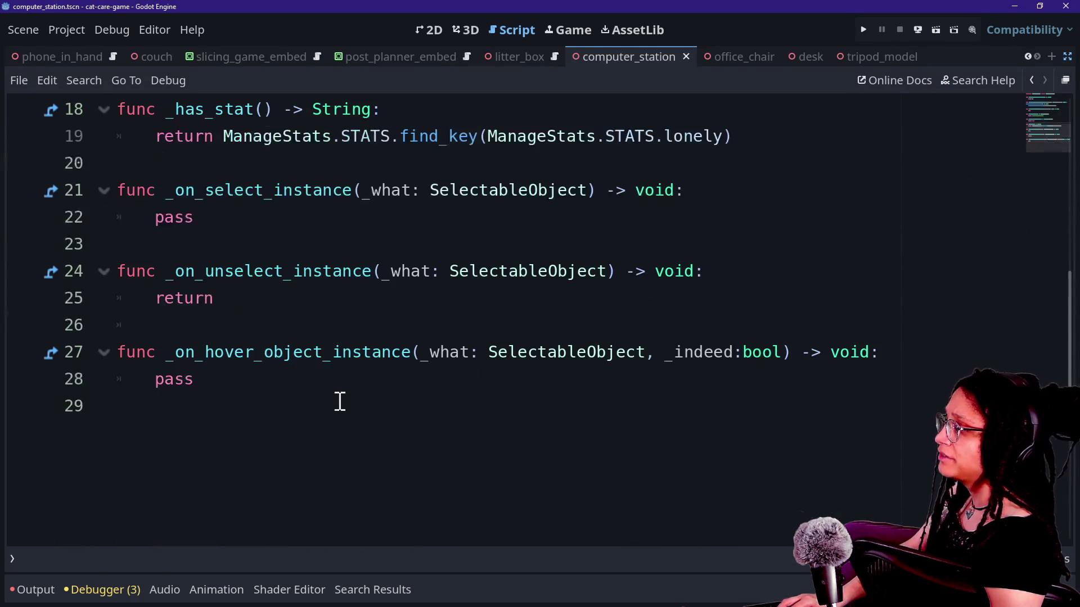
{"action": "mouse_move", "coordinate": [189, 176]}
{"action": "left_mouse_down"}
{"action": "mouse_move", "coordinate": [315, 390]}
{"action": "mouse_move", "coordinate": [133, 186]}
{"action": "mouse_move", "coordinate": [241, 258]}
{"action": "left_mouse_up"}
{"action": "left_click", "coordinate": [320, 405]}
{"action": "key", "text": "alt+f"}
{"action": "left_click", "coordinate": [103, 190]}
{"action": "left_click", "coordinate": [135, 191]}
{"action": "left_click", "coordinate": [241, 260]}
{"action": "key", "text": "shift+alt+o"}
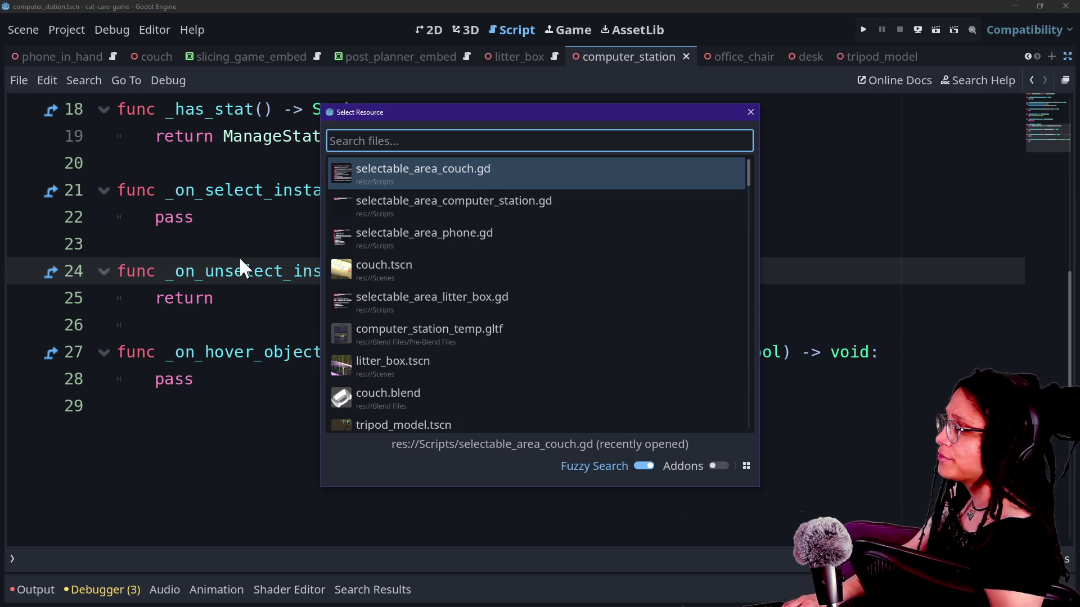
{"action": "key", "text": "Down"}
{"action": "key", "text": "Down"}
{"action": "key", "text": "Down"}
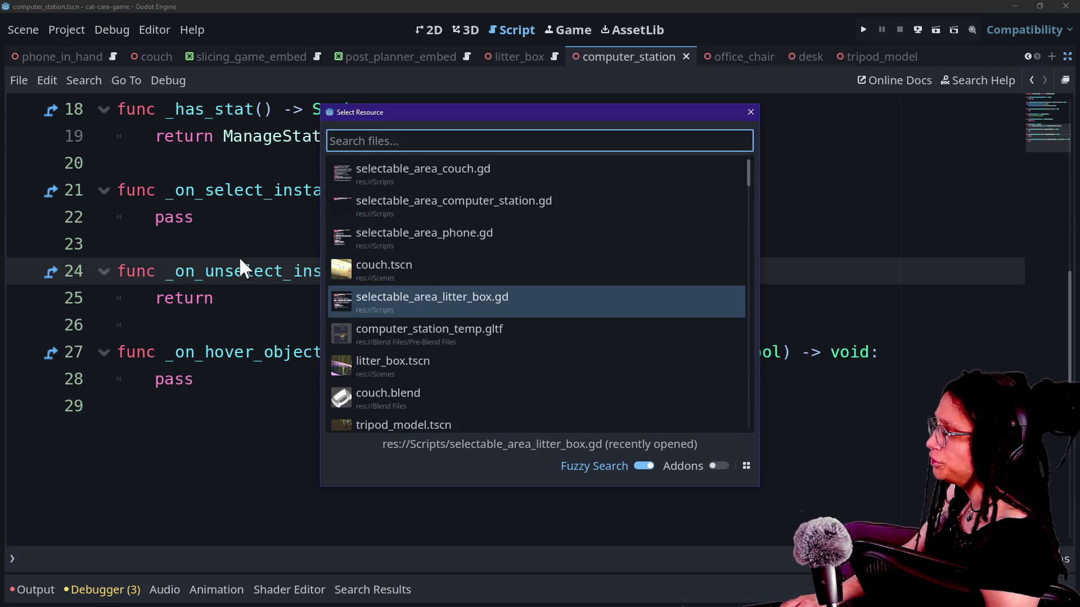
{"action": "key", "text": "Return"}
{"action": "scroll", "coordinate": [241, 259], "scroll_direction": "down", "scroll_amount": 10}
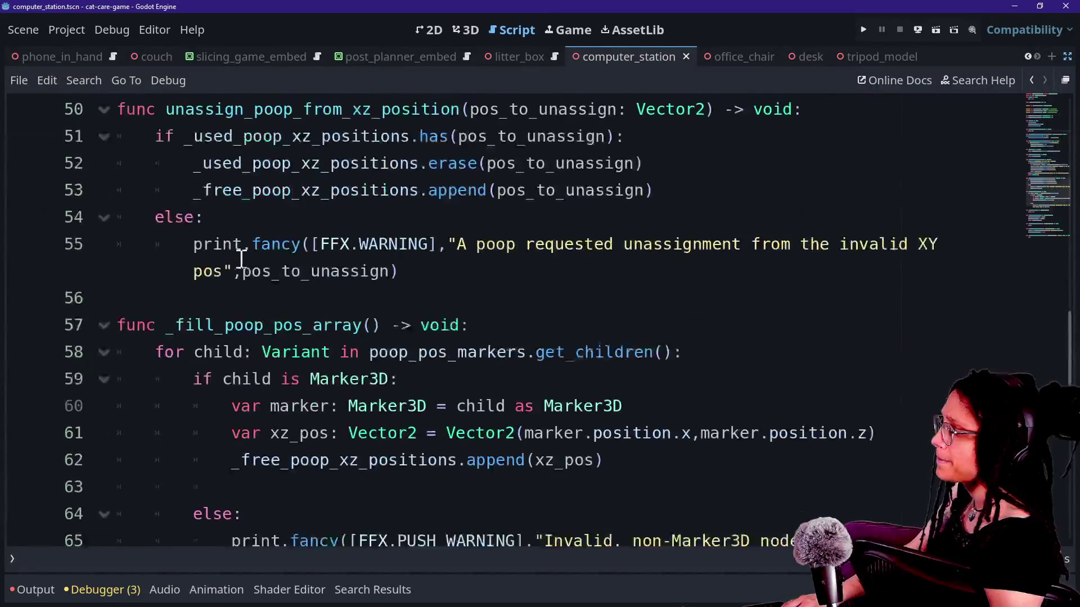
{"action": "scroll", "coordinate": [240, 260], "scroll_direction": "down", "scroll_amount": 9}
{"action": "scroll", "coordinate": [240, 260], "scroll_direction": "up", "scroll_amount": 3}
{"action": "left_click", "coordinate": [193, 270]}
{"action": "left_click", "coordinate": [225, 298]}
{"action": "left_click_drag", "start_coordinate": [329, 433], "coordinate": [341, 380]}
{"action": "left_click", "coordinate": [335, 379]}
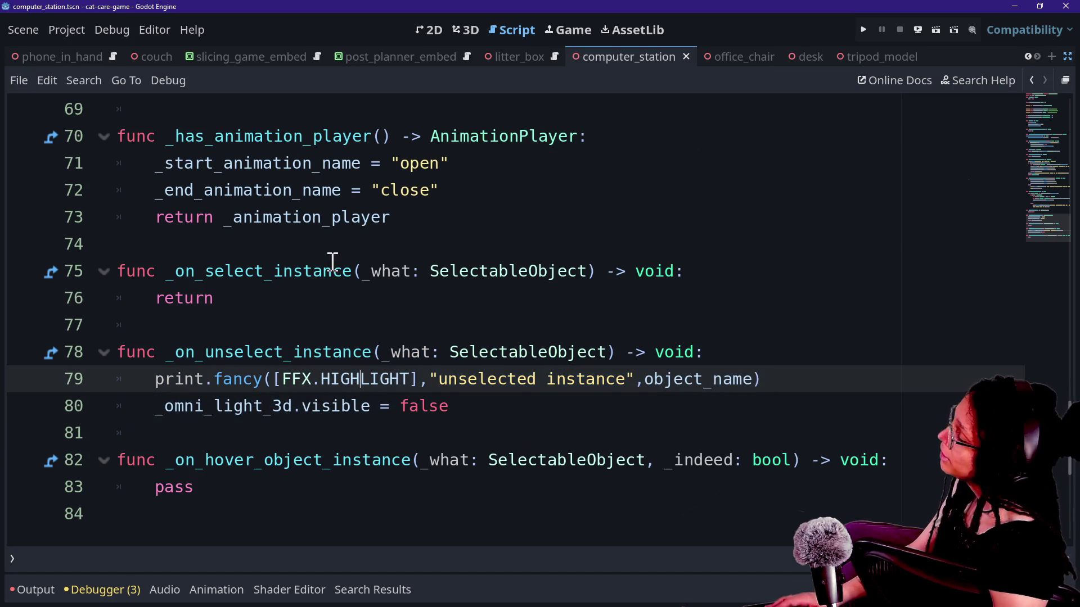
{"action": "left_click", "coordinate": [314, 265]}
{"action": "key", "text": "shift+alt+o"}
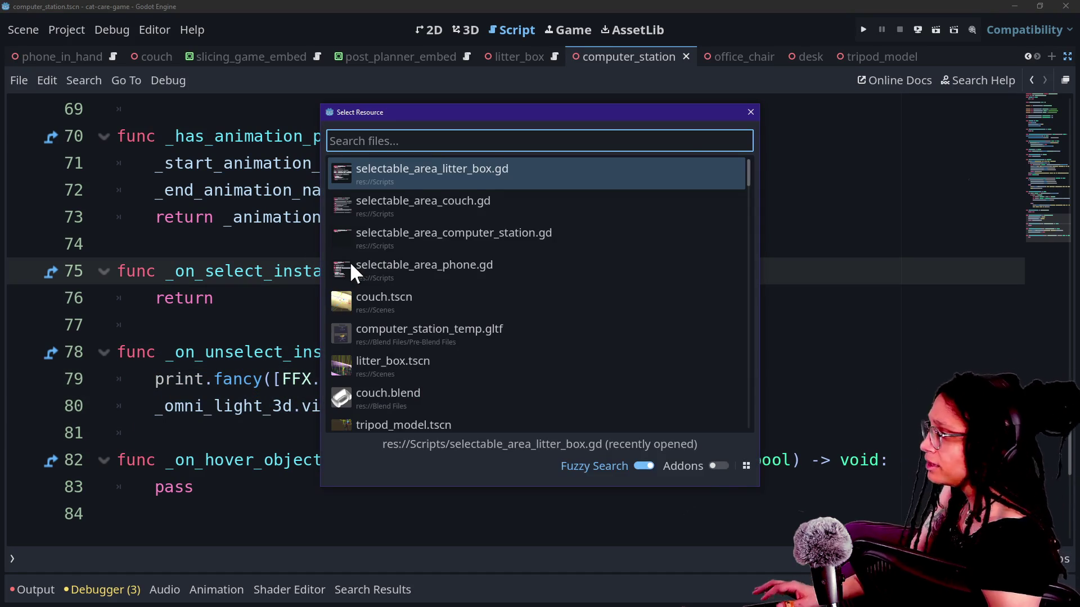
{"action": "key", "text": "Down"}
{"action": "key", "text": "Return"}
{"action": "left_click", "coordinate": [244, 372]}
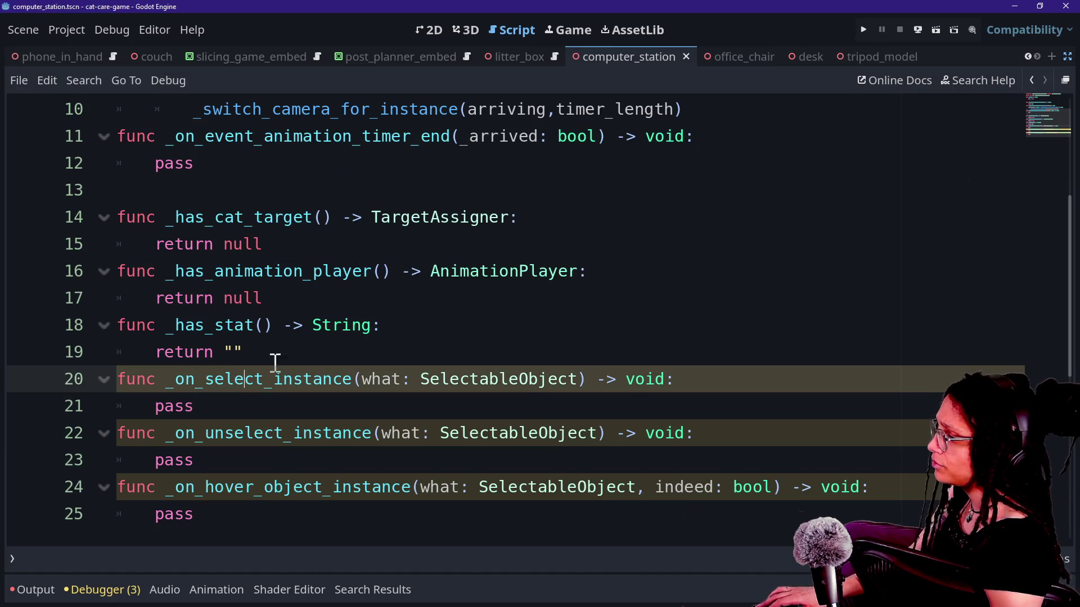
Rename the unused parameters to _what on lines 20, 22, 24 and _indeed on line 24
{"action": "left_click", "coordinate": [383, 433], "text": "alt"}
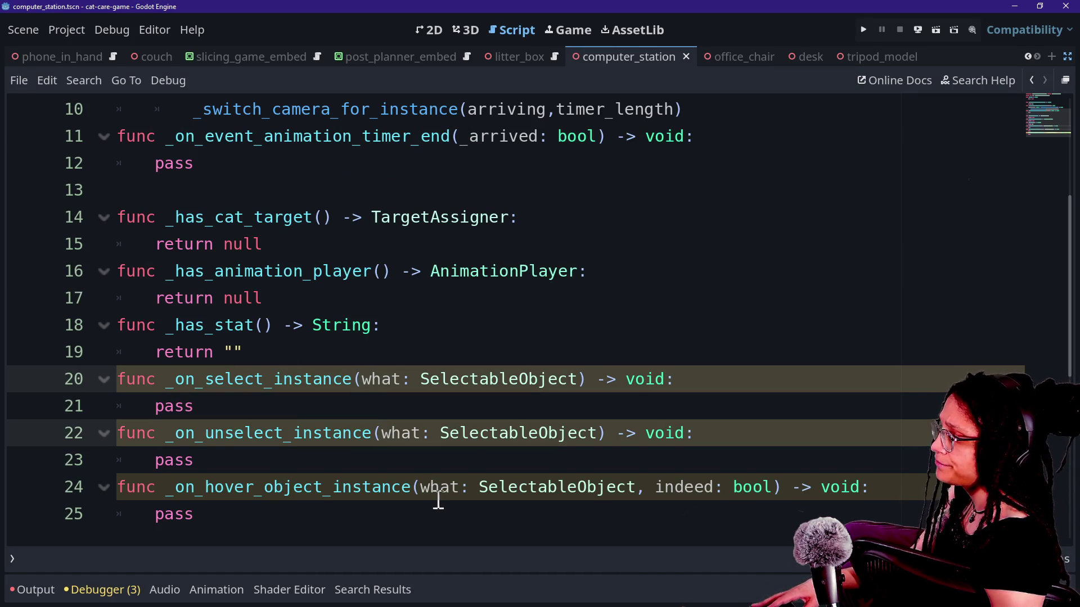
{"action": "type", "text": "_"}
{"action": "key", "text": "Escape"}
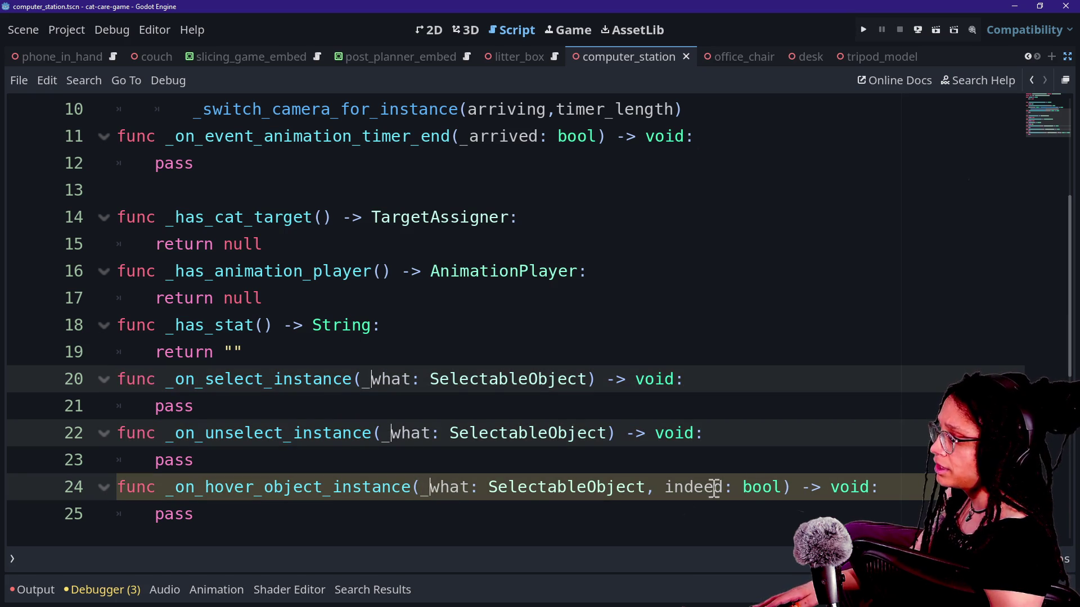
{"action": "left_click", "coordinate": [665, 487]}
{"action": "type", "text": "_"}
Save the computer station script and look over the edited code
{"action": "left_click", "coordinate": [440, 365]}
{"action": "key", "text": "ctrl+s"}
{"action": "scroll", "coordinate": [437, 354], "scroll_direction": "up", "scroll_amount": 3}
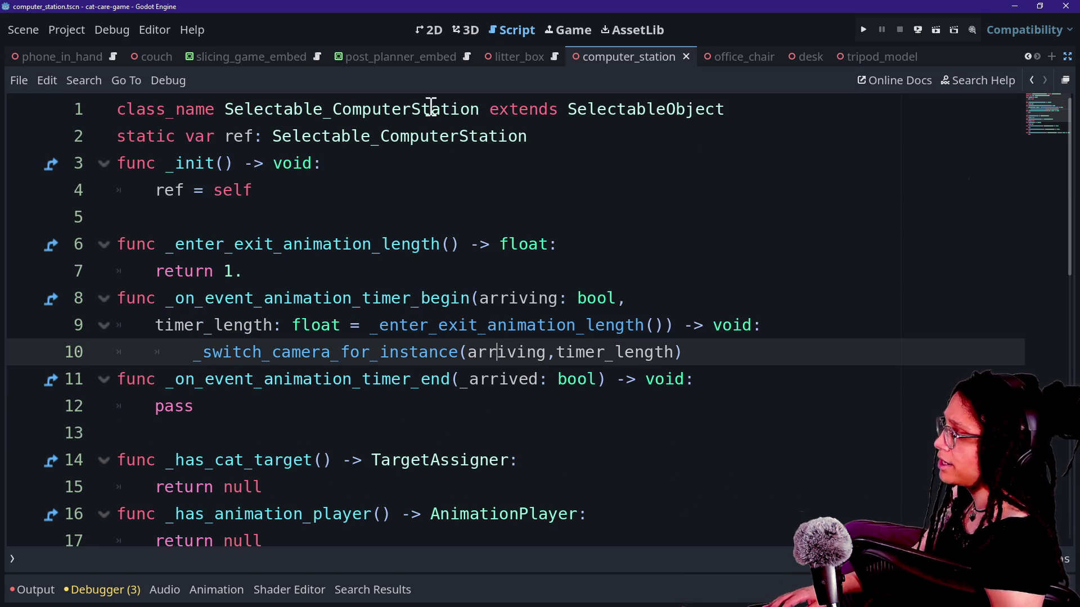
{"action": "left_click_drag", "start_coordinate": [434, 108], "coordinate": [508, 327]}
{"action": "left_click", "coordinate": [508, 326]}
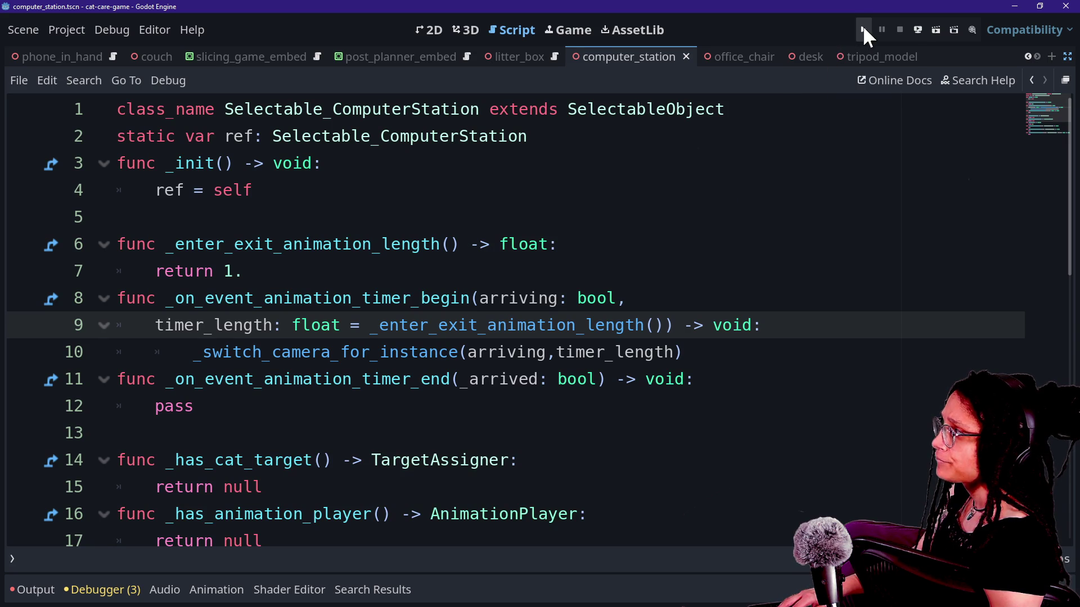
{"action": "scroll", "coordinate": [688, 167], "scroll_direction": "down", "scroll_amount": 1}
{"action": "scroll", "coordinate": [688, 168], "scroll_direction": "up", "scroll_amount": 1}
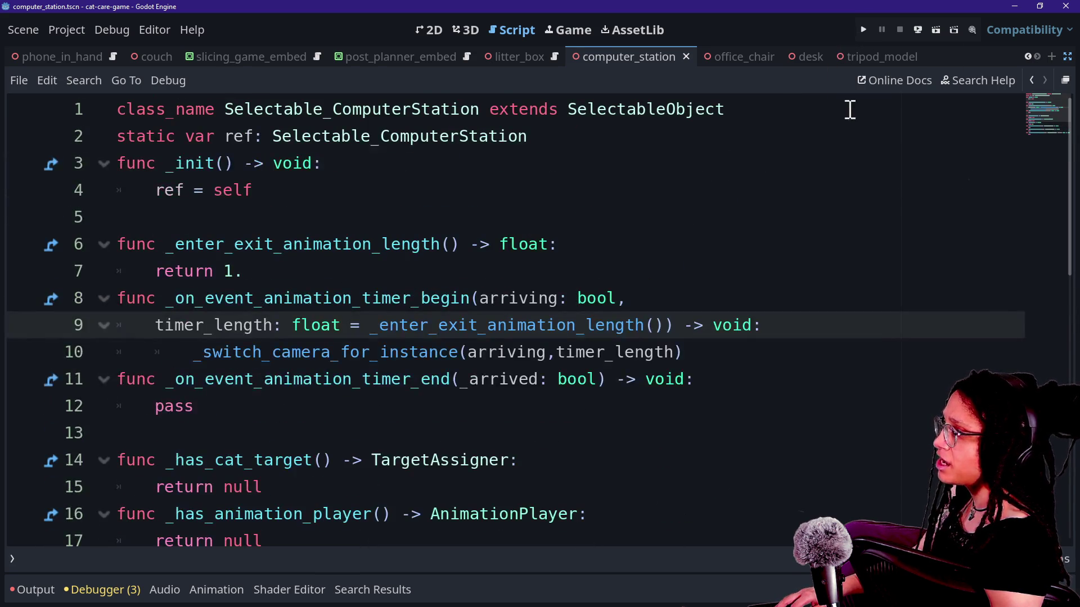
Play-test the cat room, checking the Output log for couch, tripod and litter box hover messages
{"action": "left_click", "coordinate": [864, 30]}
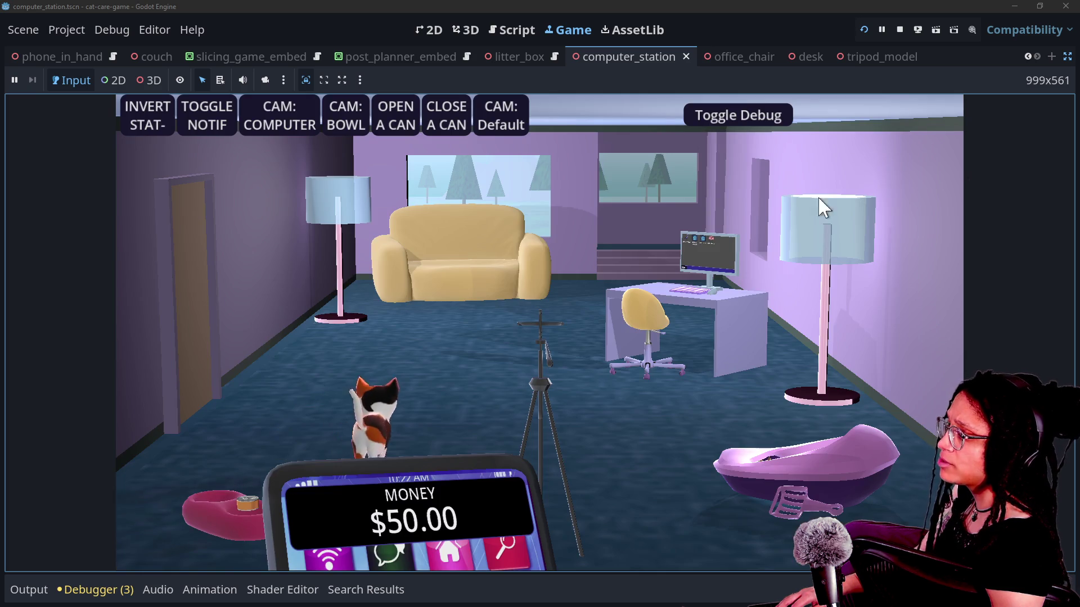
{"action": "left_click", "coordinate": [1067, 57]}
{"action": "left_click", "coordinate": [272, 590]}
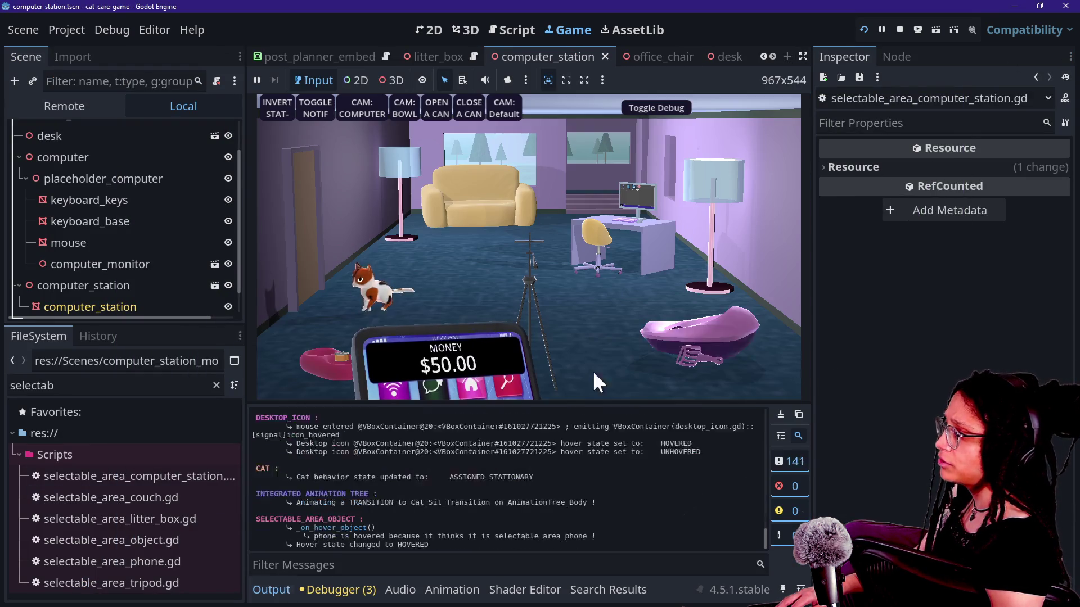
{"action": "left_click", "coordinate": [802, 57]}
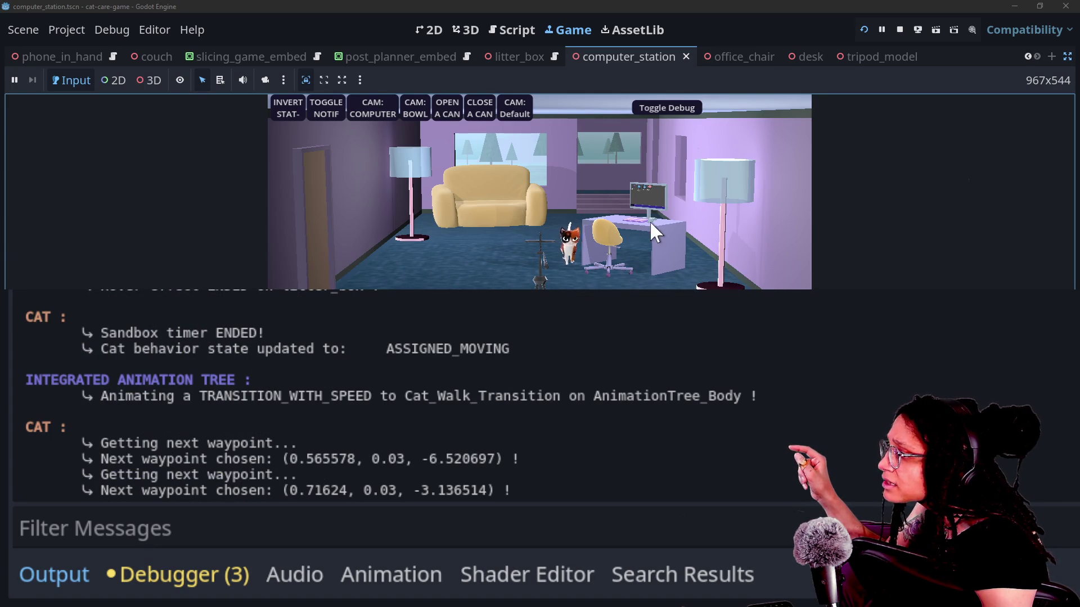
{"action": "left_click", "coordinate": [907, 29]}
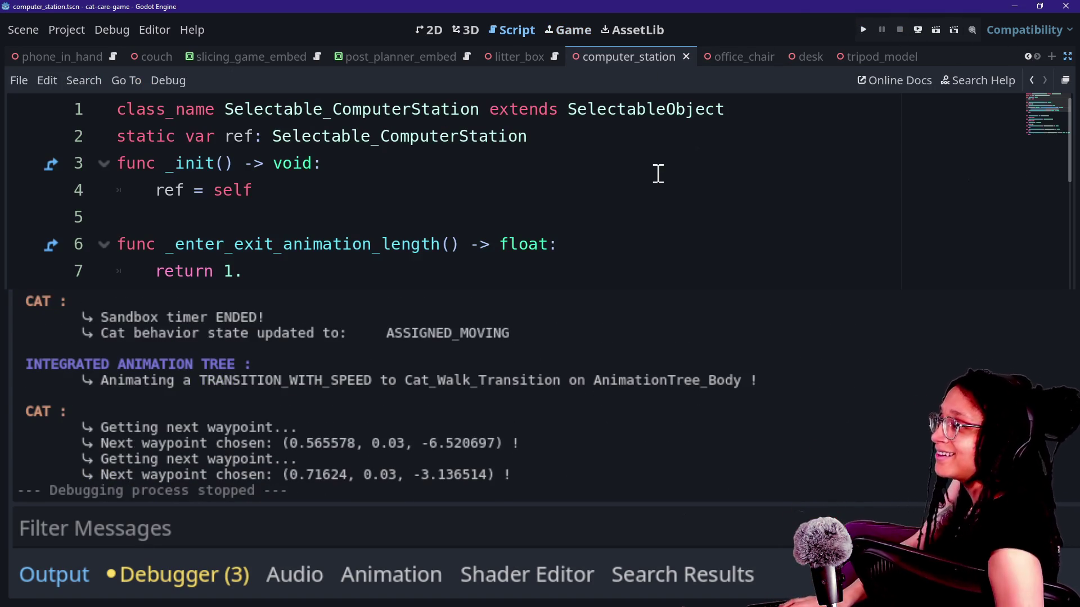
Stop the running game and bring back the scene tree and Inspector panels
{"action": "left_click", "coordinate": [657, 173]}
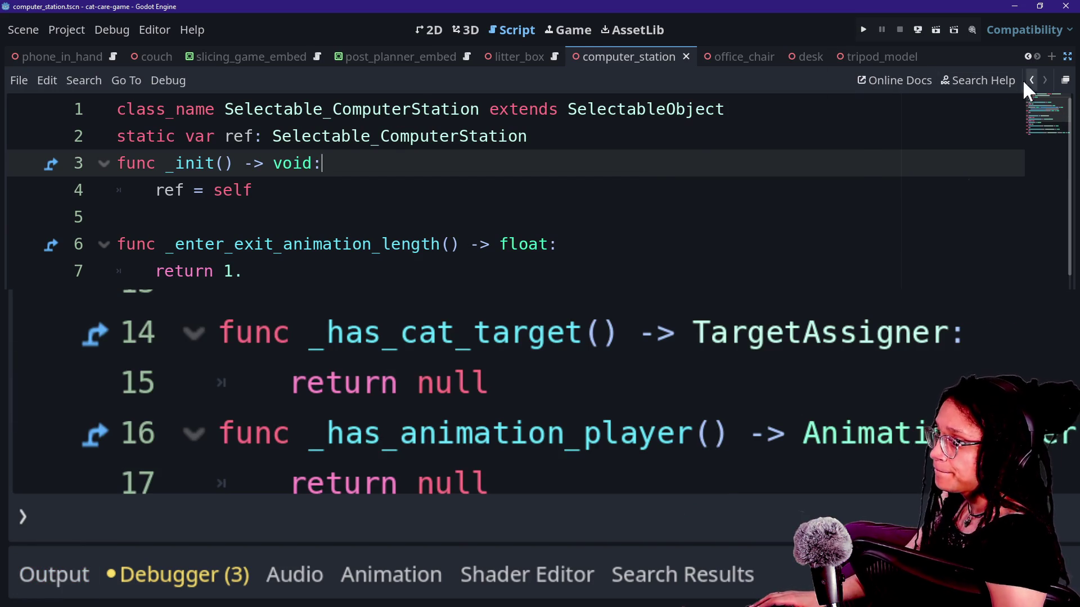
{"action": "left_click", "coordinate": [1067, 57]}
{"action": "scroll", "coordinate": [116, 200], "scroll_direction": "up", "scroll_amount": 2}
{"action": "scroll", "coordinate": [117, 200], "scroll_direction": "down", "scroll_amount": 2}
Assign computer_station as the Object Mesh of selectable_area_computer_station
{"action": "mouse_move", "coordinate": [130, 286]}
{"action": "left_mouse_down"}
{"action": "mouse_move", "coordinate": [112, 104]}
{"action": "mouse_move", "coordinate": [116, 117]}
{"action": "left_mouse_up"}
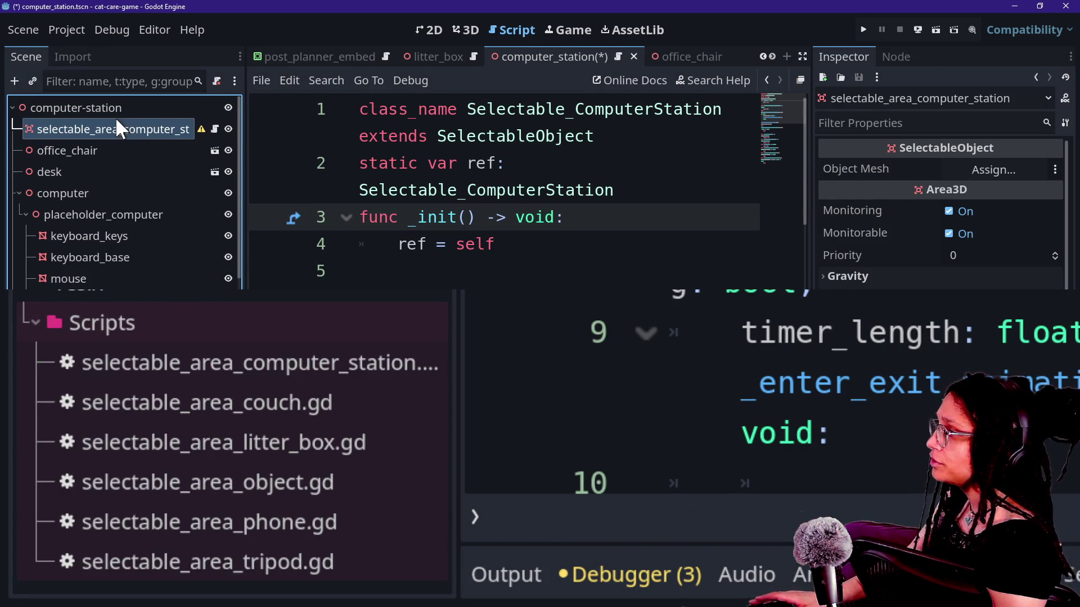
{"action": "left_click", "coordinate": [981, 173]}
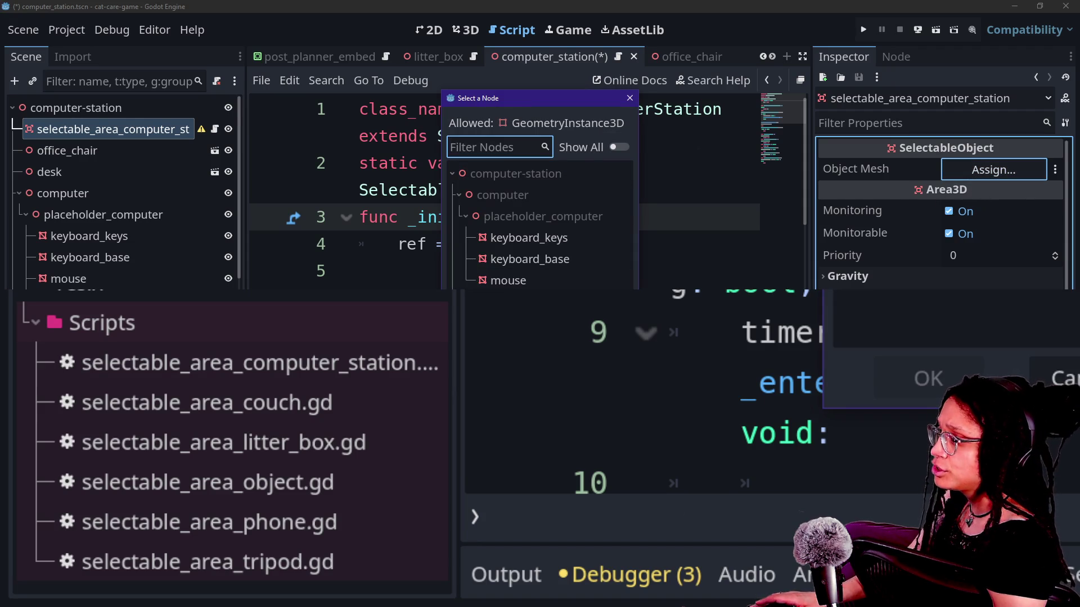
{"action": "left_click", "coordinate": [540, 332]}
{"action": "left_click", "coordinate": [512, 338]}
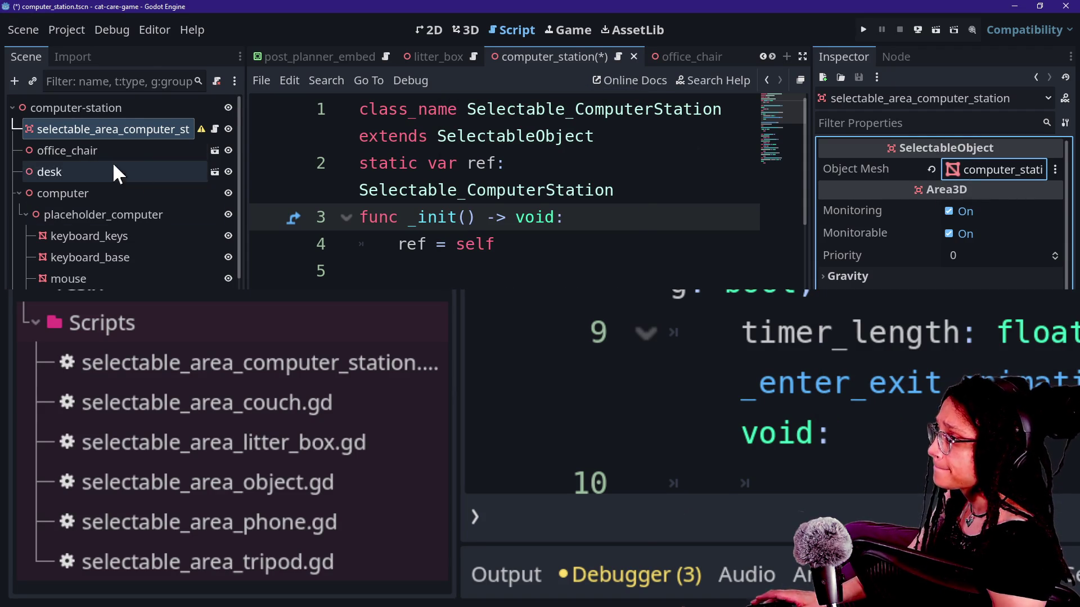